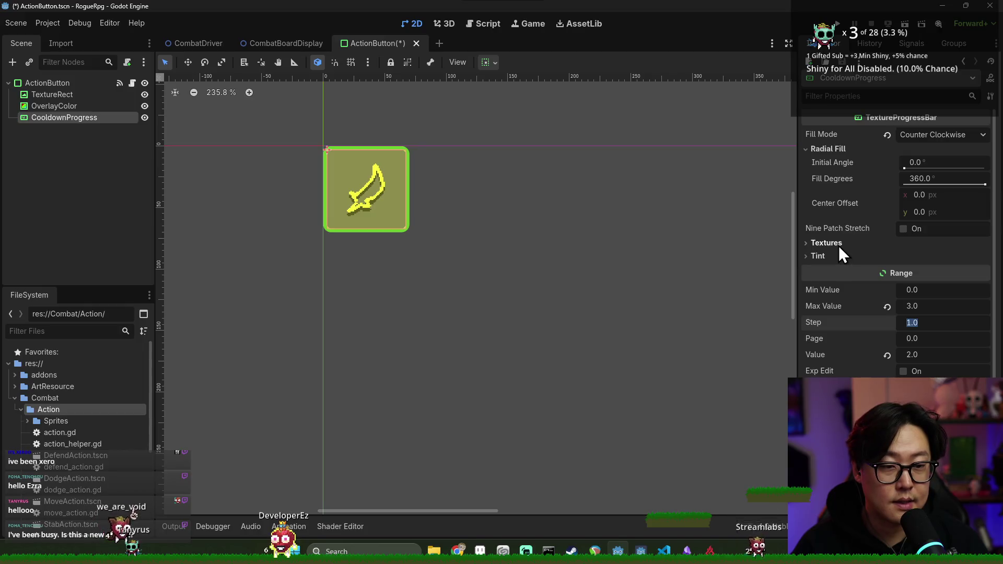
# Open the New texture type list for CooldownProgress's Under texture slot
pyautogui.click(953, 258)
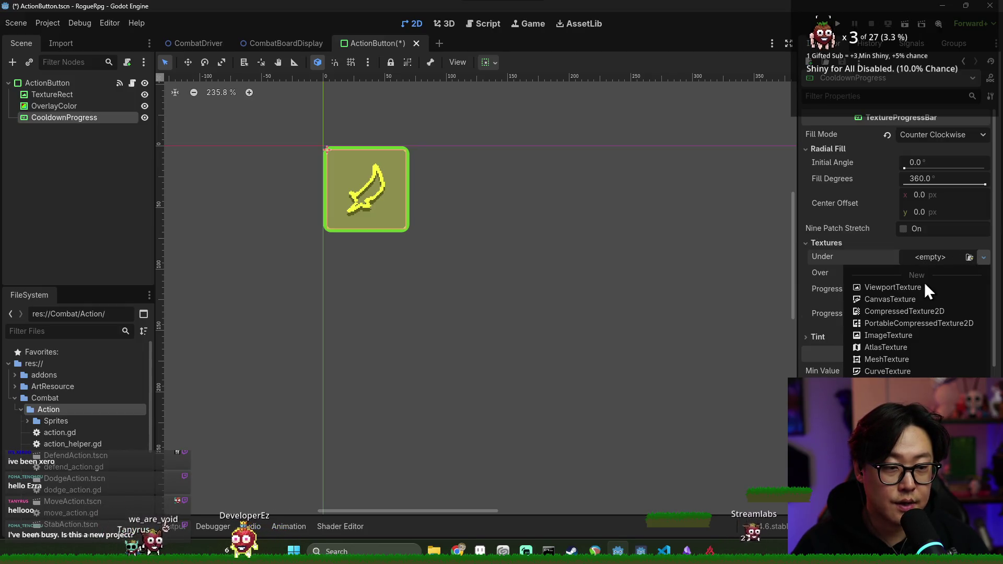
pyautogui.click(980, 259)
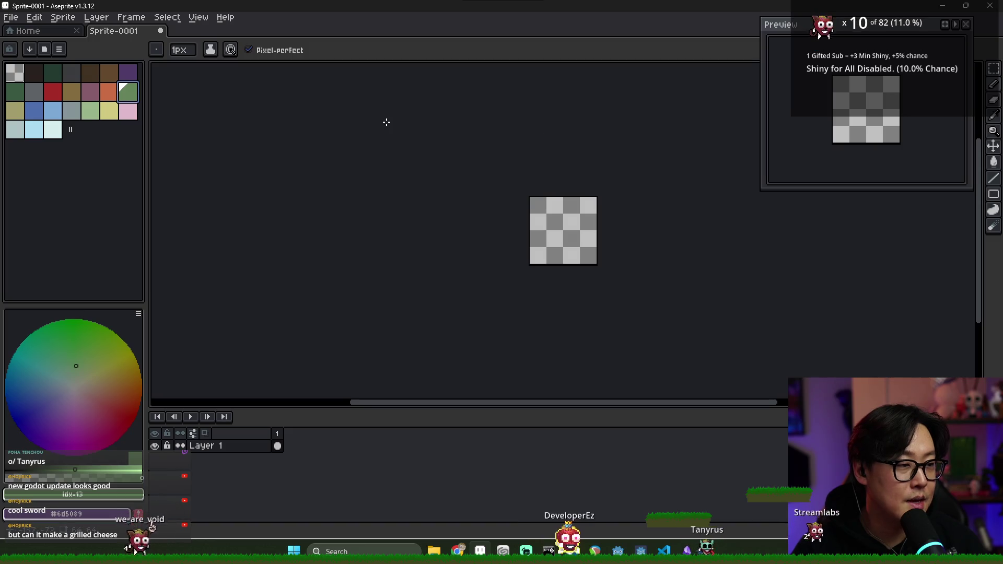
# Pick dark green and mark out an elliptical selection spanning the sprite
pyautogui.click(55, 77)
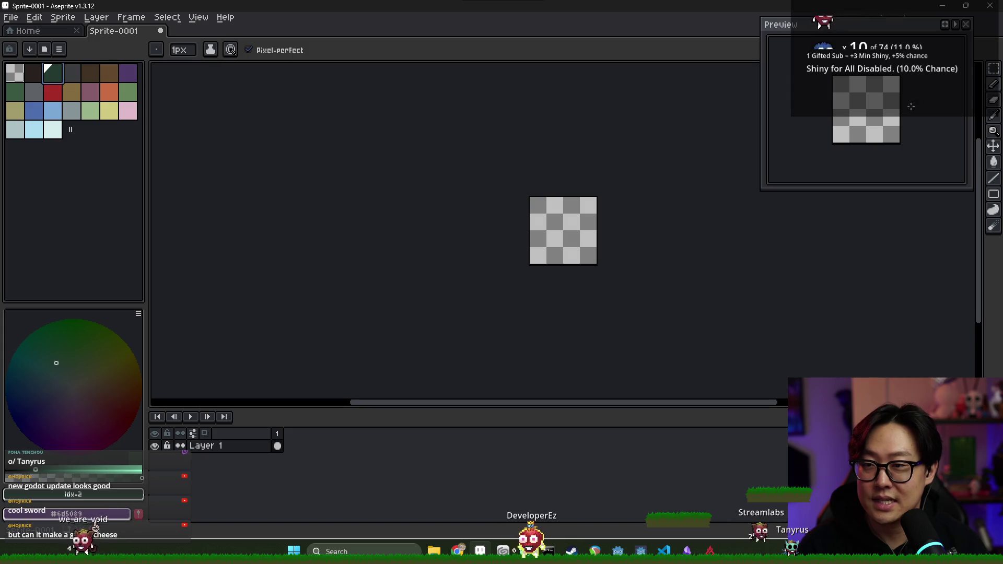
pyautogui.click(998, 69)
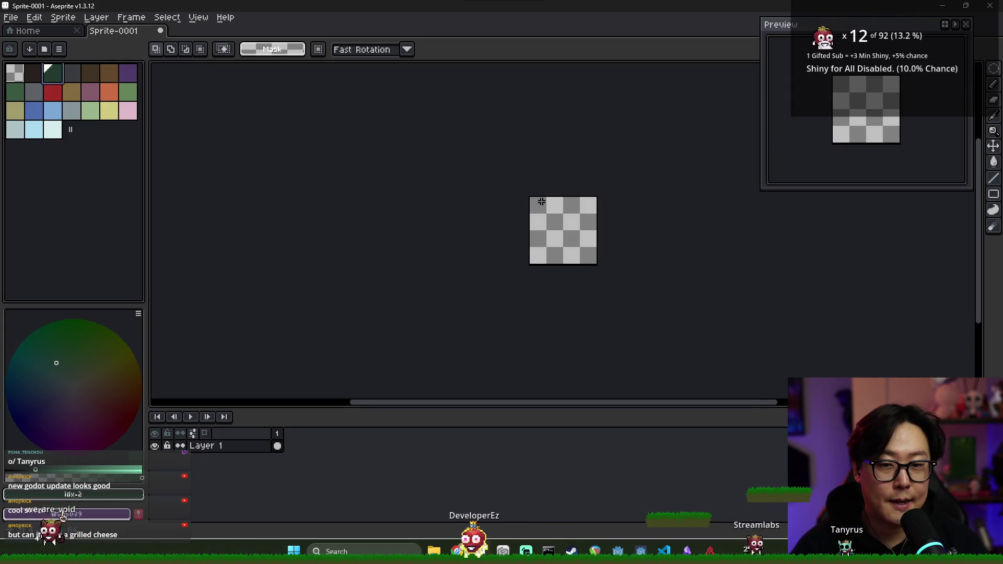
pyautogui.scroll(3, 544, 202)
pyautogui.scroll(-3, 504, 121)
pyautogui.hotkey('ctrl', 'y')
pyautogui.scroll(3, 741, 338)
pyautogui.moveTo(741, 338)
pyautogui.mouseDown()
pyautogui.moveTo(508, 372)
pyautogui.moveTo(542, 331)
pyautogui.mouseUp()
# Fill the circular selection with dark green using the Paint Bucket, then deselect
pyautogui.hotkey('ctrl', 'z')
pyautogui.hotkey('ctrl', 'z')
pyautogui.hotkey('ctrl', 'z')
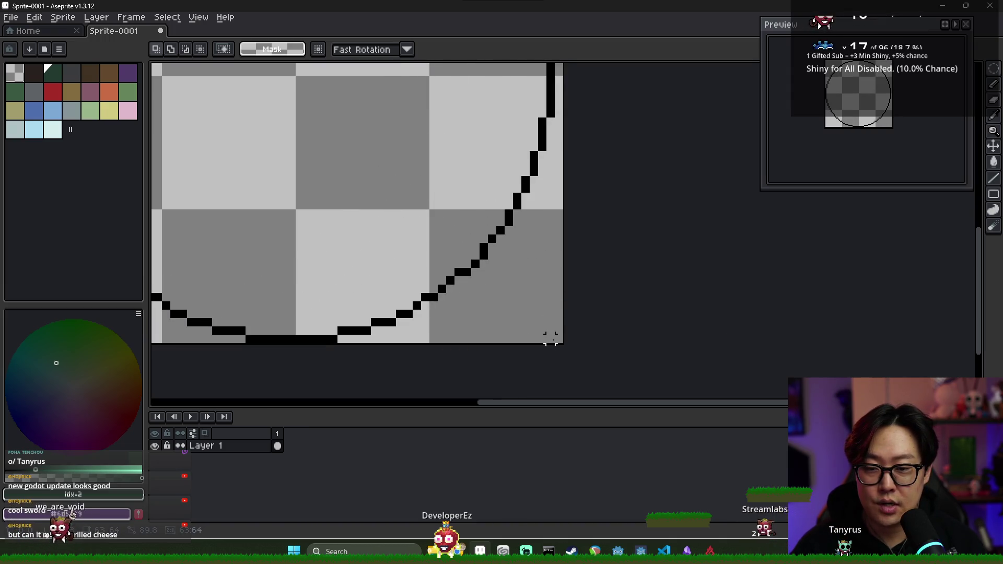
pyautogui.scroll(-3, 450, 303)
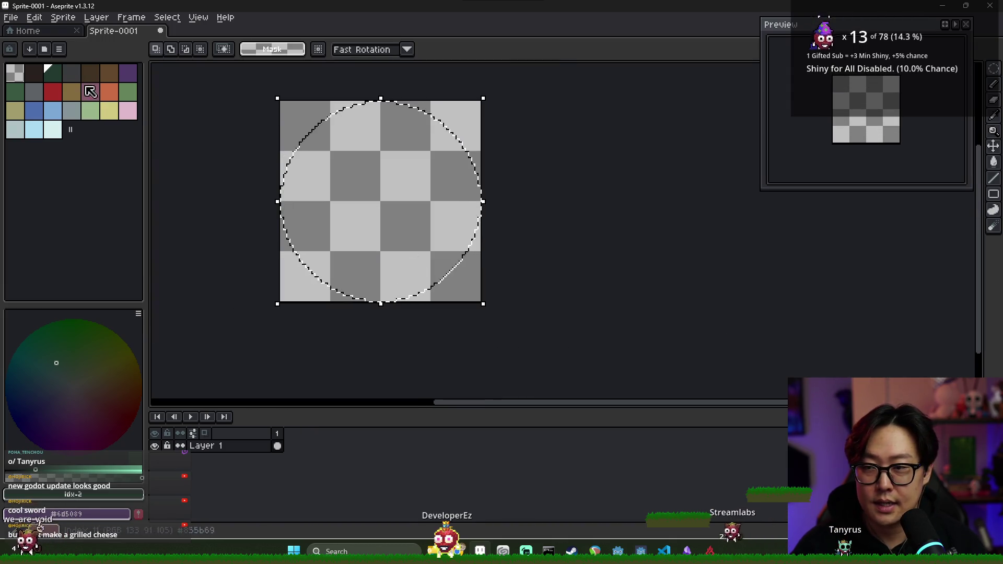
pyautogui.press('g')
pyautogui.click(345, 210)
pyautogui.hotkey('ctrl', 'd')
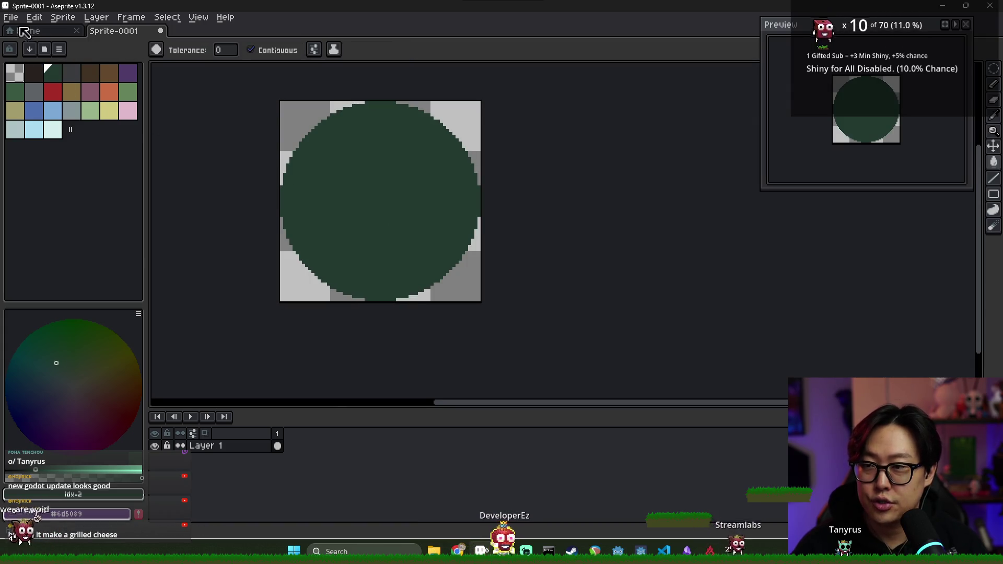
# Bring up the File menu's export options
pyautogui.click(11, 17)
pyautogui.moveTo(52, 122)
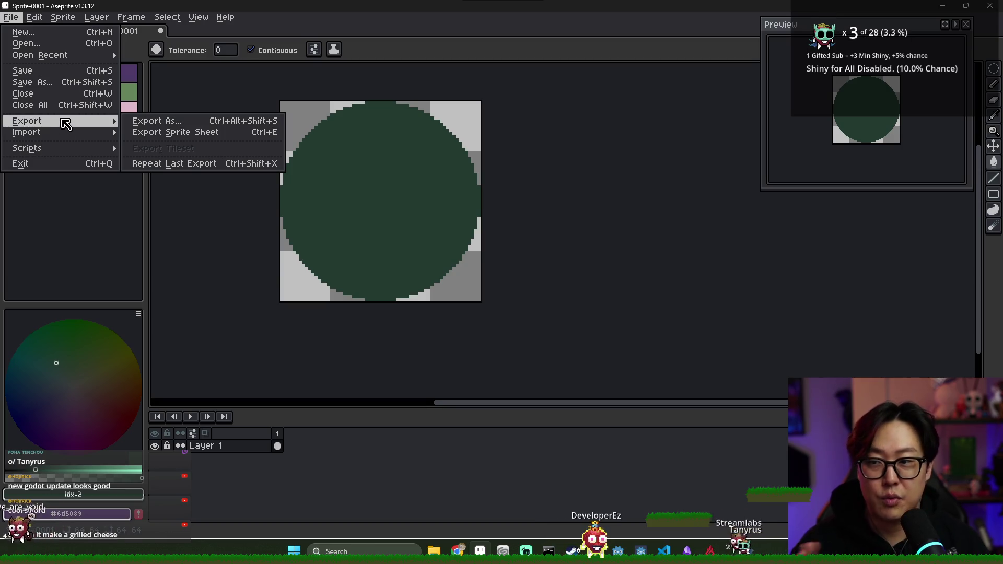
pyautogui.moveTo(108, 137)
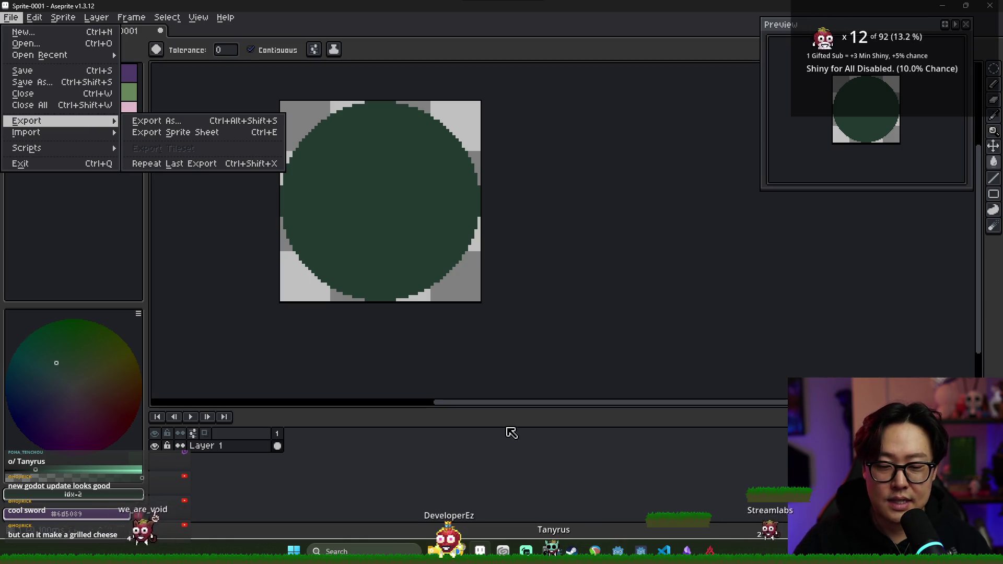
# Switch to Discord and browse the #my-game-progress channel under Game Dev
pyautogui.hotkey('alt', 'Tab')
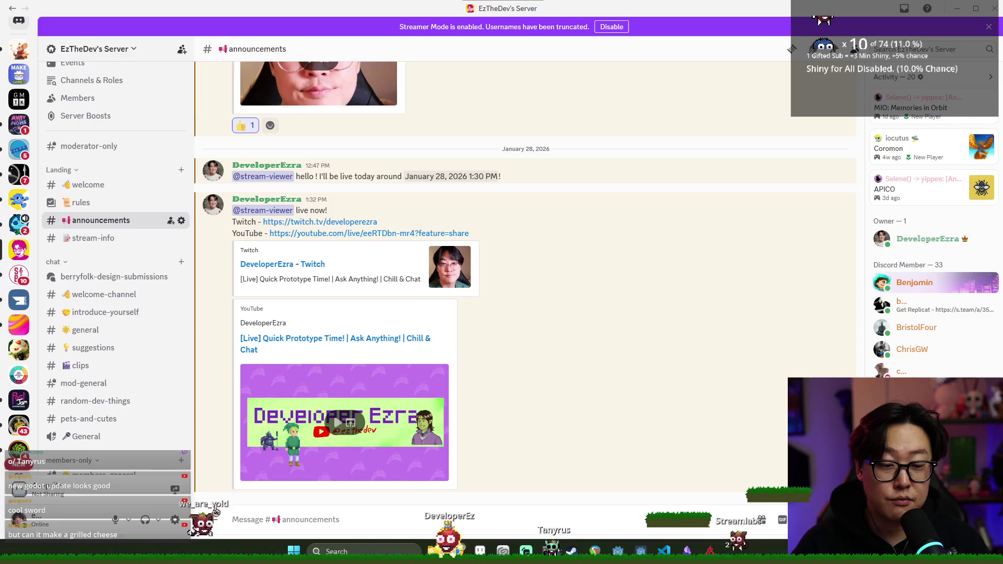
pyautogui.scroll(-5, 146, 355)
pyautogui.scroll(-2, 146, 358)
pyautogui.moveTo(127, 340)
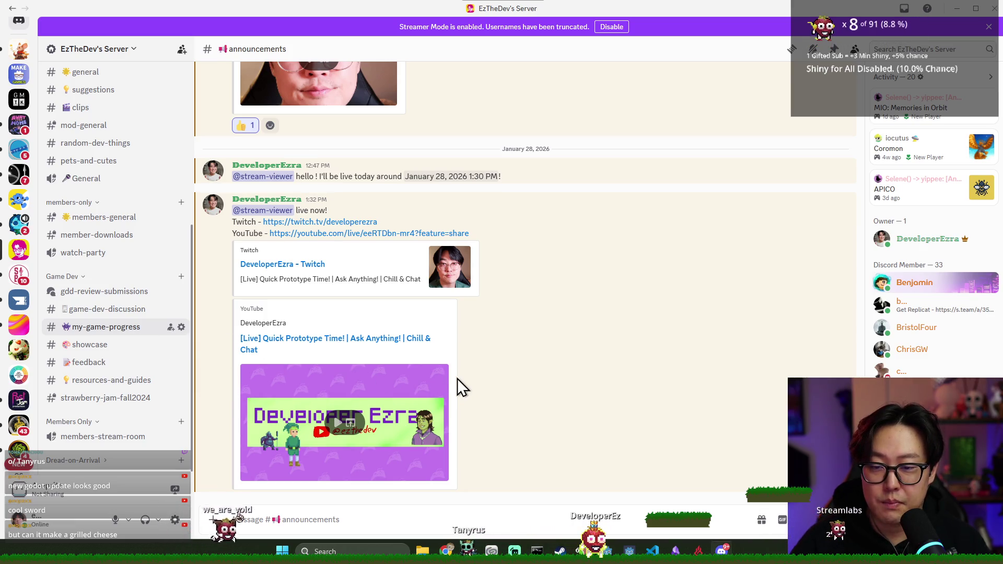
pyautogui.scroll(10, 415, 367)
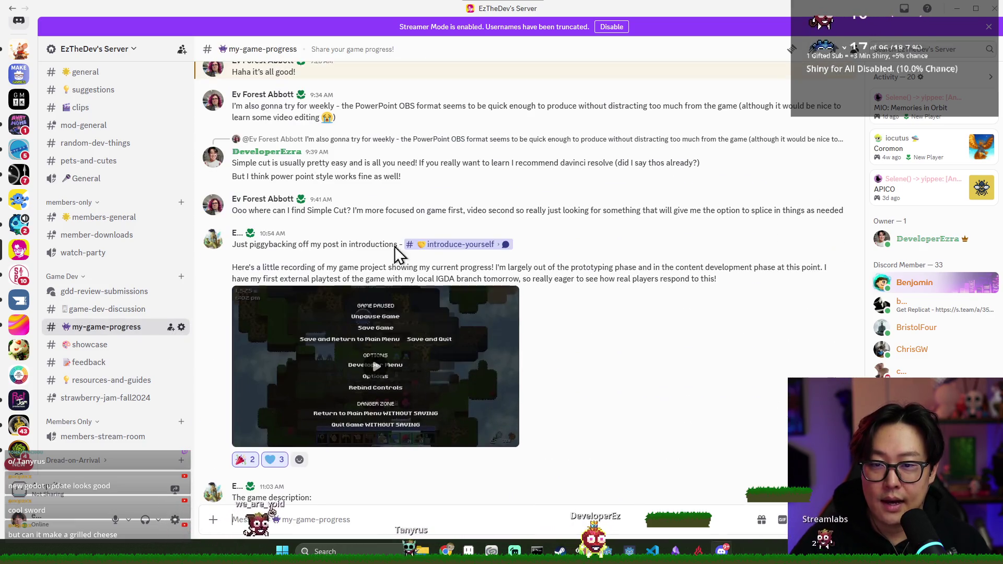
pyautogui.scroll(10, 475, 309)
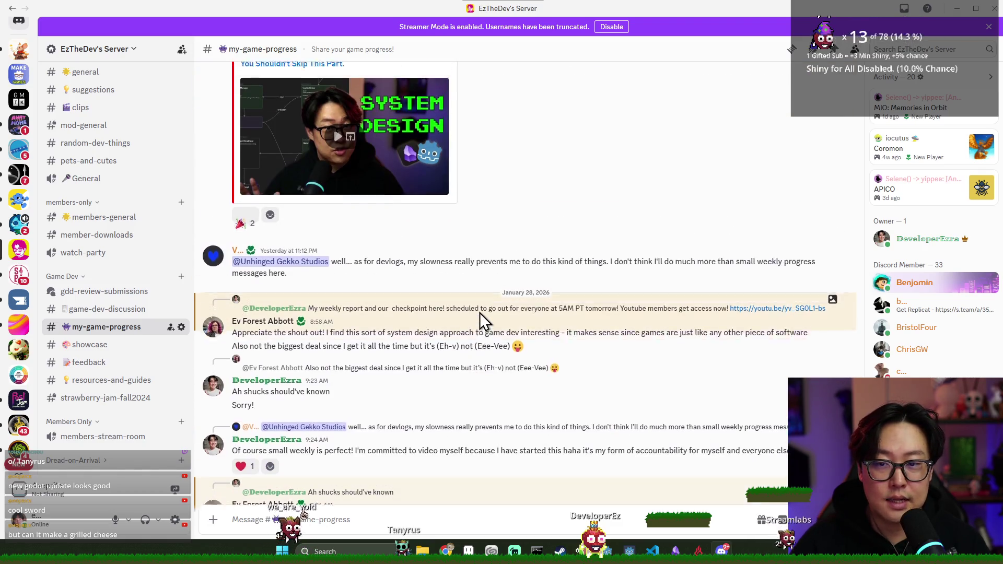
pyautogui.scroll(6, 478, 311)
pyautogui.scroll(-4, 493, 316)
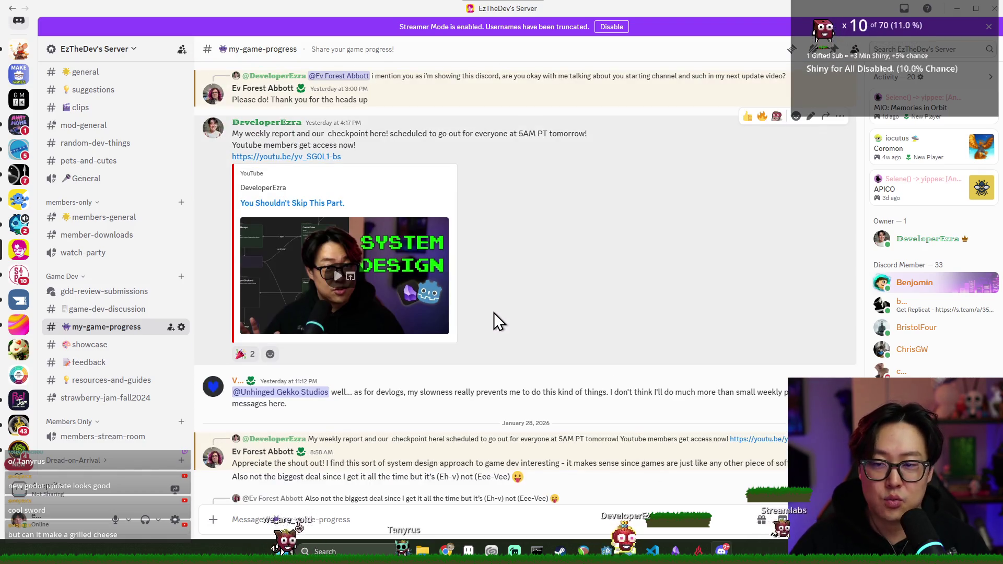
# Scroll down to the devlog post with the forest game image, then return to Aseprite
pyautogui.scroll(-15, 497, 312)
pyautogui.scroll(-7, 502, 309)
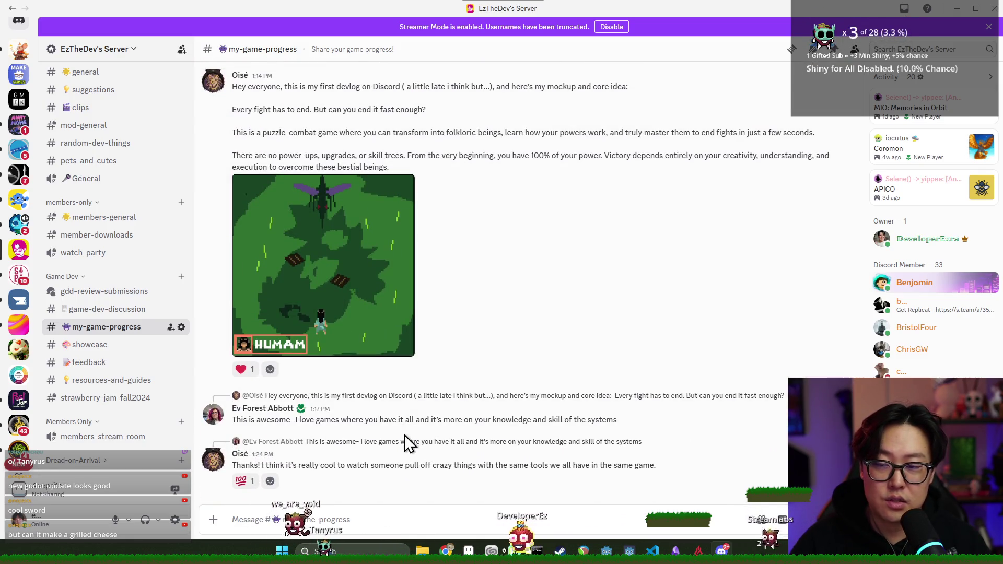
pyautogui.scroll(12, 404, 434)
pyautogui.scroll(8, 532, 374)
pyautogui.scroll(-12, 525, 370)
pyautogui.scroll(-10, 521, 379)
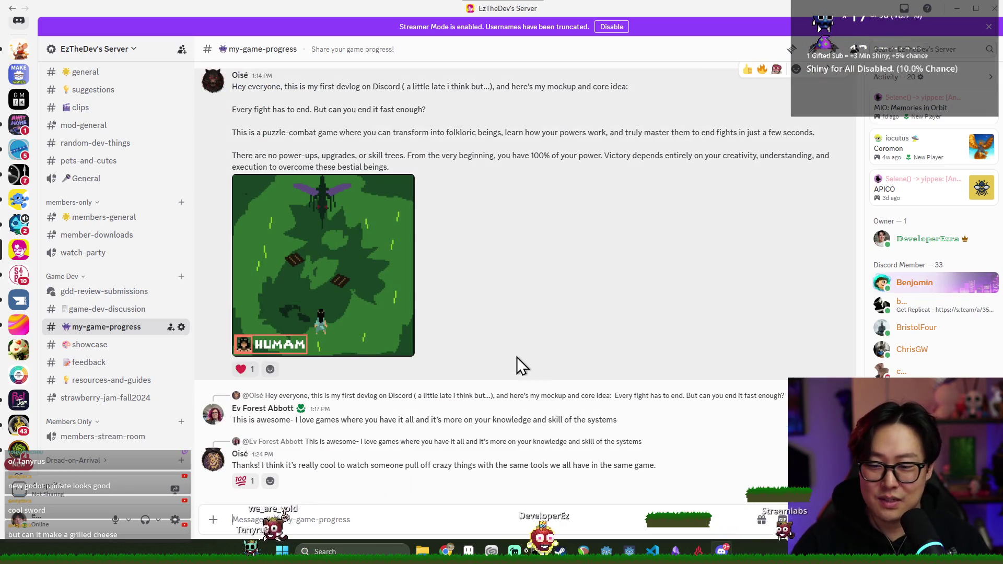
pyautogui.hotkey('alt', 'Tab')
pyautogui.click(351, 259)
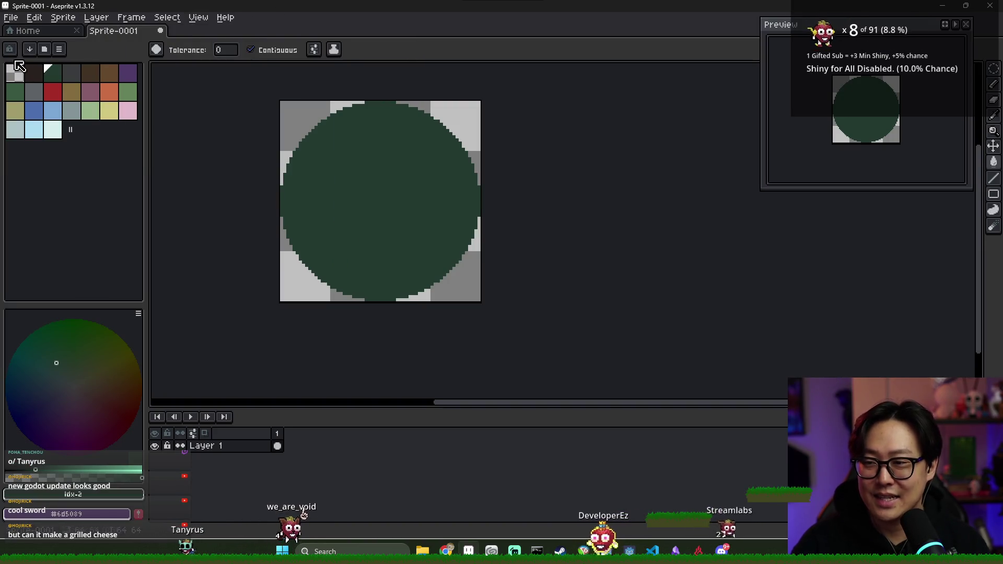
# Back out of the export dialog and start Save As for the sprite instead
pyautogui.click(10, 19)
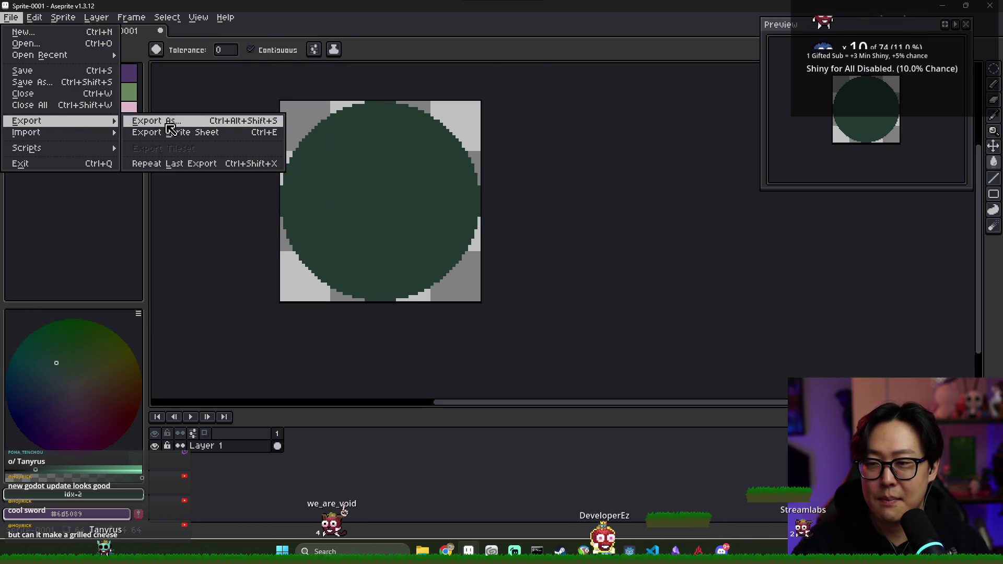
pyautogui.click(170, 122)
pyautogui.click(634, 159)
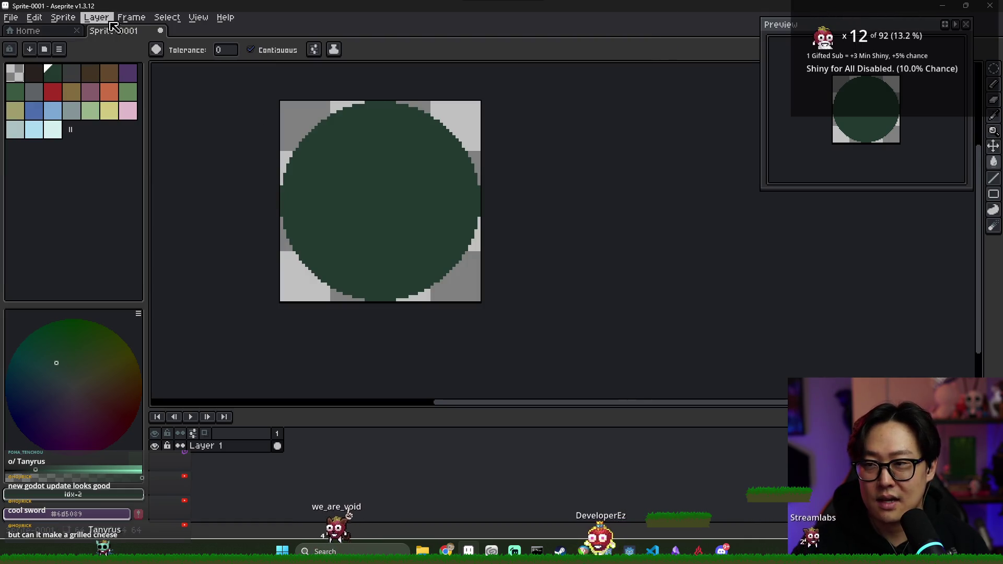
pyautogui.click(13, 18)
pyautogui.click(31, 82)
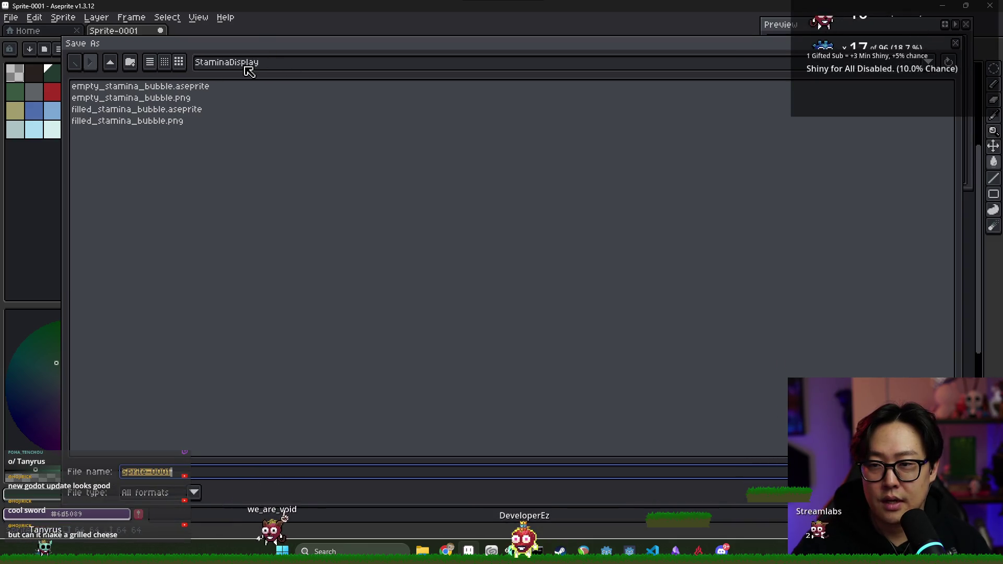
# Browse the folder location list and enter the UI > ActionPanel folder
pyautogui.click(269, 64)
pyautogui.click(245, 65)
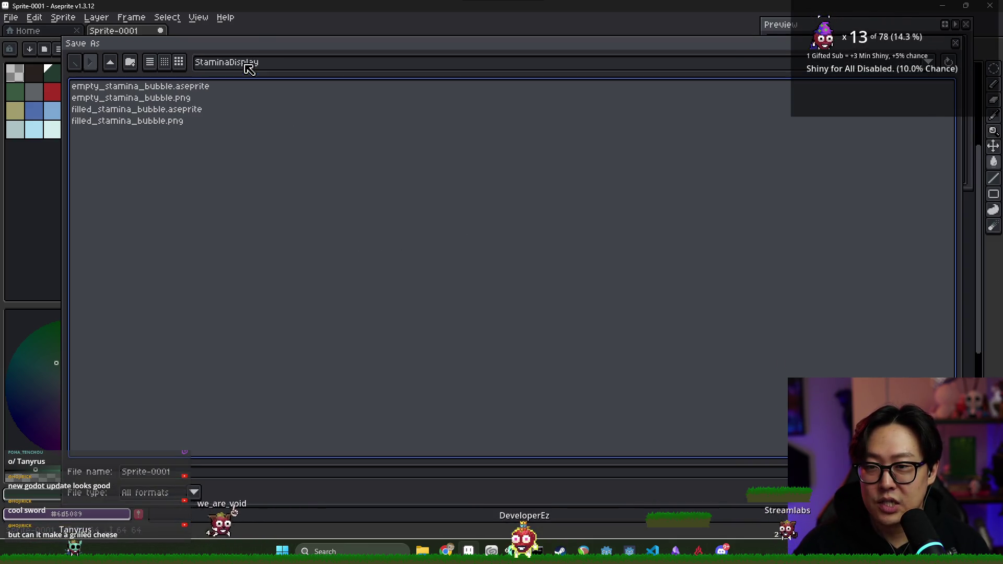
pyautogui.click(244, 65)
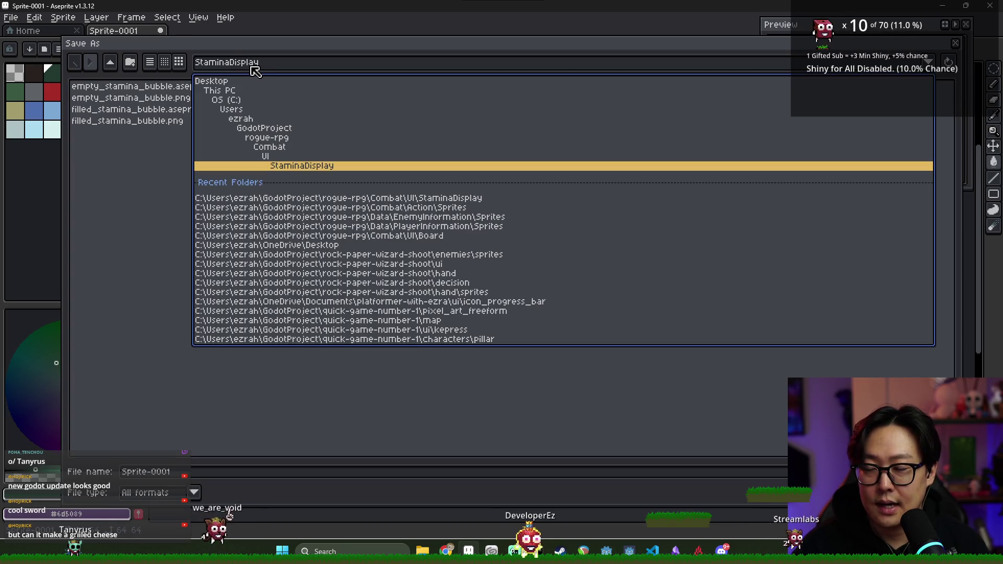
pyautogui.click(257, 74)
pyautogui.click(258, 76)
pyautogui.click(258, 76)
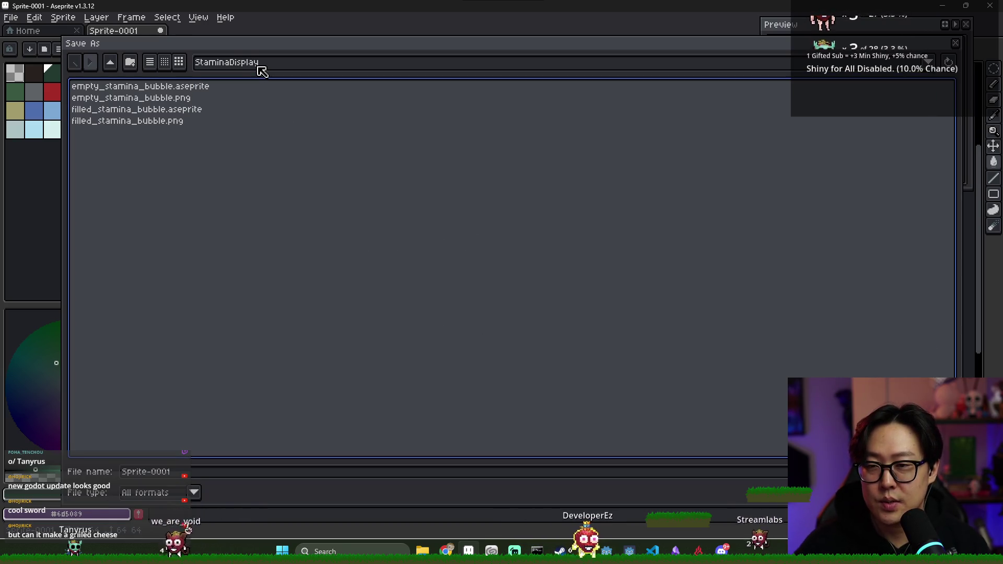
pyautogui.click(246, 63)
pyautogui.click(246, 63)
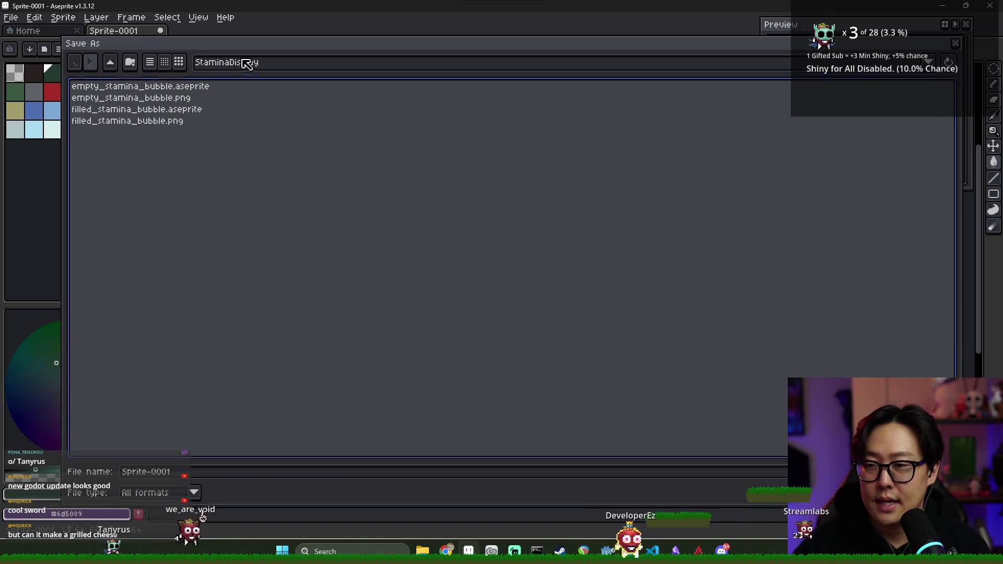
pyautogui.click(110, 62)
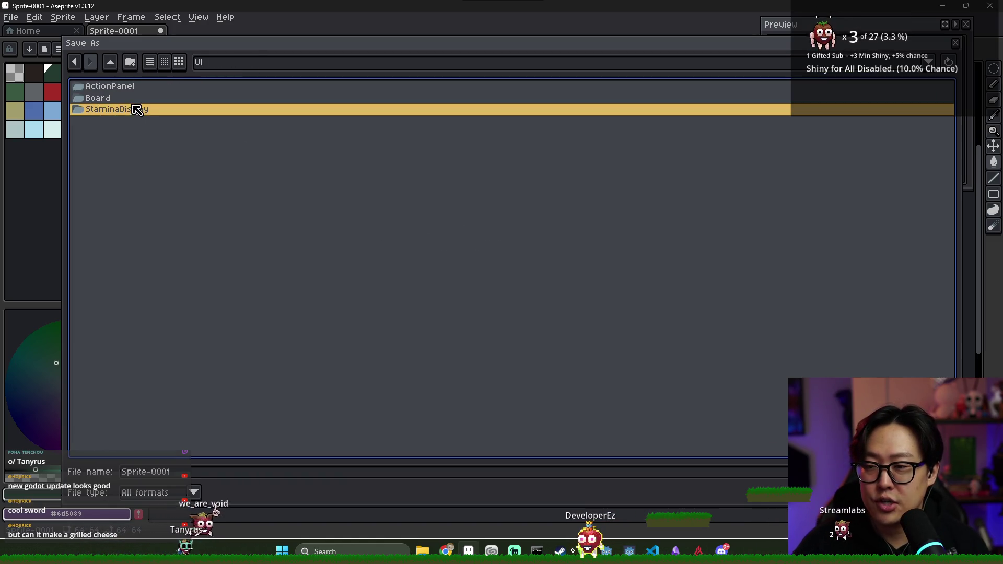
pyautogui.click(117, 90)
pyautogui.doubleClick(117, 91)
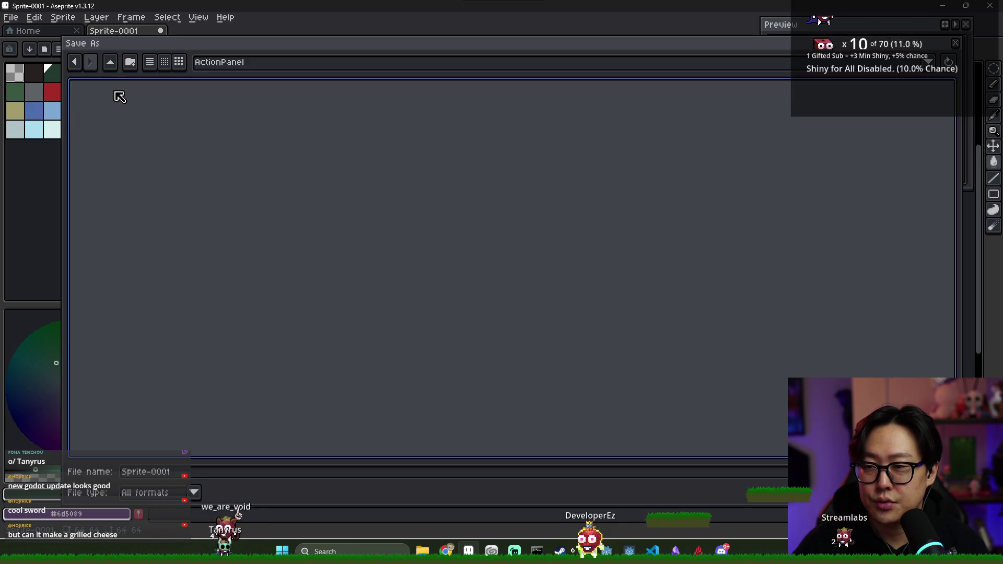
# Navigate back through Combat and reopen the UI > ActionPanel folder
pyautogui.click(110, 64)
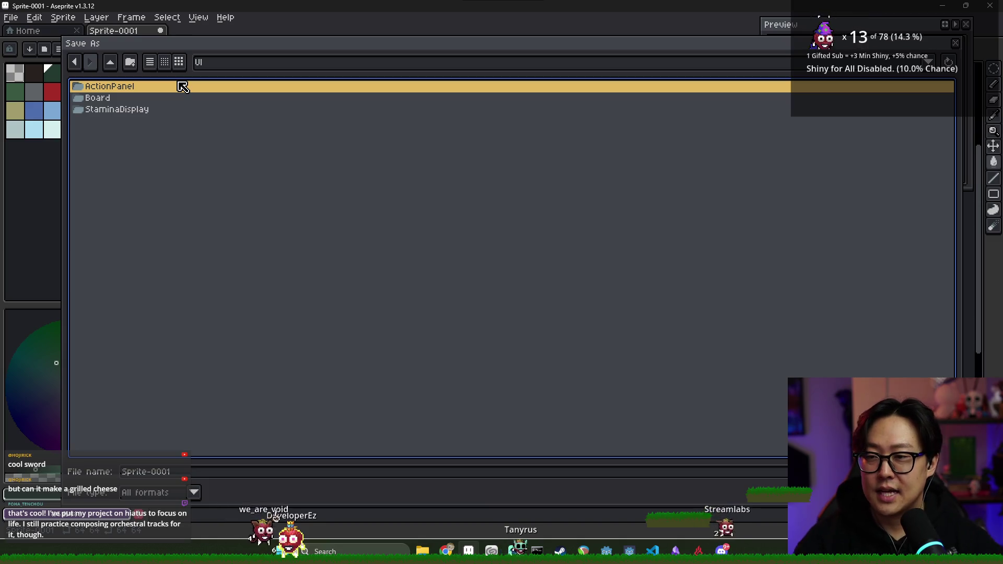
pyautogui.doubleClick(118, 89)
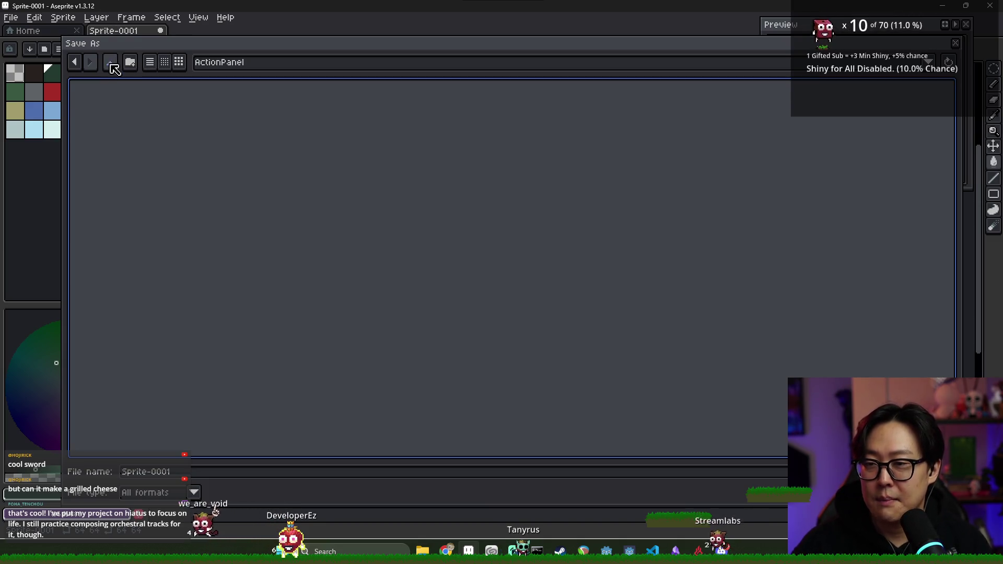
pyautogui.click(110, 64)
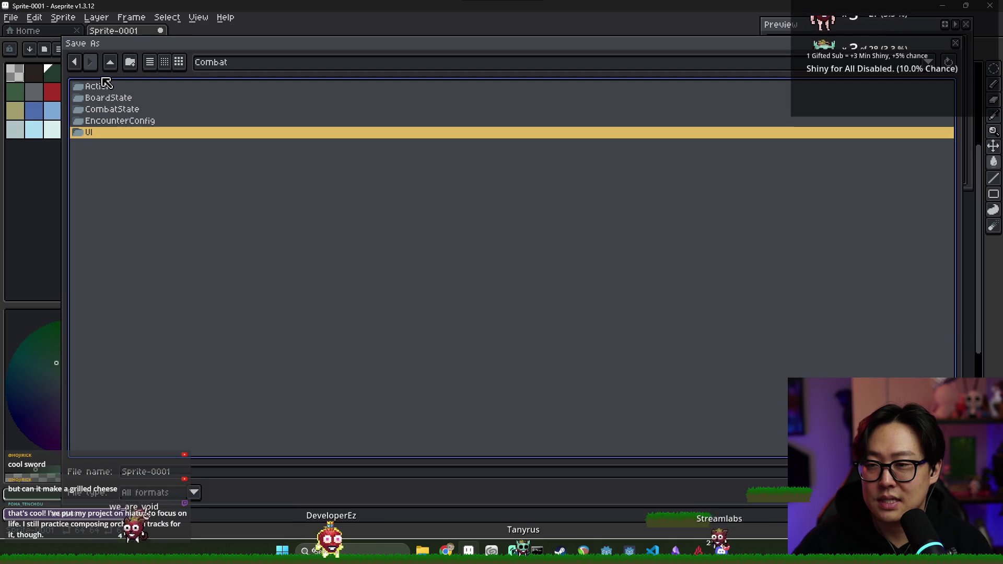
pyautogui.click(105, 86)
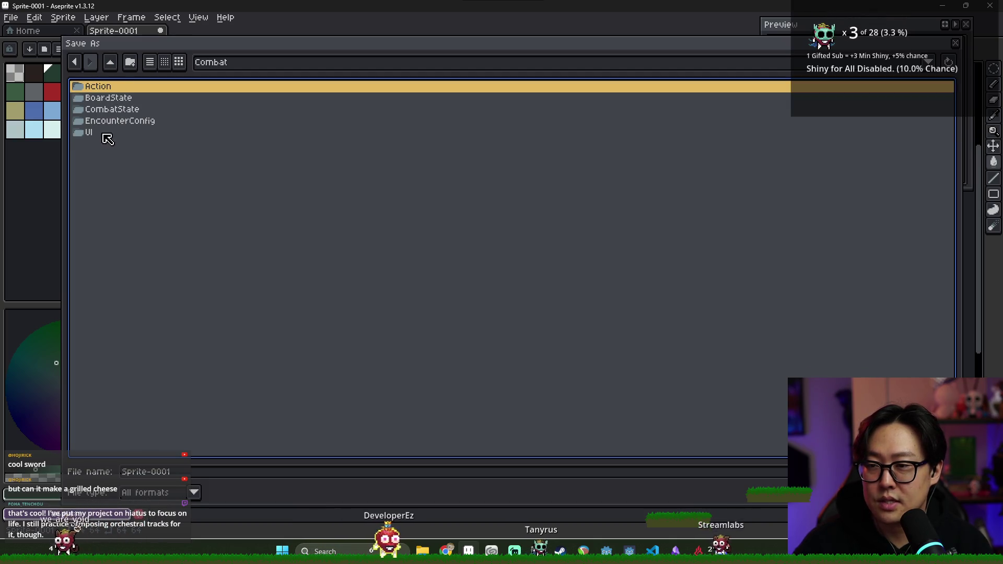
pyautogui.click(103, 135)
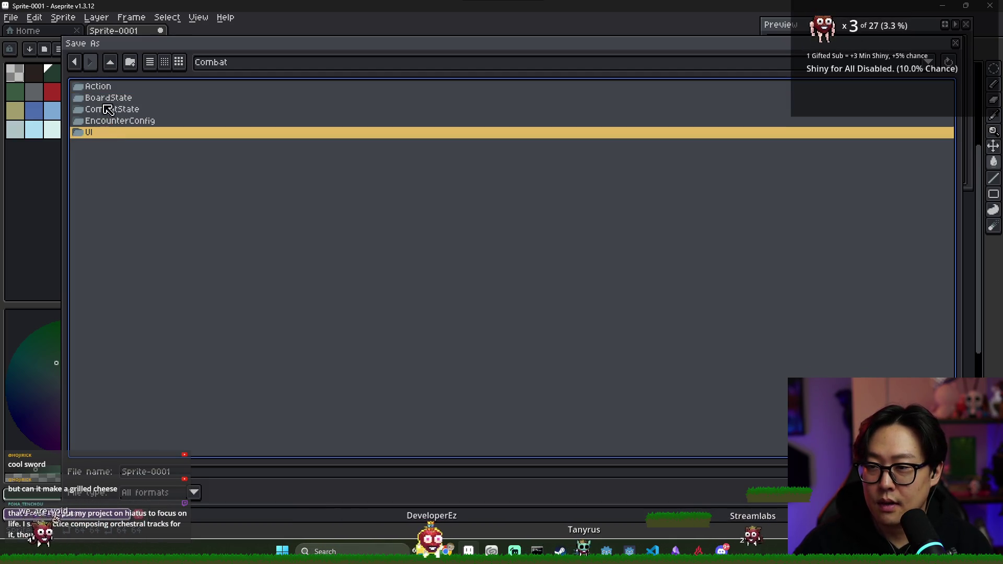
pyautogui.doubleClick(101, 136)
pyautogui.doubleClick(112, 88)
# Save the sprite as cooldown_circle with png file type, then return to Godot
pyautogui.click(198, 472)
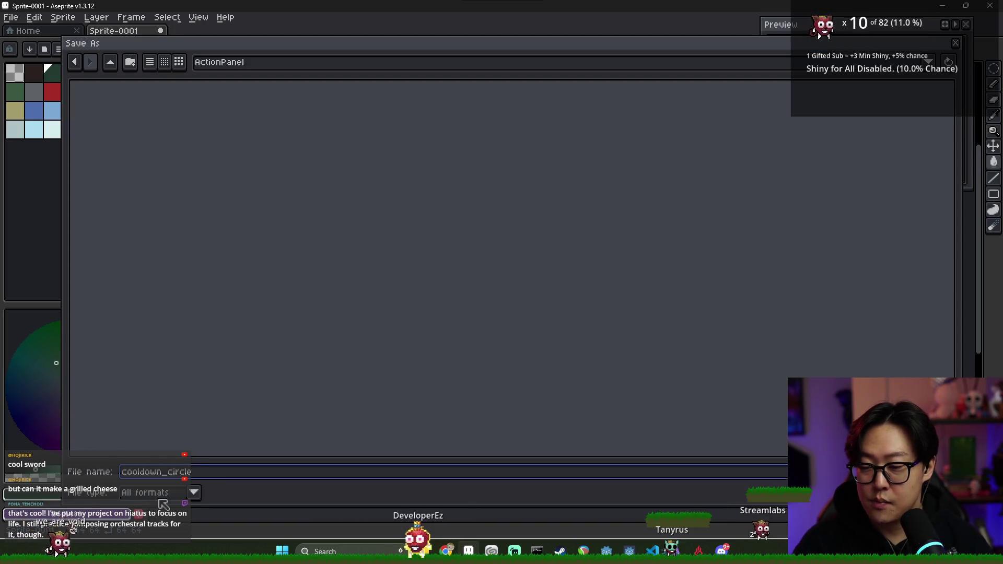
pyautogui.click(184, 493)
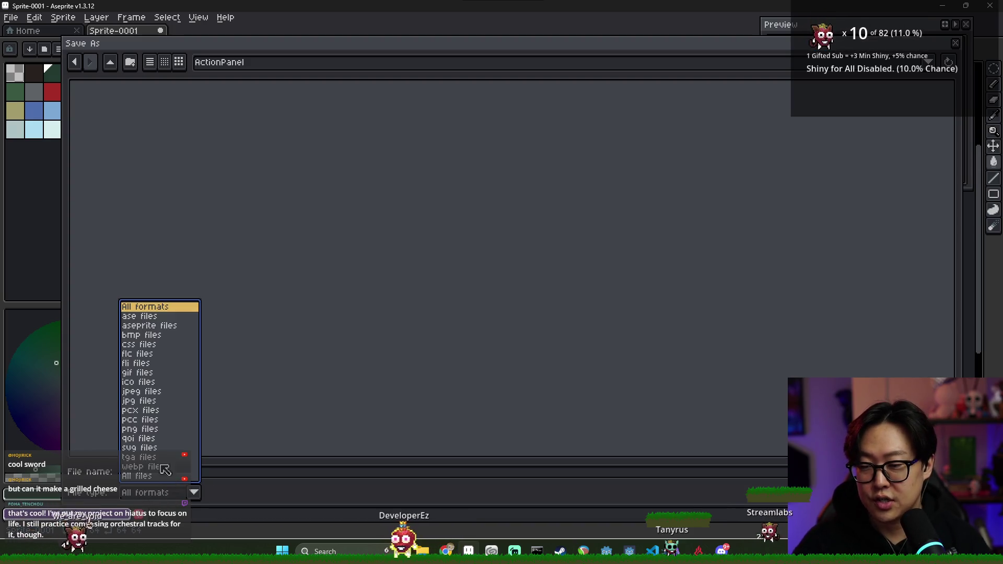
pyautogui.click(157, 429)
pyautogui.press('Return')
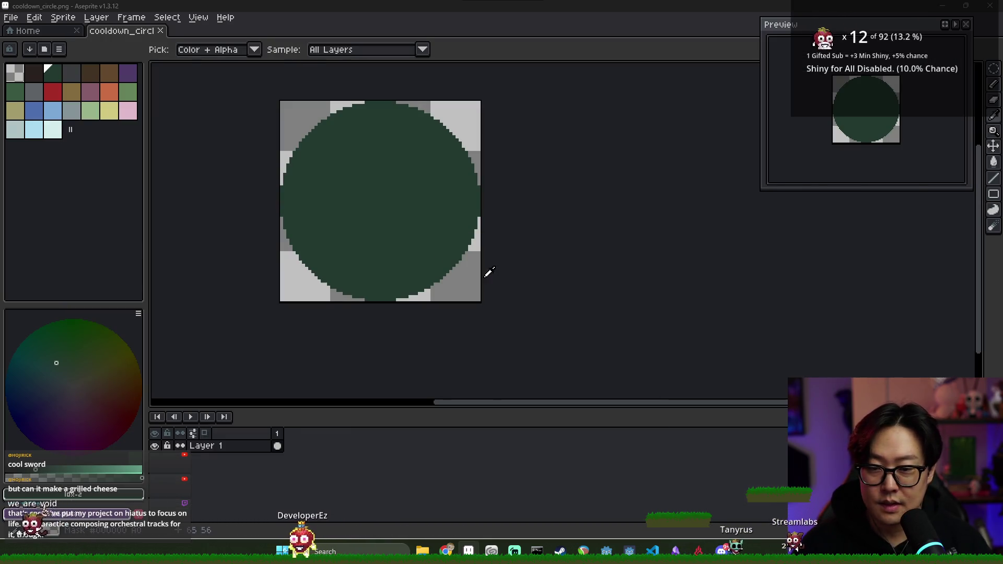
pyautogui.hotkey('alt', 'Tab')
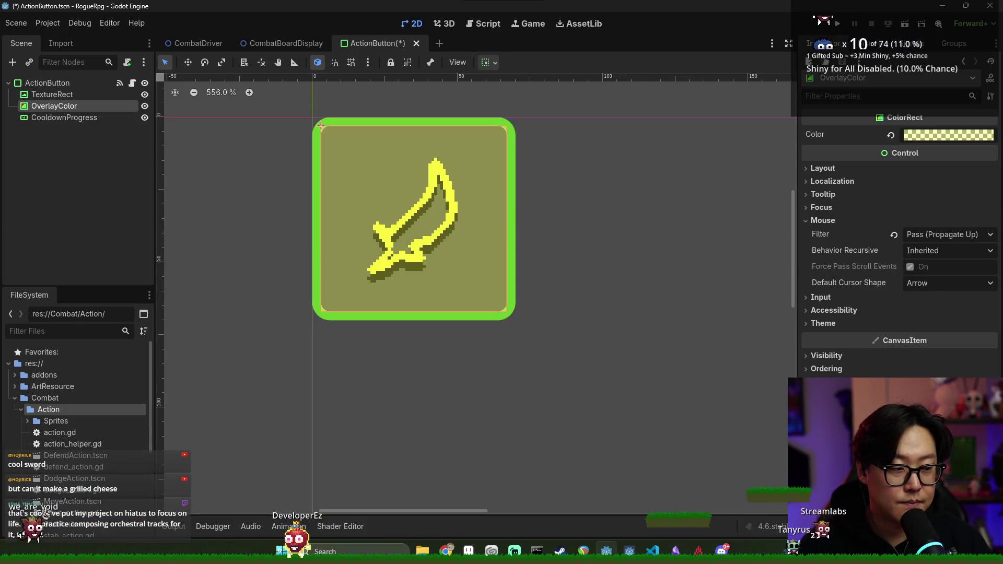
# Assign cooldown_circle.png as the CooldownProgress Progress texture
pyautogui.click(71, 117)
pyautogui.scroll(-3, 942, 357)
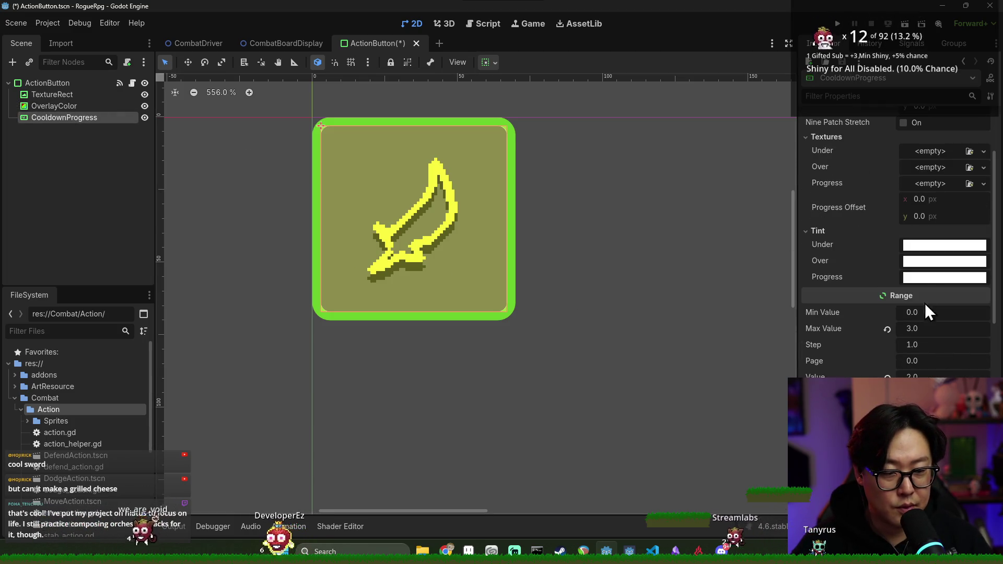
pyautogui.click(919, 277)
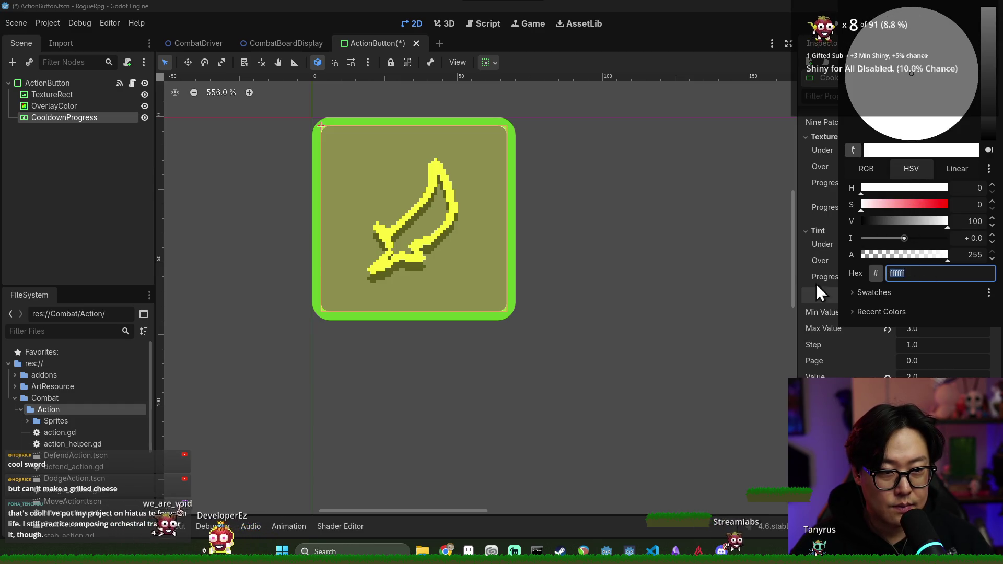
pyautogui.press('Escape')
pyautogui.scroll(1, 934, 215)
pyautogui.click(969, 237)
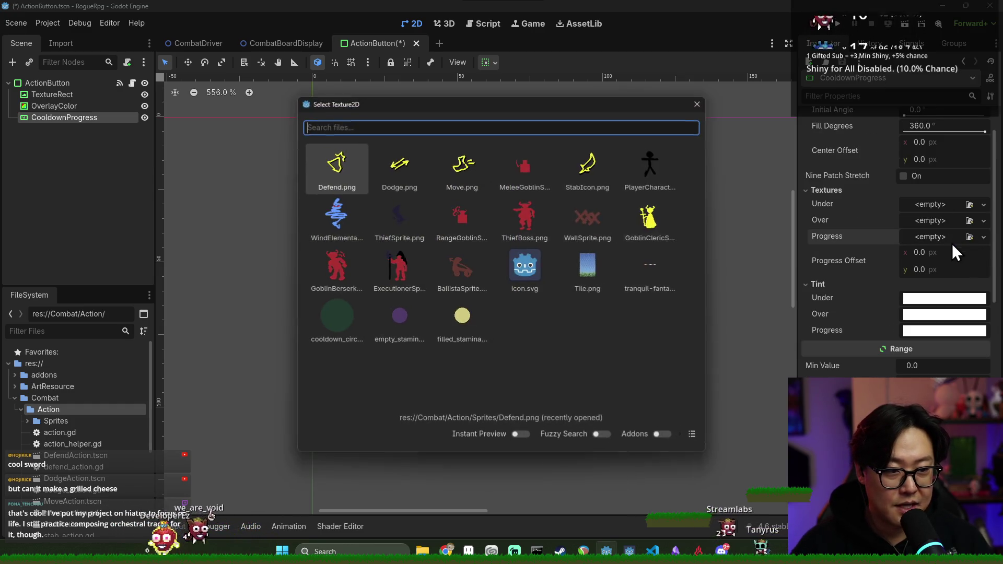
pyautogui.doubleClick(337, 320)
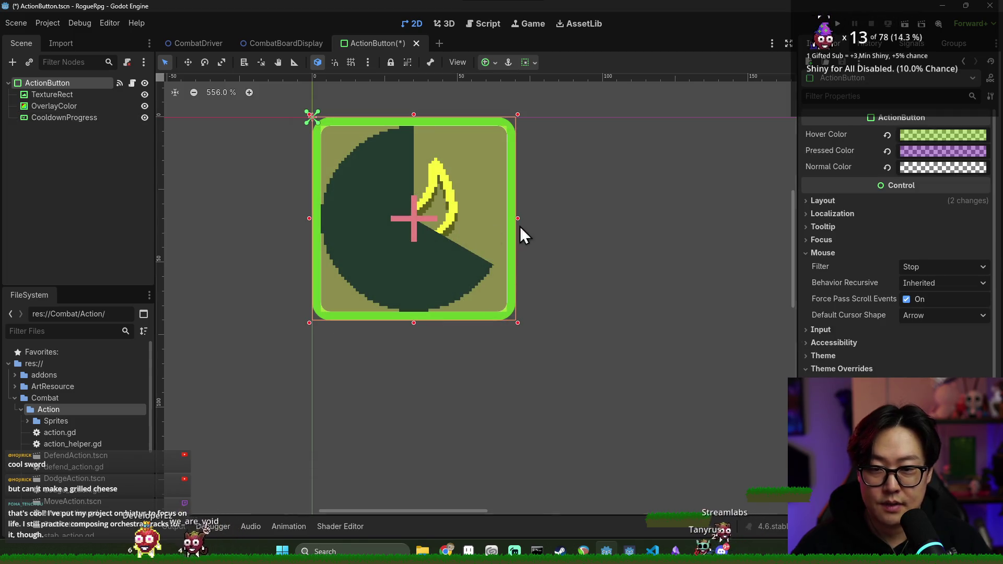
# Set the CooldownProgress Range Value to 3
pyautogui.scroll(-1, 834, 286)
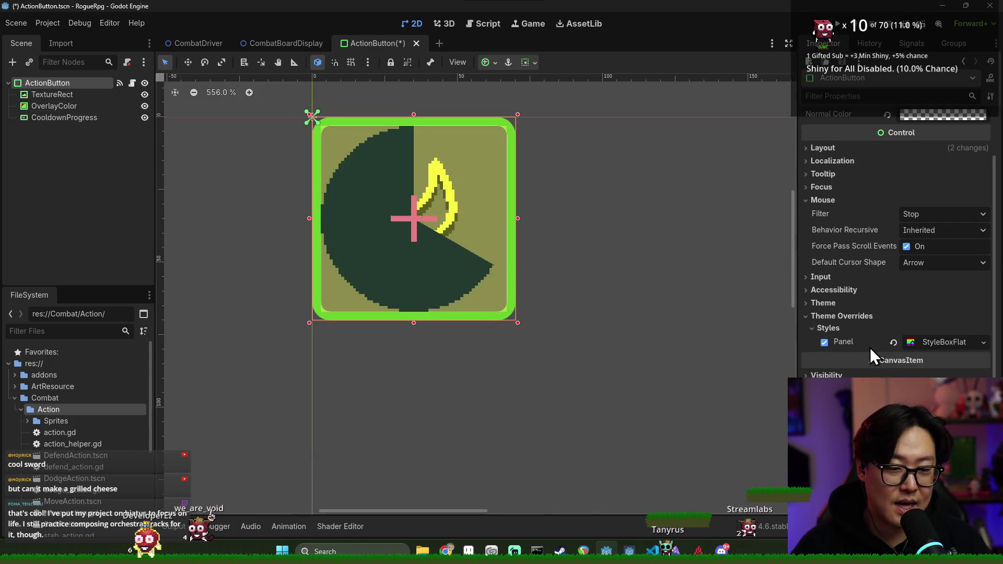
pyautogui.scroll(1, 878, 357)
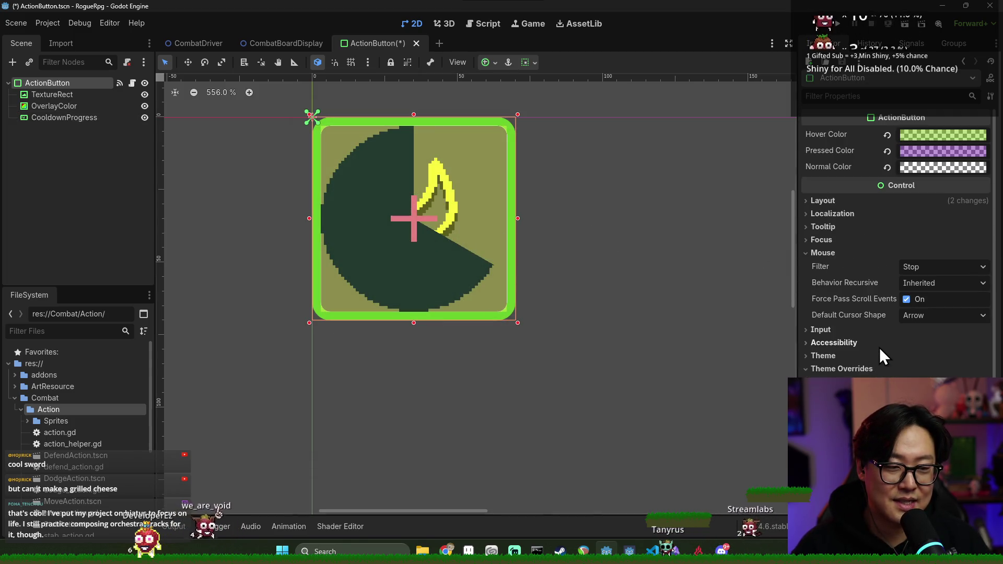
pyautogui.click(118, 119)
pyautogui.scroll(-4, 951, 281)
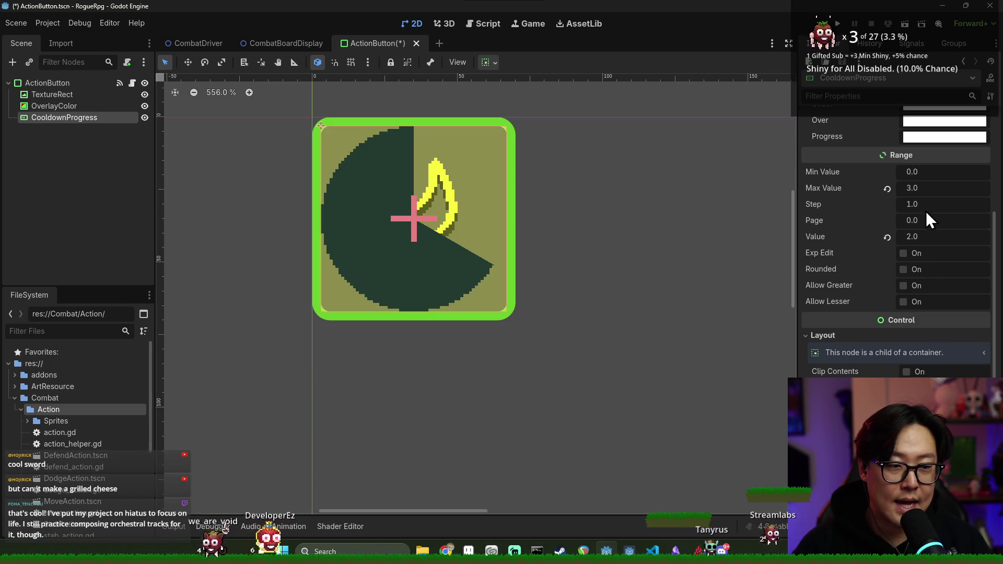
pyautogui.click(924, 234)
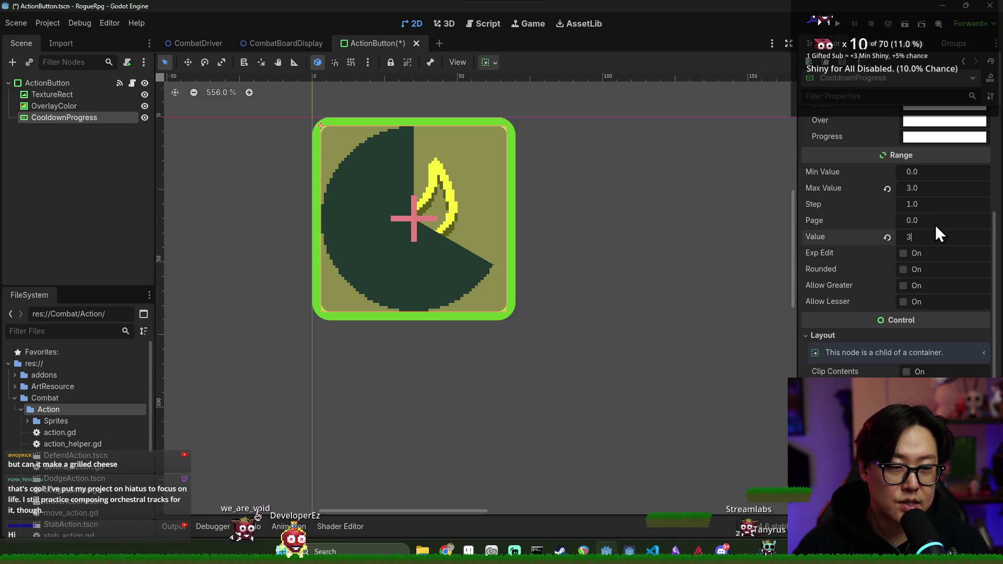
pyautogui.write('3')
pyautogui.press('Return')
# Preview the fill at lower values, restore Value 3, and save ActionButton.tscn
pyautogui.click(926, 238)
pyautogui.press('Down')
pyautogui.press('Down')
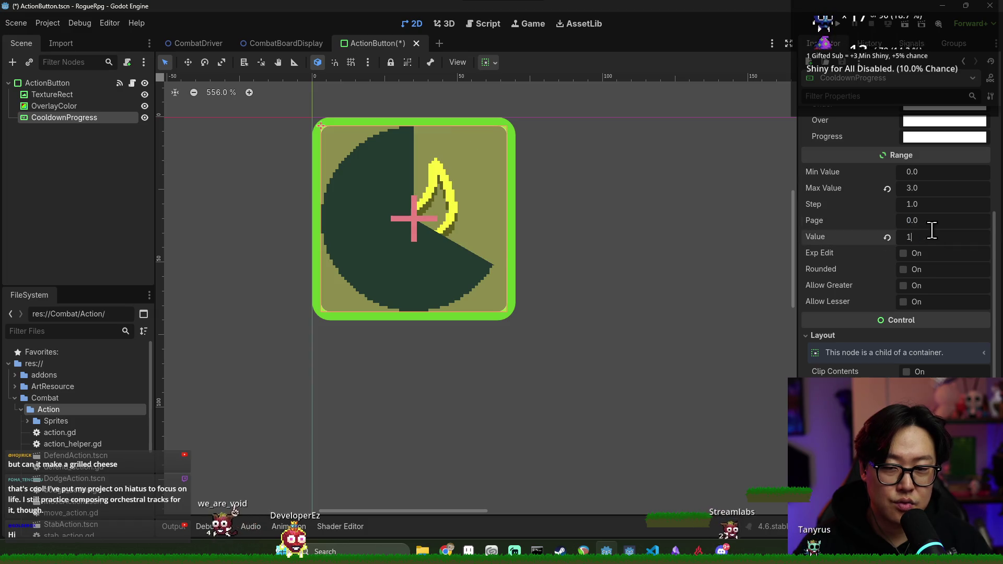
pyautogui.click(928, 220)
pyautogui.click(929, 237)
pyautogui.write('3')
pyautogui.click(926, 219)
pyautogui.hotkey('ctrl', 's')
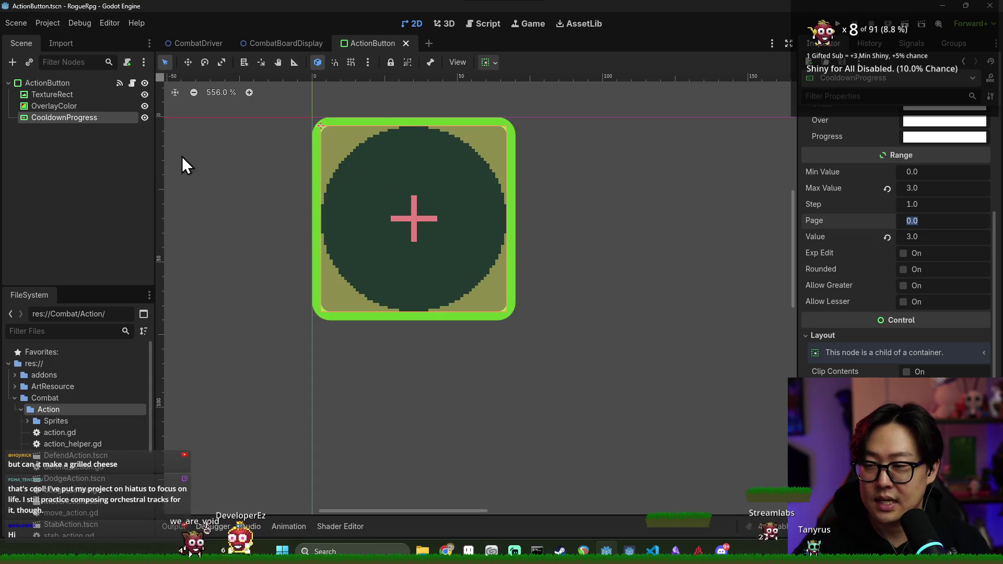
pyautogui.scroll(-1, 182, 156)
pyautogui.rightClick(45, 122)
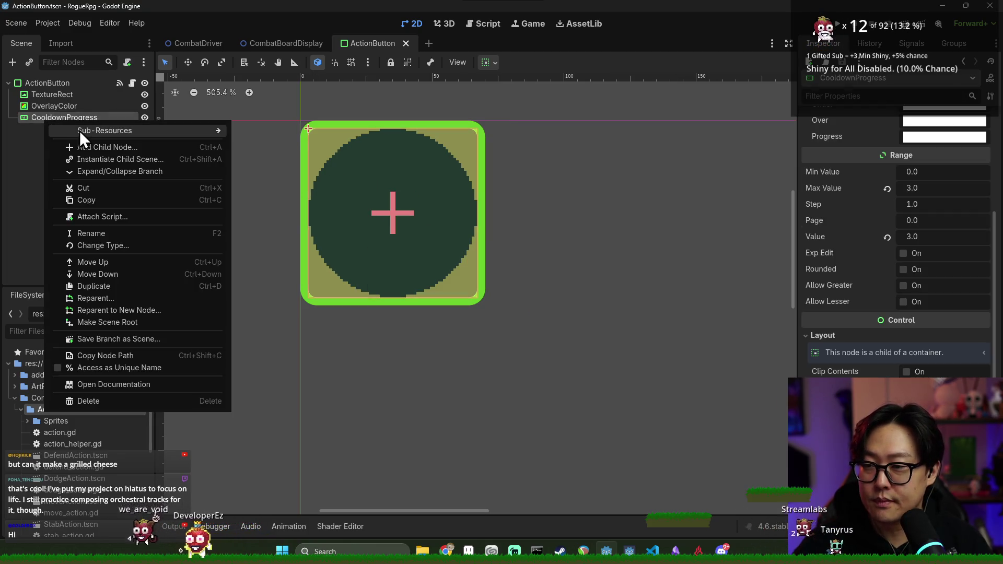
# Add a Label child node under CooldownProgress, keeping the name Label
pyautogui.click(116, 149)
pyautogui.write('lb')
pyautogui.doubleClick(307, 158)
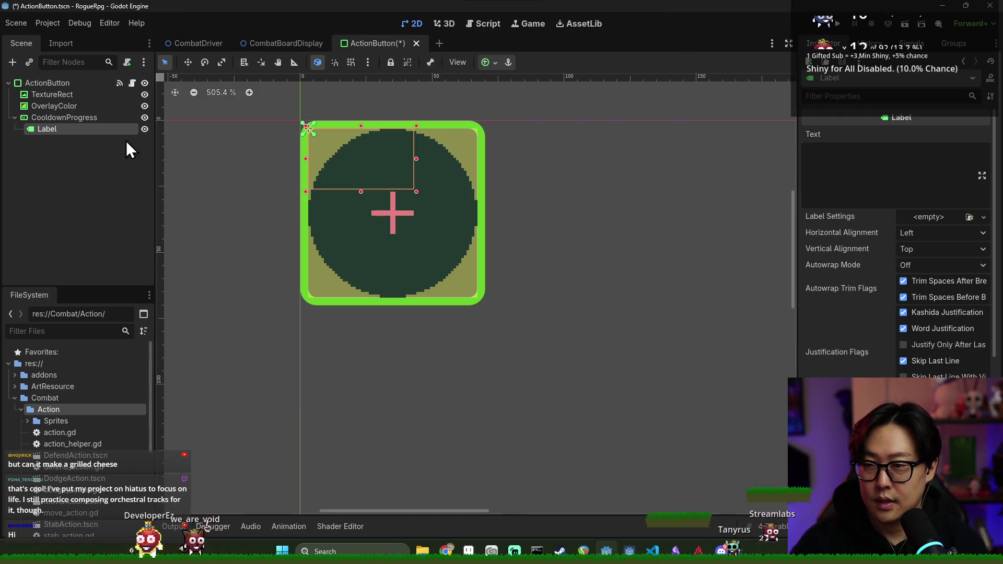
pyautogui.doubleClick(75, 129)
pyautogui.press('Return')
# Set the Label's text to '3 turn'
pyautogui.click(857, 193)
pyautogui.write('3 turn')
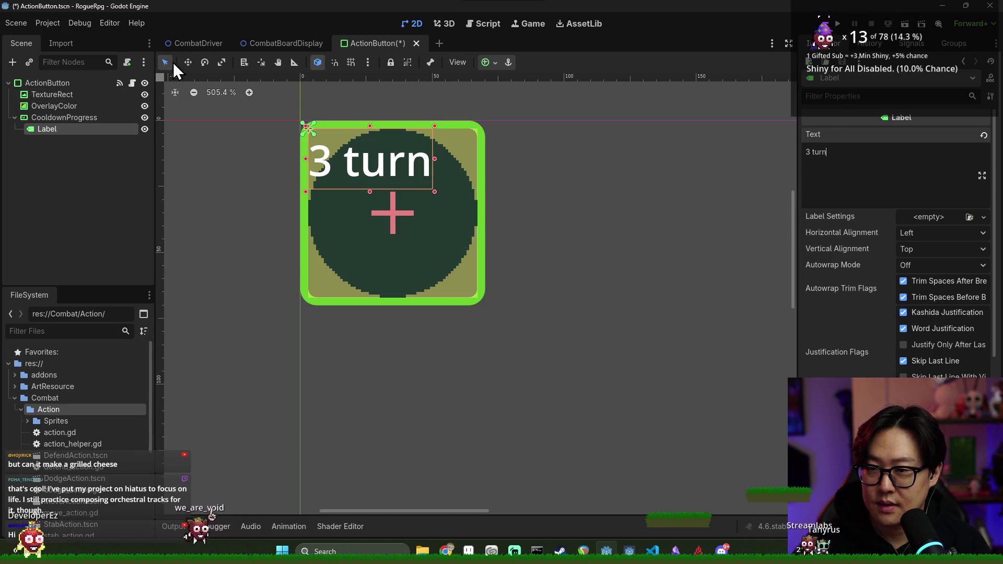
pyautogui.scroll(-3, 897, 235)
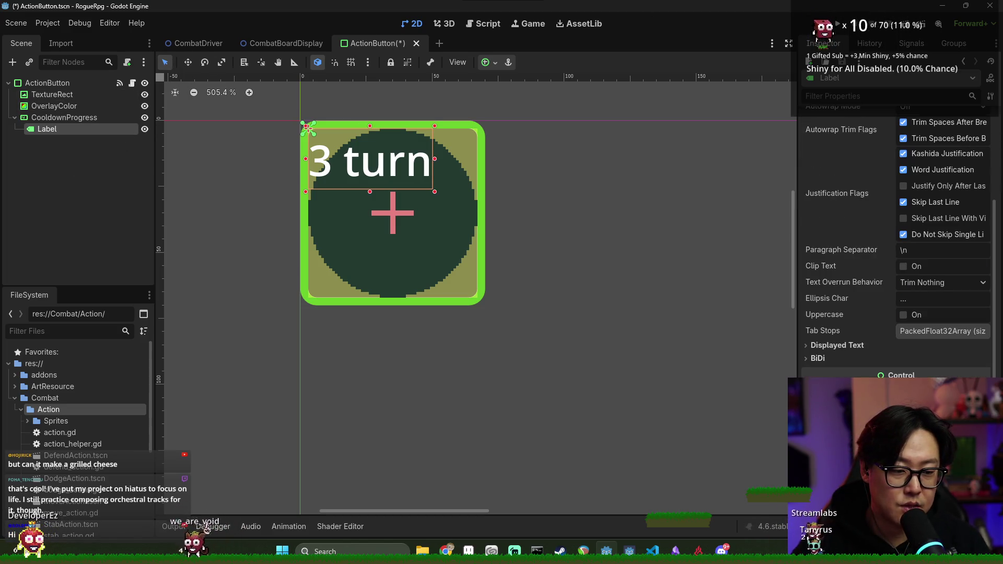
pyautogui.scroll(-1, 924, 368)
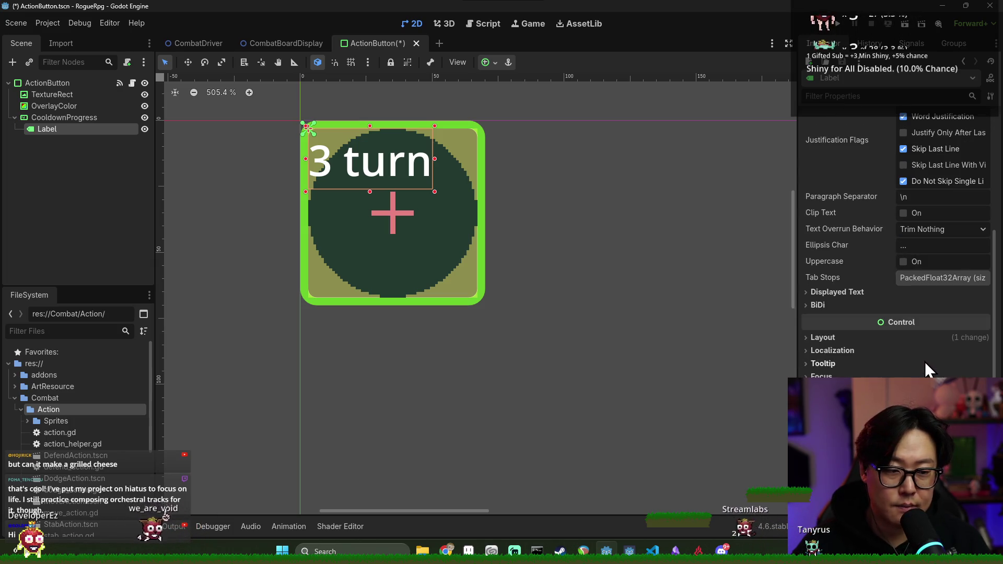
# Anchor the Label to the Center Bottom layout preset and save the scene
pyautogui.click(855, 340)
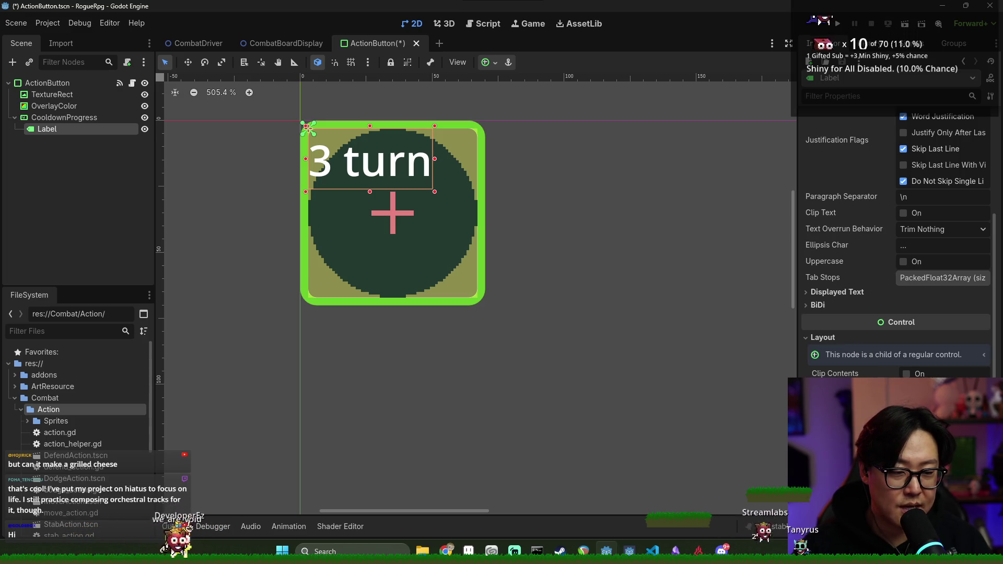
pyautogui.click(846, 338)
pyautogui.click(857, 338)
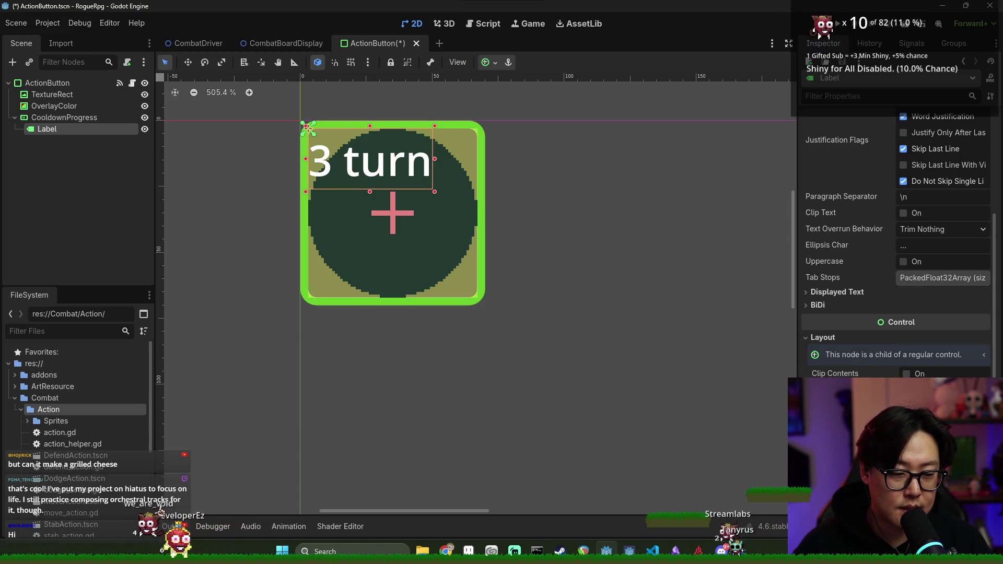
pyautogui.click(944, 397)
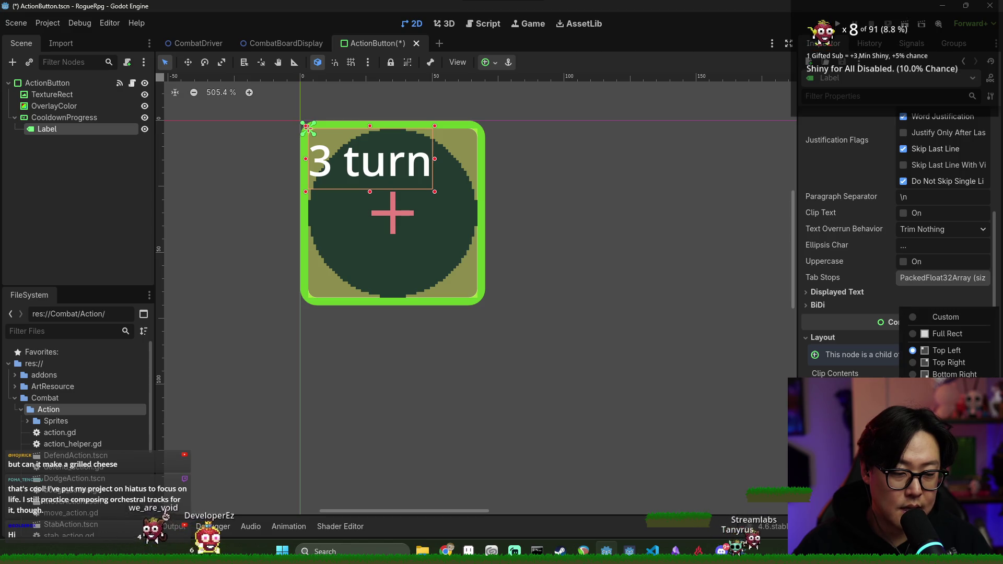
pyautogui.click(946, 434)
pyautogui.click(587, 230)
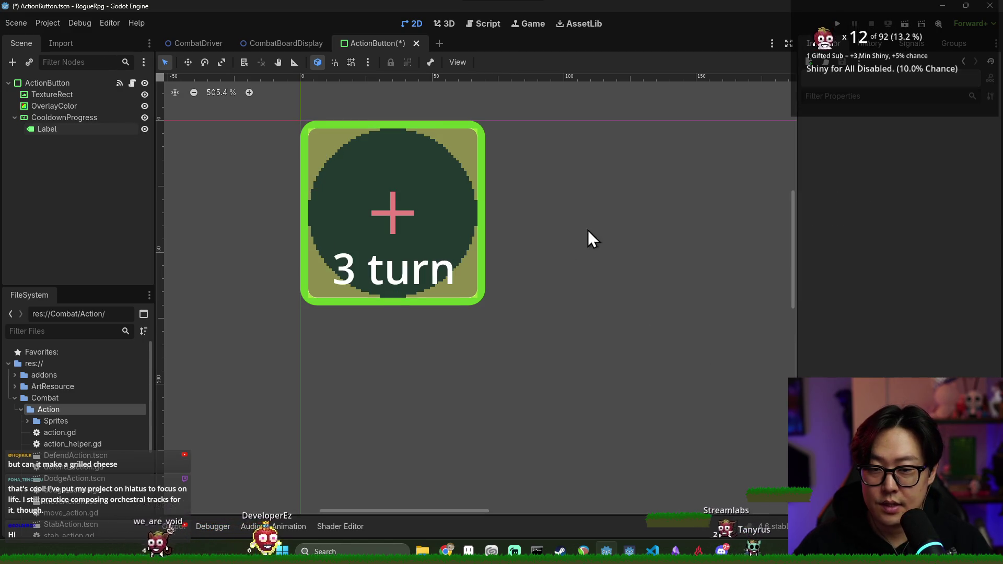
pyautogui.scroll(-1, 588, 230)
pyautogui.hotkey('ctrl', 's')
pyautogui.click(50, 128)
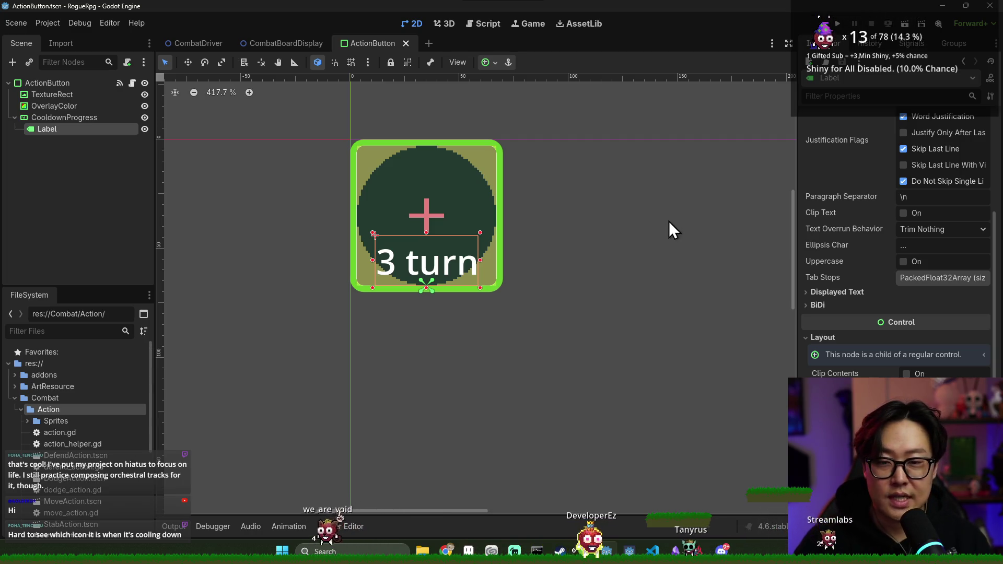
# Reorder the scene tree so the CooldownProgress branch sits below OverlayColor
pyautogui.scroll(5, 855, 224)
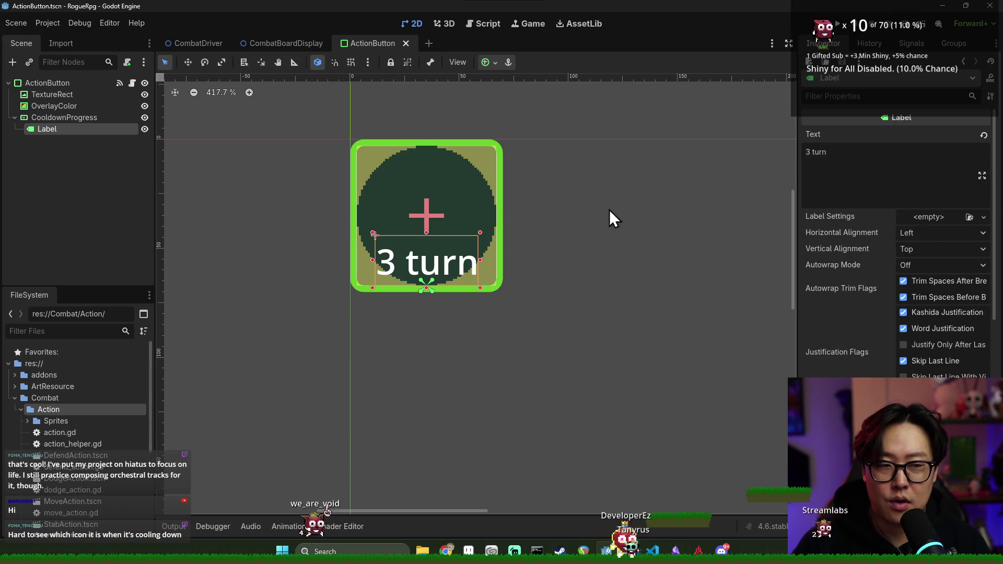
pyautogui.moveTo(55, 130)
pyautogui.mouseDown()
pyautogui.moveTo(55, 93)
pyautogui.moveTo(53, 124)
pyautogui.mouseUp()
pyautogui.moveTo(53, 117); pyautogui.dragTo(58, 92)
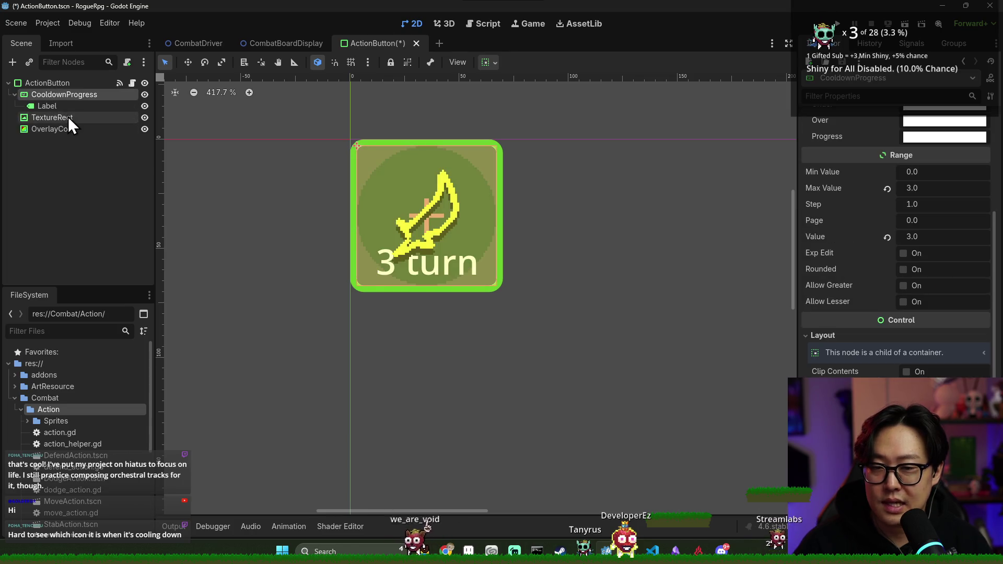
pyautogui.click(145, 119)
pyautogui.click(146, 119)
pyautogui.click(146, 106)
pyautogui.click(146, 106)
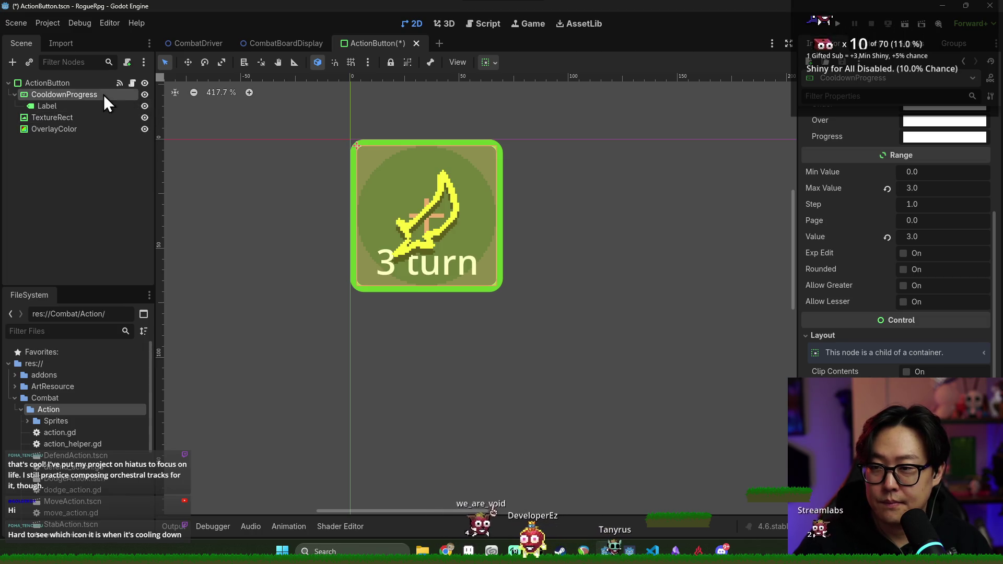
pyautogui.click(145, 129)
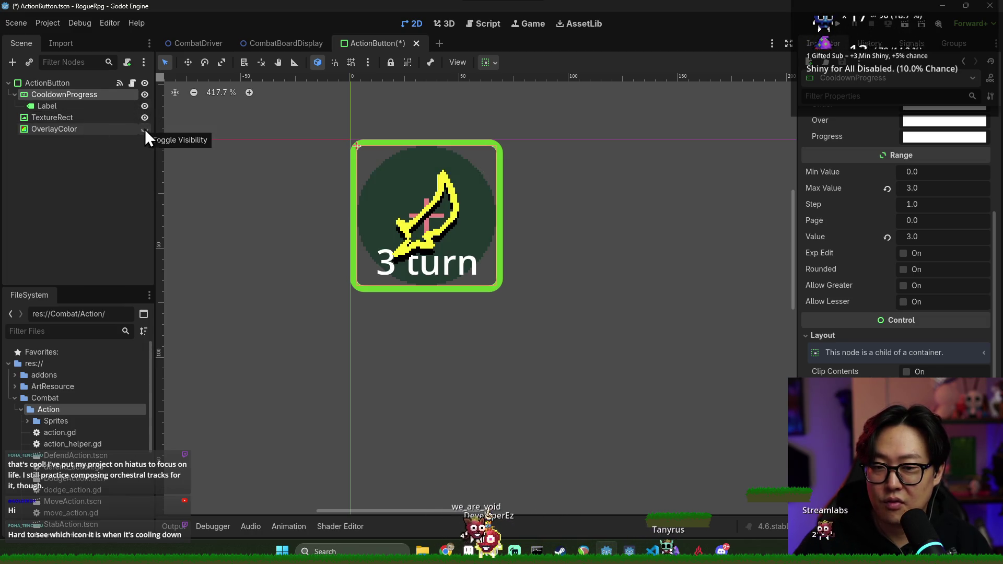
pyautogui.moveTo(93, 96); pyautogui.dragTo(78, 137)
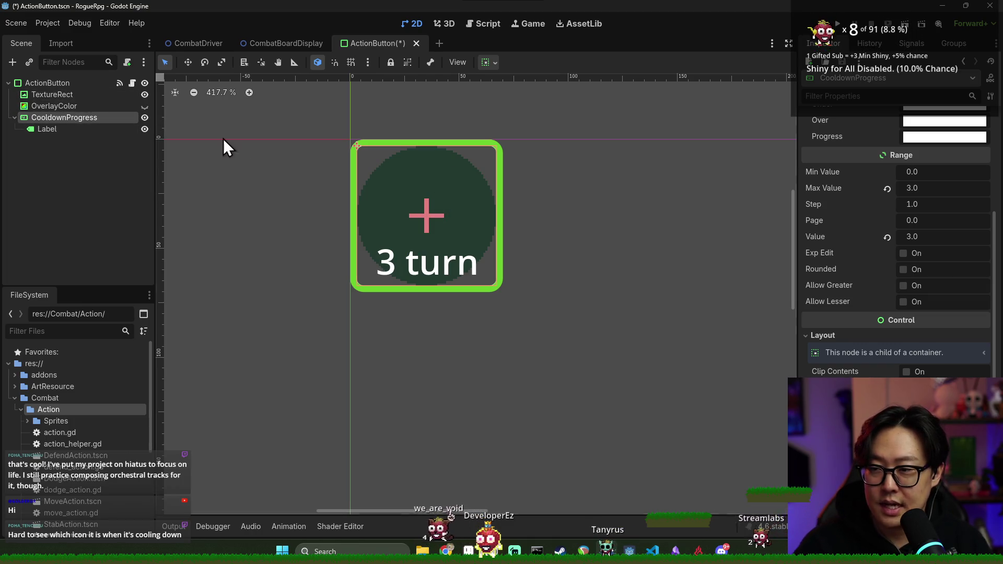
# Lower the Progress tint's alpha to about 147 so the icon shows through
pyautogui.scroll(5, 922, 186)
pyautogui.click(932, 264)
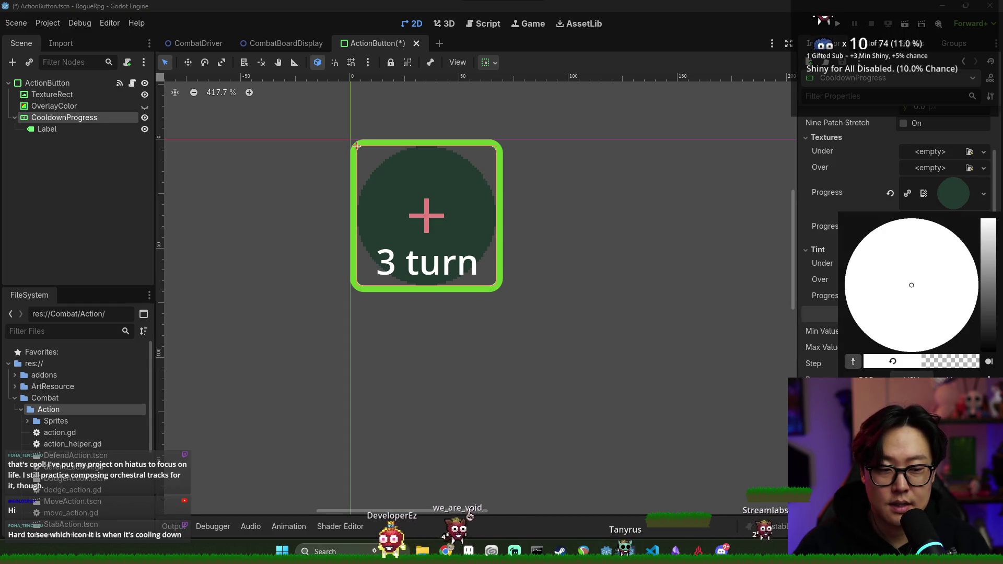
pyautogui.click(142, 105)
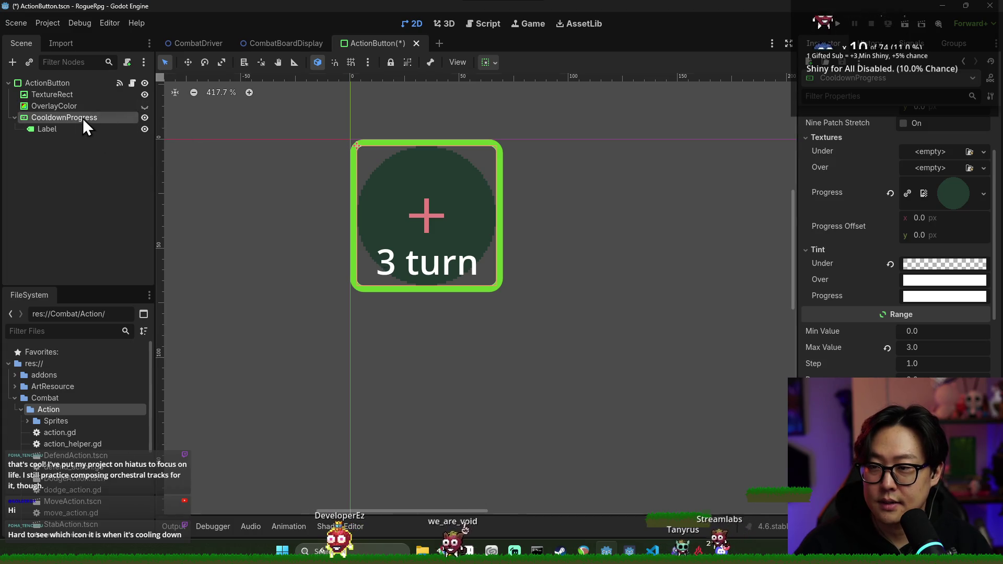
pyautogui.click(907, 282)
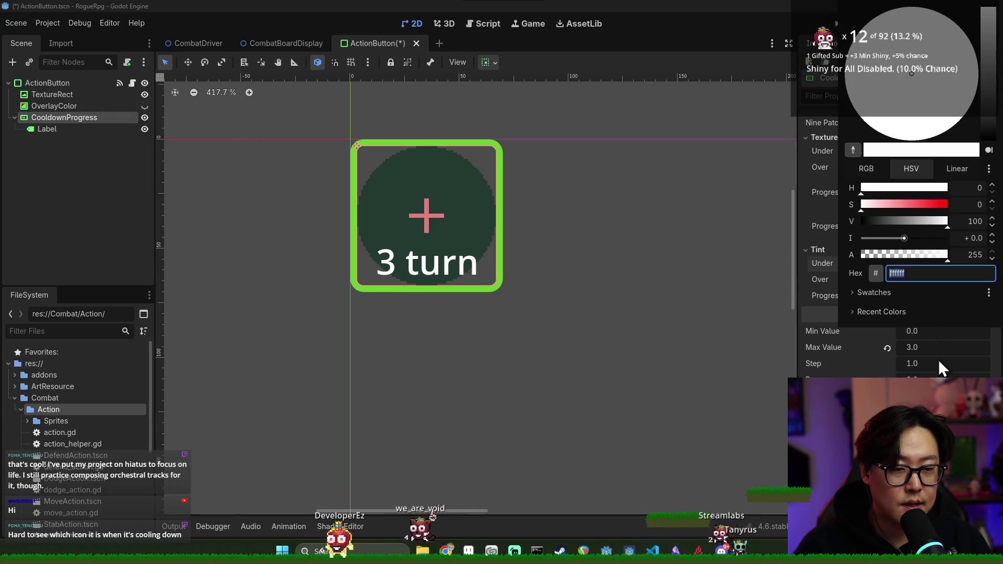
pyautogui.moveTo(907, 256); pyautogui.dragTo(911, 256)
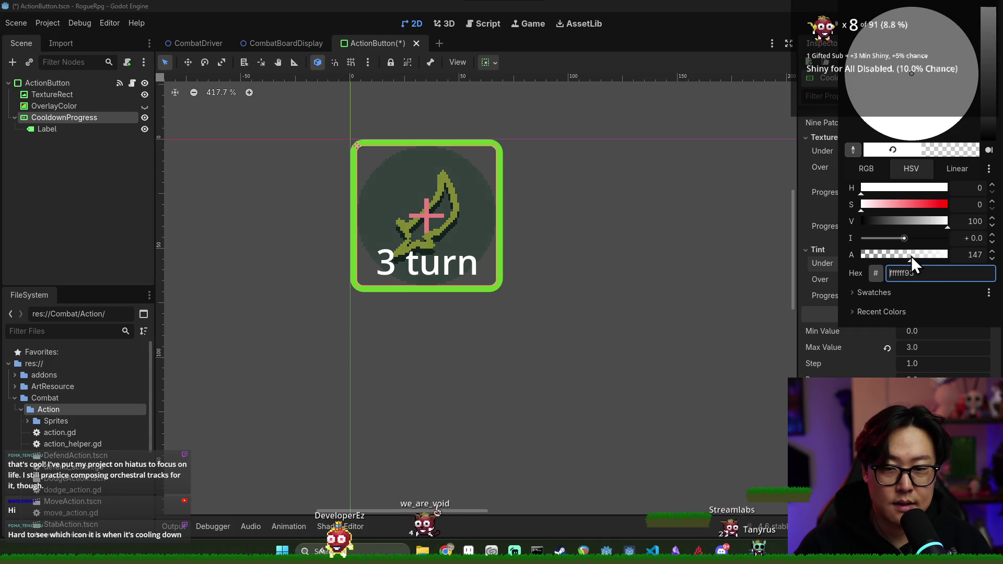
pyautogui.click(92, 208)
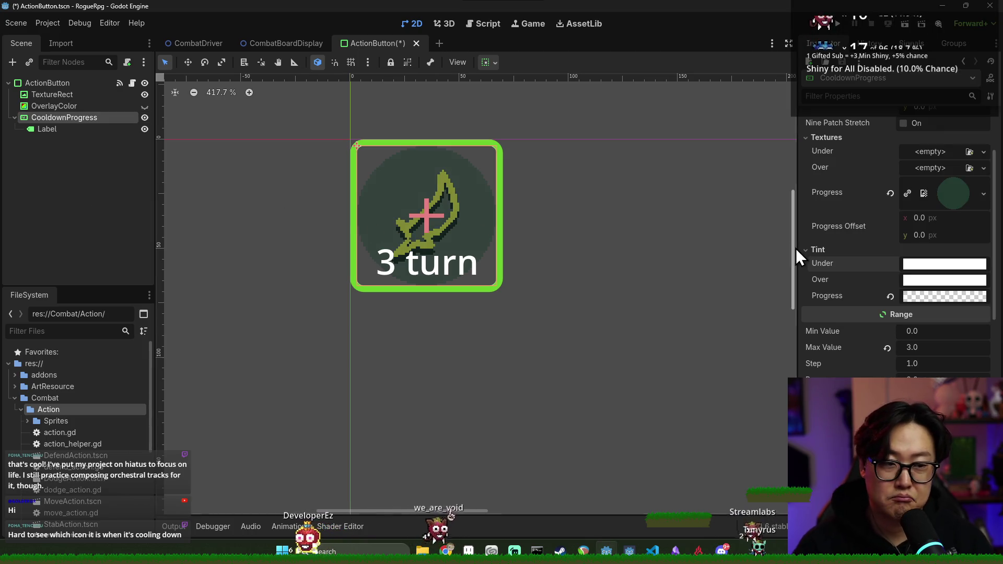
pyautogui.scroll(-2, 485, 174)
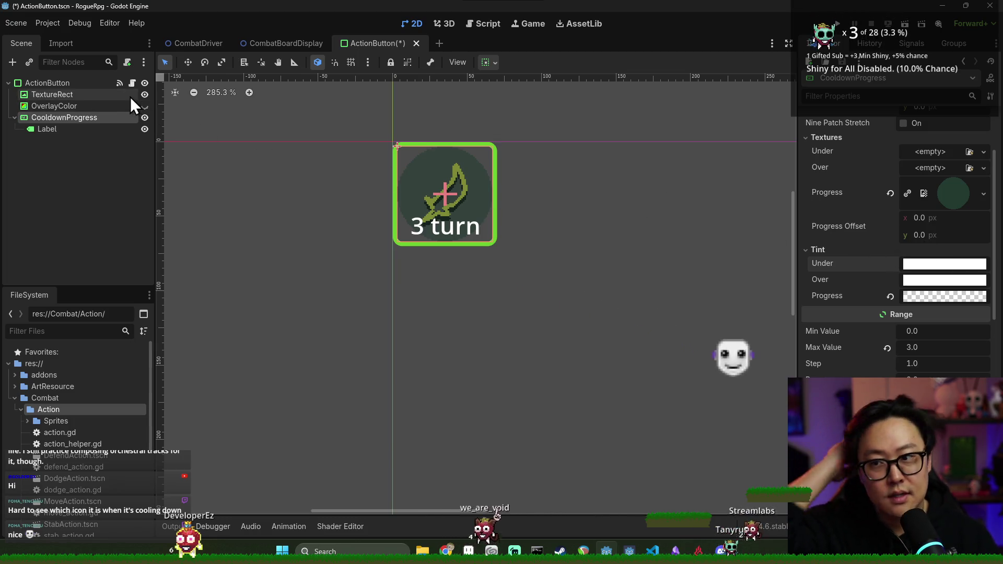
pyautogui.click(133, 82)
pyautogui.click(301, 157)
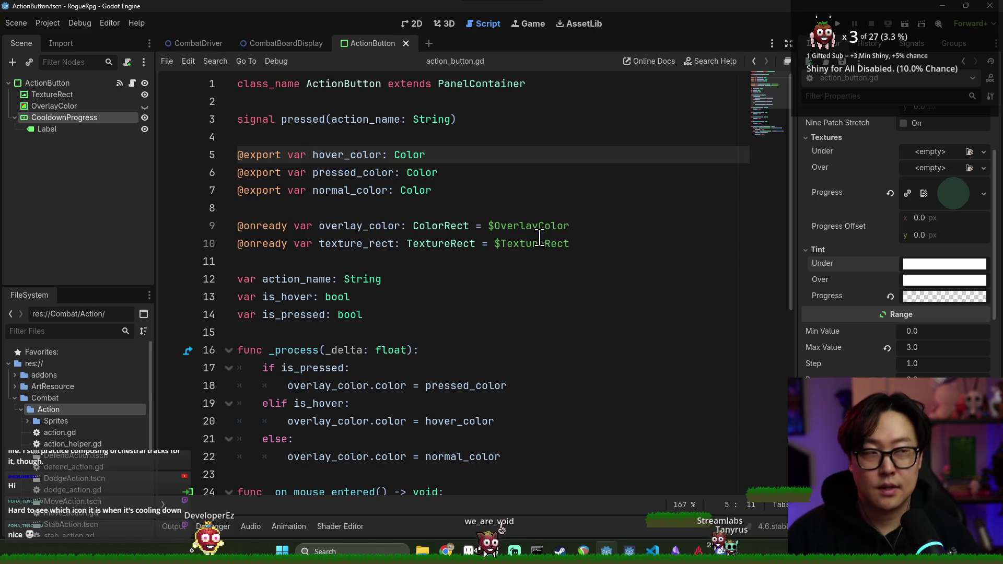
pyautogui.click(462, 195)
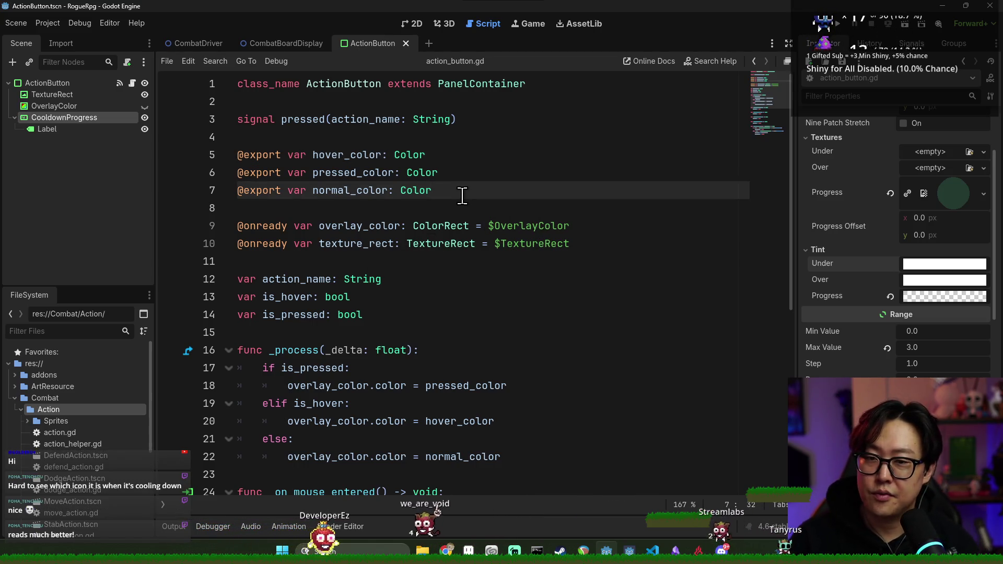
pyautogui.press('Return')
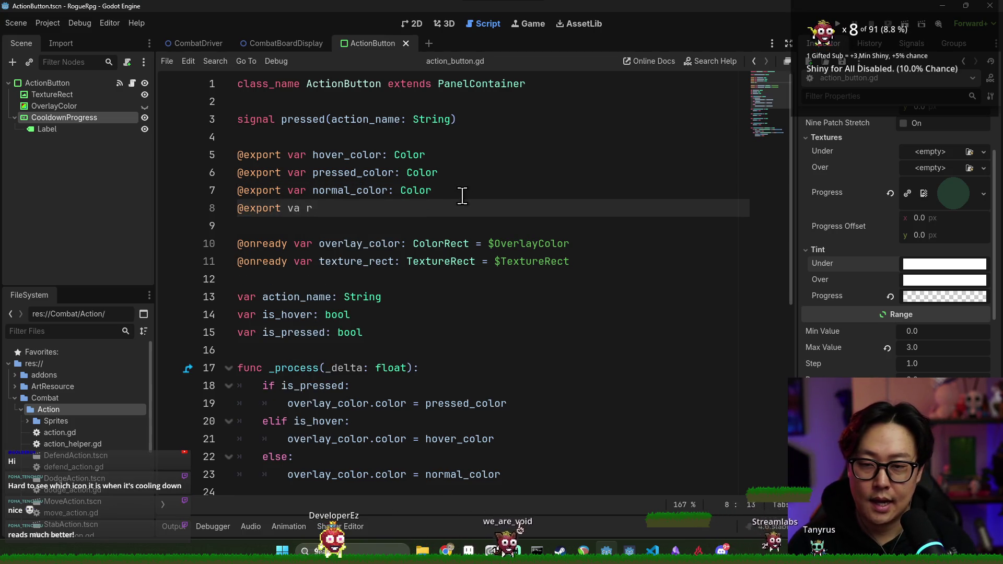
pyautogui.write('oodown: int')
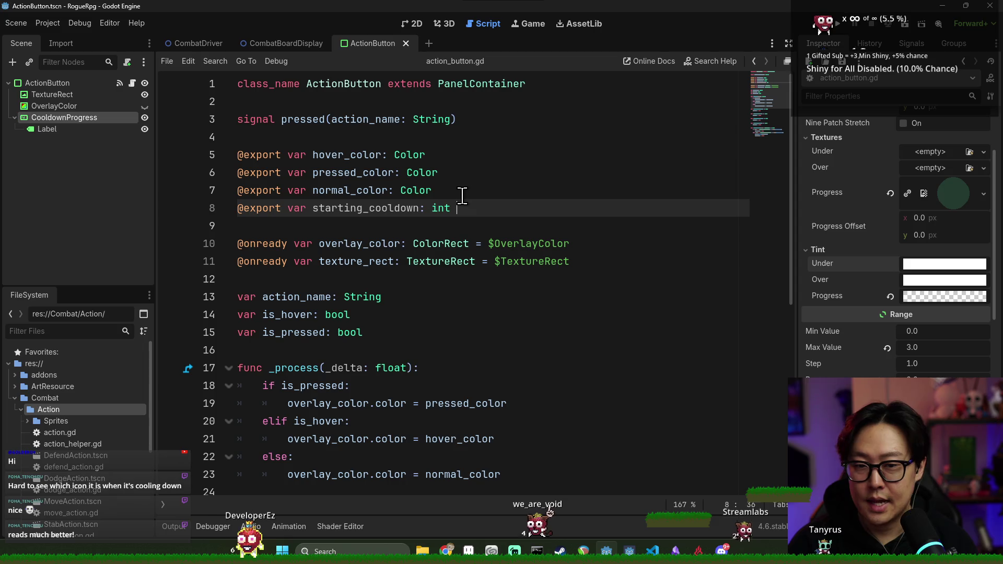
pyautogui.press('Return')
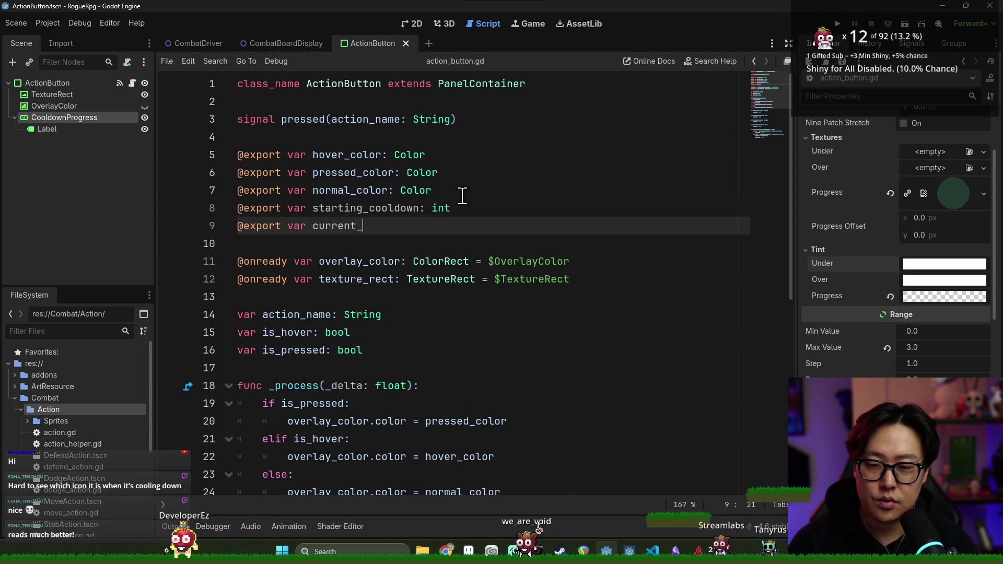
pyautogui.write('t')
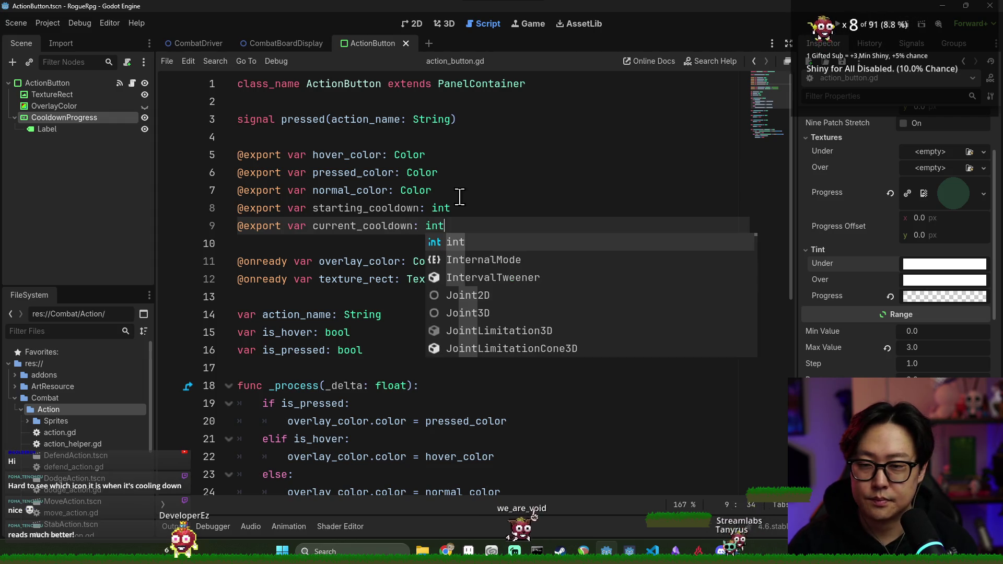
pyautogui.press('Left')
pyautogui.press('Left')
pyautogui.press('Left')
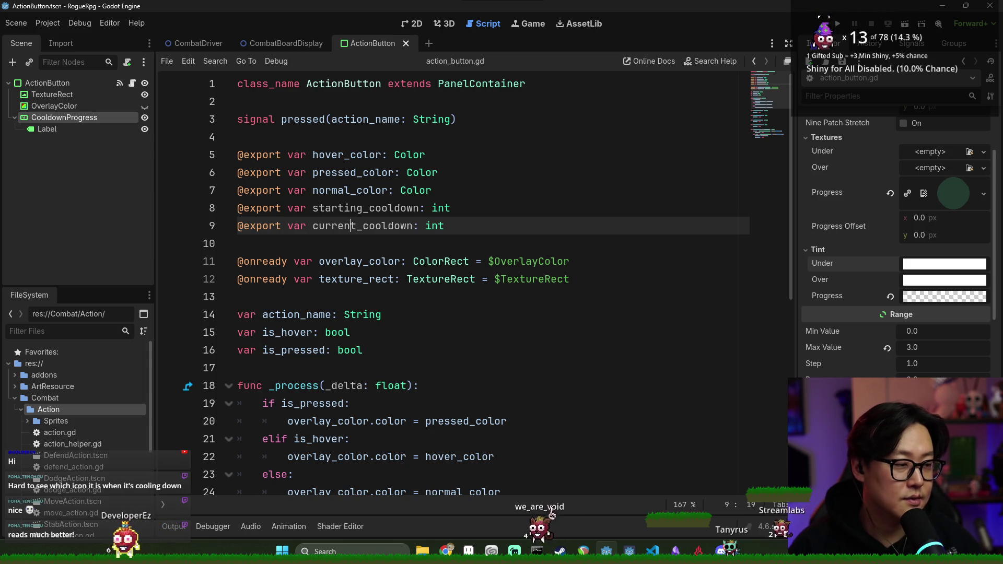
# Review the script, selecting the overlay_color and texture_rect variable names
pyautogui.scroll(-5, 464, 293)
pyautogui.scroll(3, 439, 294)
pyautogui.scroll(-5, 358, 264)
pyautogui.click(314, 368)
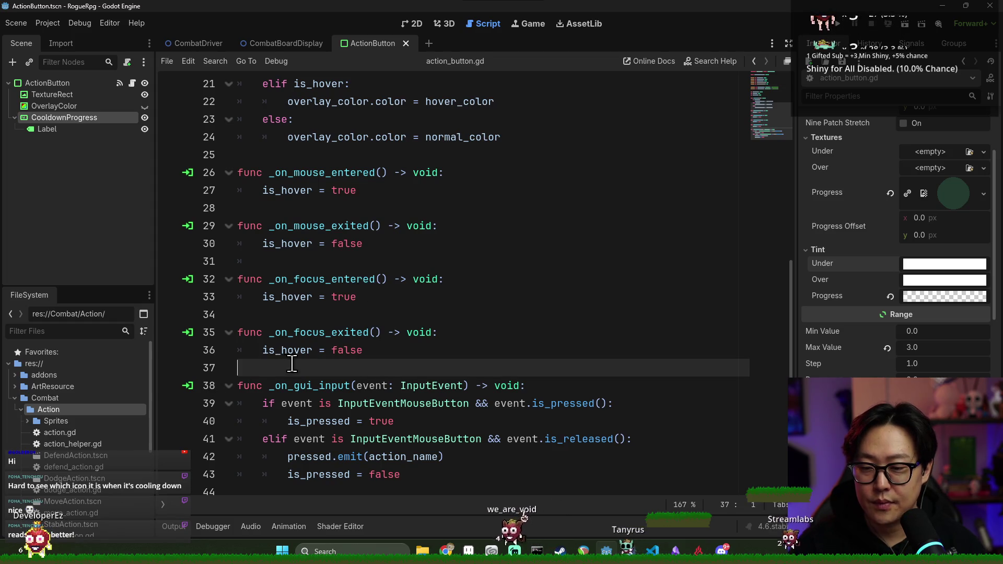
pyautogui.scroll(5, 340, 340)
pyautogui.click(342, 249)
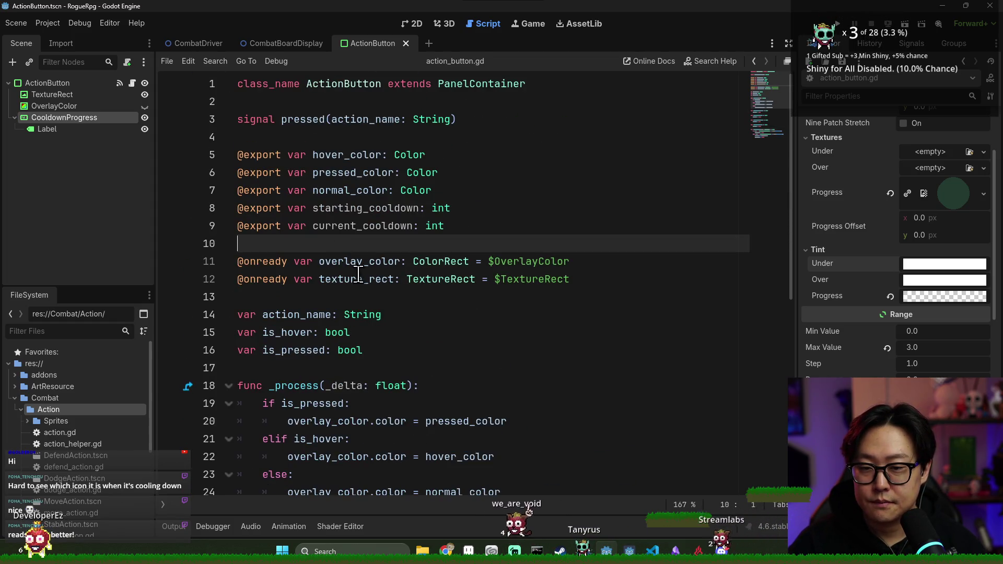
pyautogui.doubleClick(354, 265)
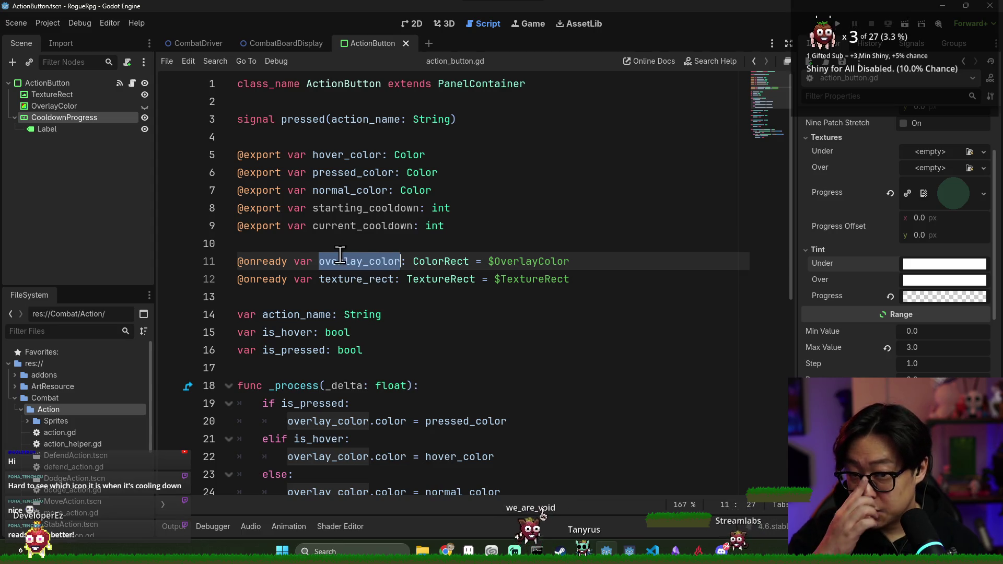
pyautogui.doubleClick(360, 280)
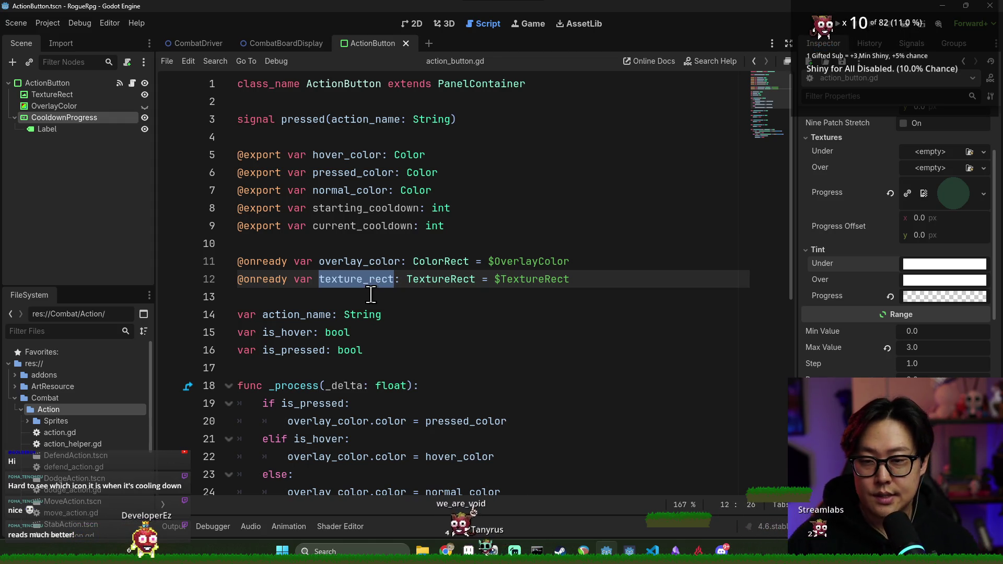
pyautogui.scroll(-7, 371, 294)
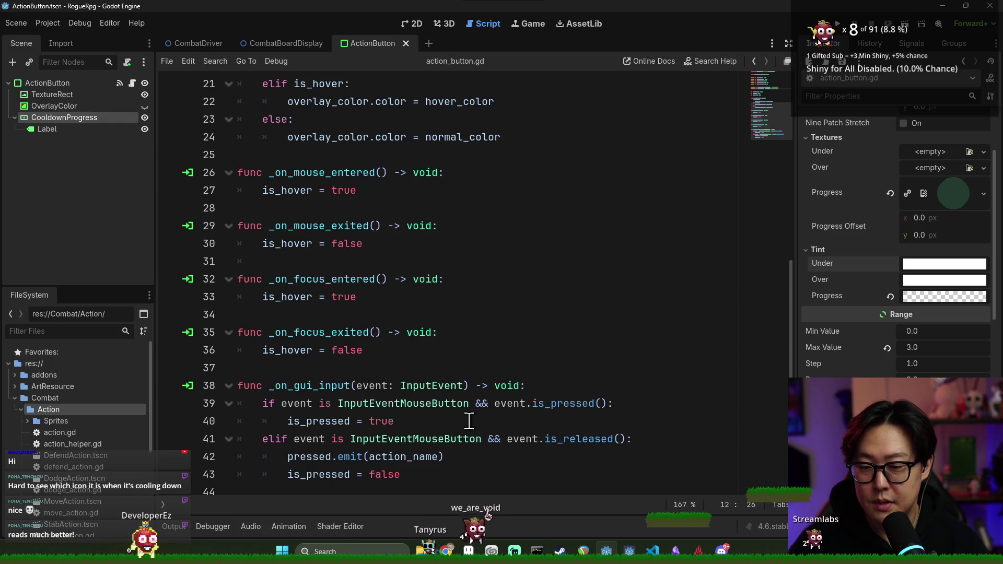
# Add an empty _cooldown_render_update function with a pass placeholder after the input handler and save
pyautogui.click(439, 475)
pyautogui.press('Return')
pyautogui.press('Down')
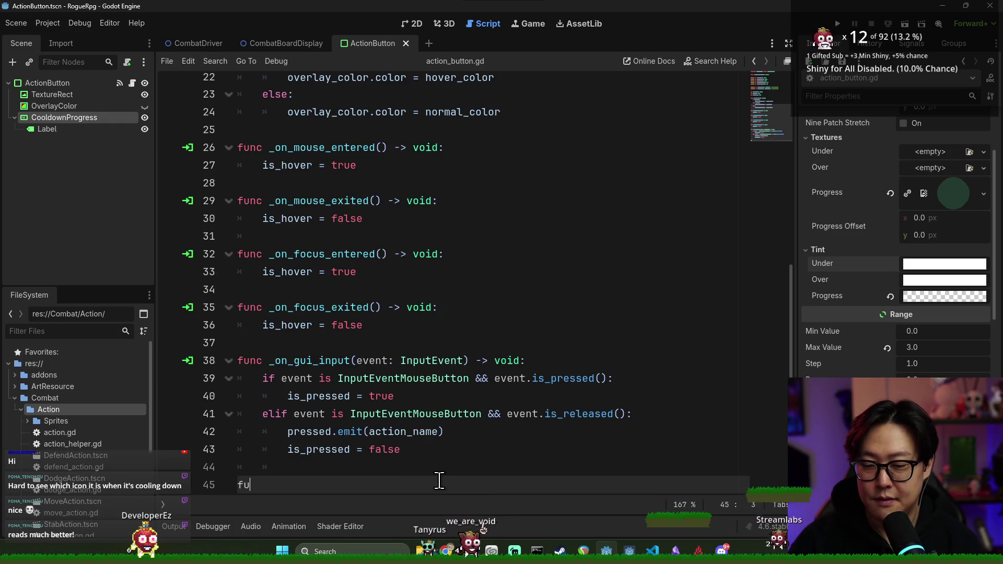
pyautogui.write('cooldonw_')
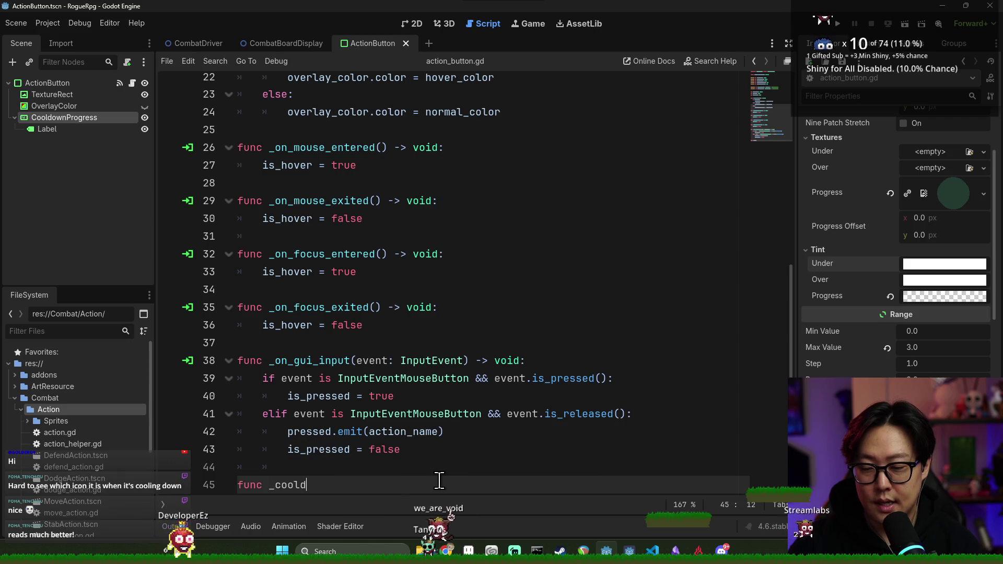
pyautogui.press('BackSpace')
pyautogui.press('BackSpace')
pyautogui.press('BackSpace')
pyautogui.write('own_rende')
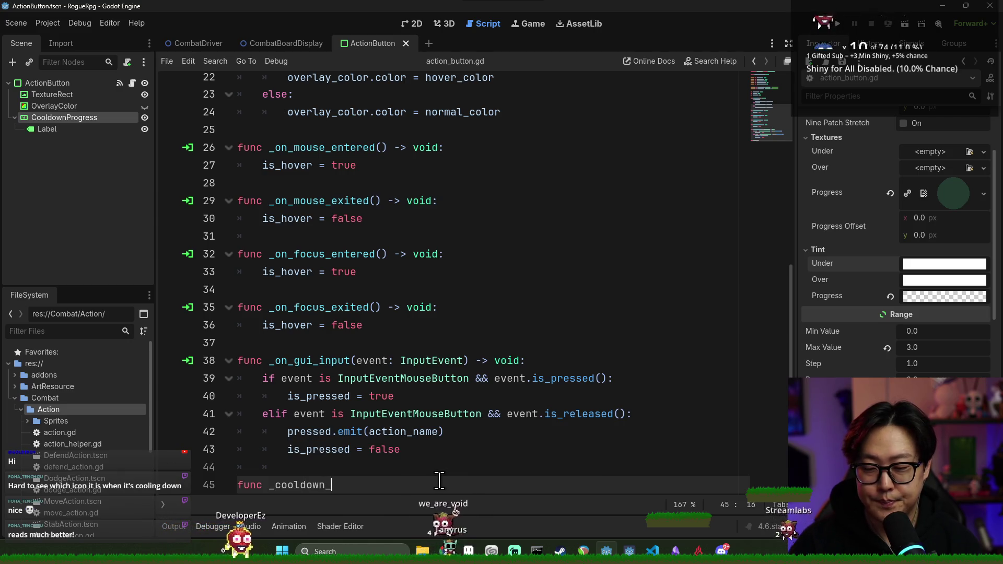
pyautogui.write('r_updatE')
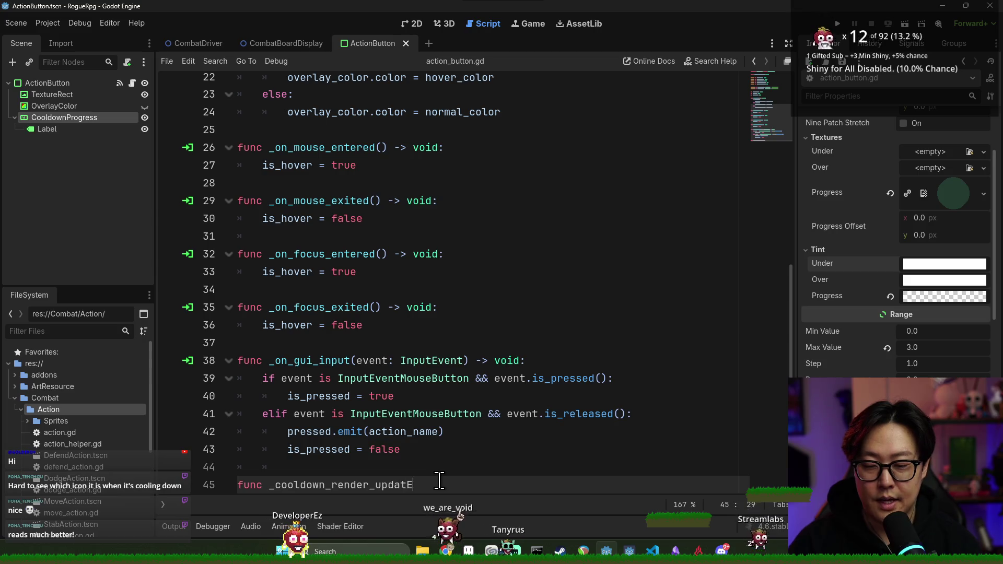
pyautogui.press('Return')
pyautogui.write('pass')
pyautogui.hotkey('ctrl', 's')
pyautogui.scroll(8, 267, 306)
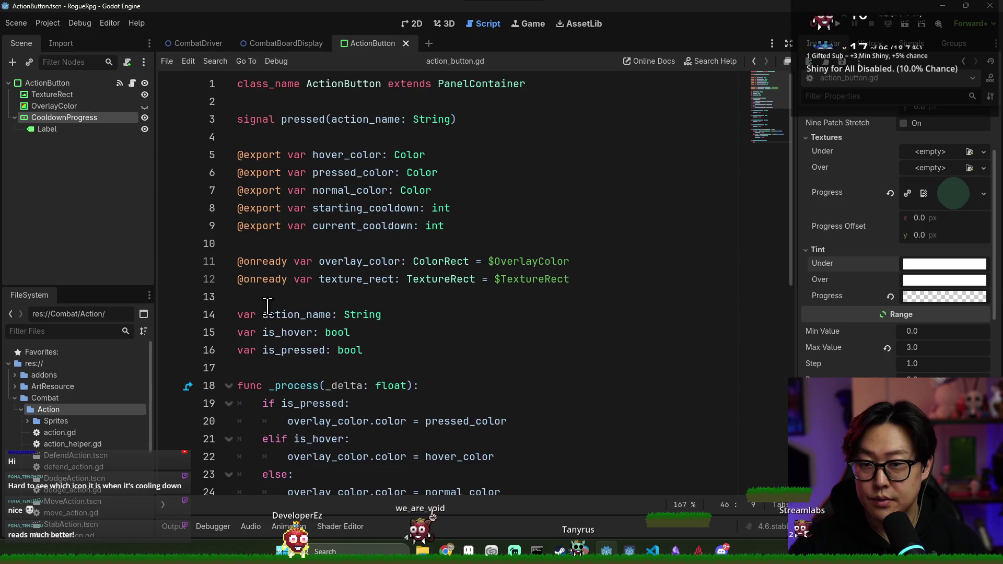
pyautogui.moveTo(72, 131)
pyautogui.mouseDown()
pyautogui.moveTo(239, 261)
pyautogui.moveTo(260, 296)
pyautogui.mouseUp()
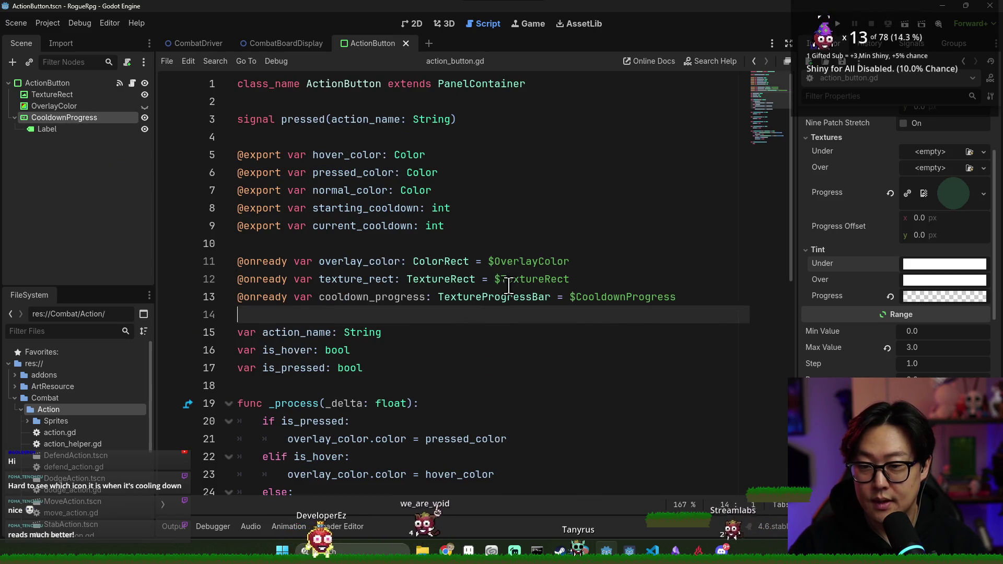
pyautogui.moveTo(127, 287); pyautogui.dragTo(110, 175)
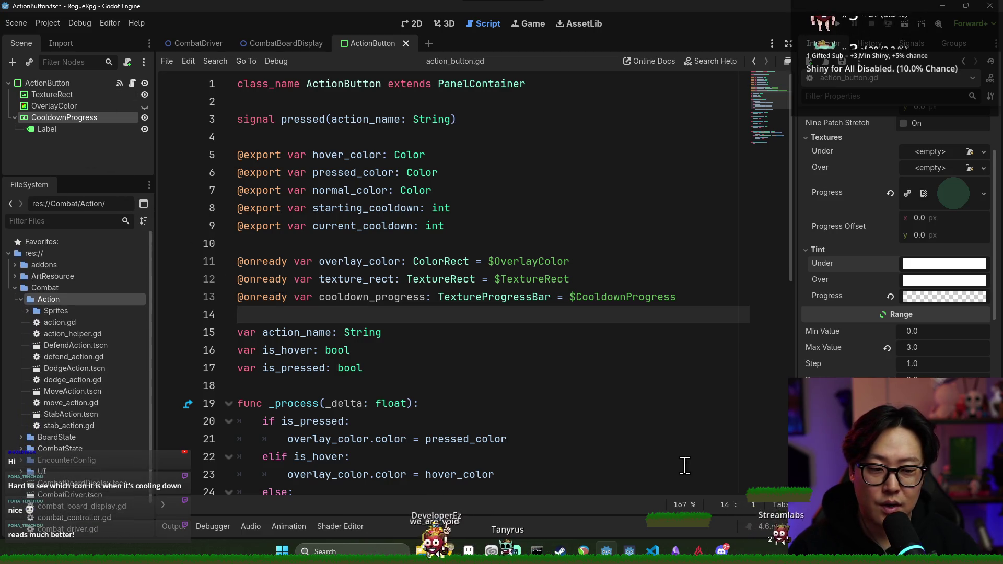
pyautogui.scroll(-10, 896, 235)
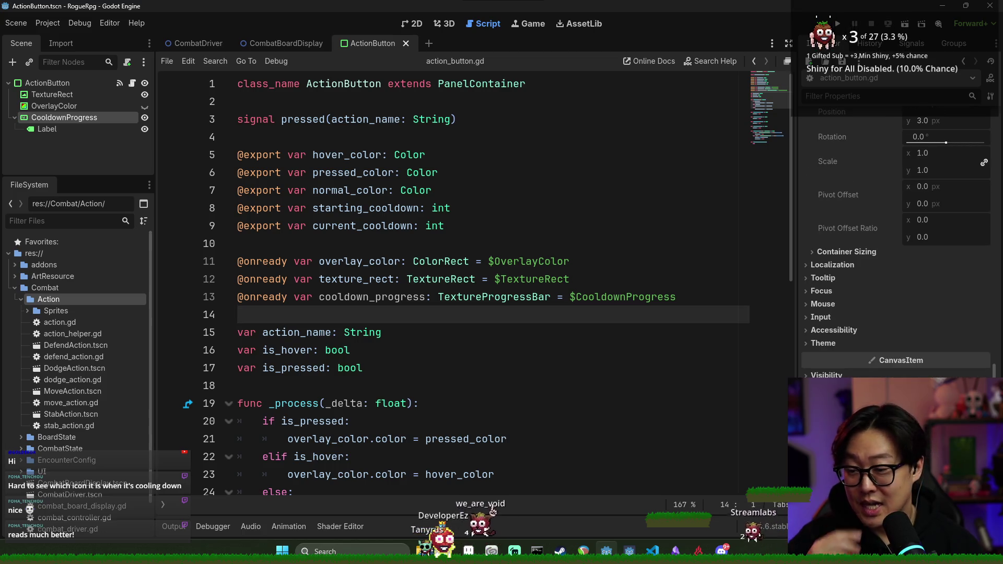
pyautogui.hotkey('ctrl', 's')
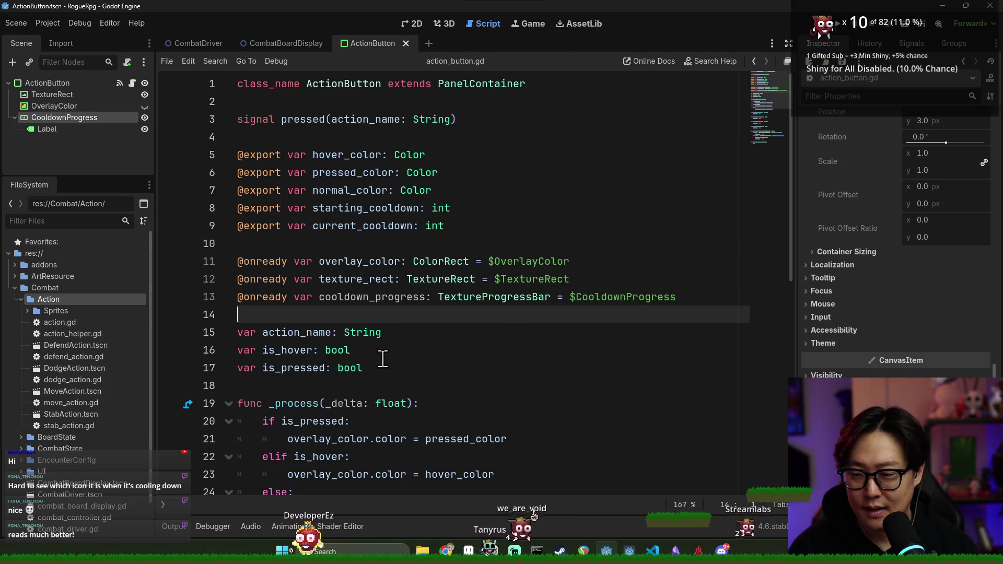
pyautogui.scroll(-4, 335, 352)
pyautogui.scroll(2, 329, 350)
pyautogui.scroll(-2, 339, 352)
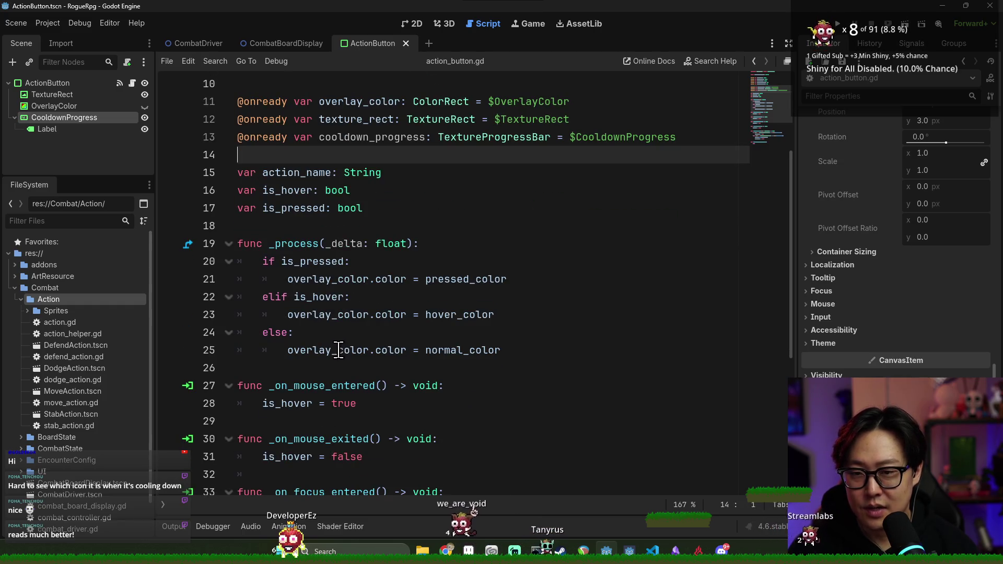
pyautogui.scroll(1, 361, 319)
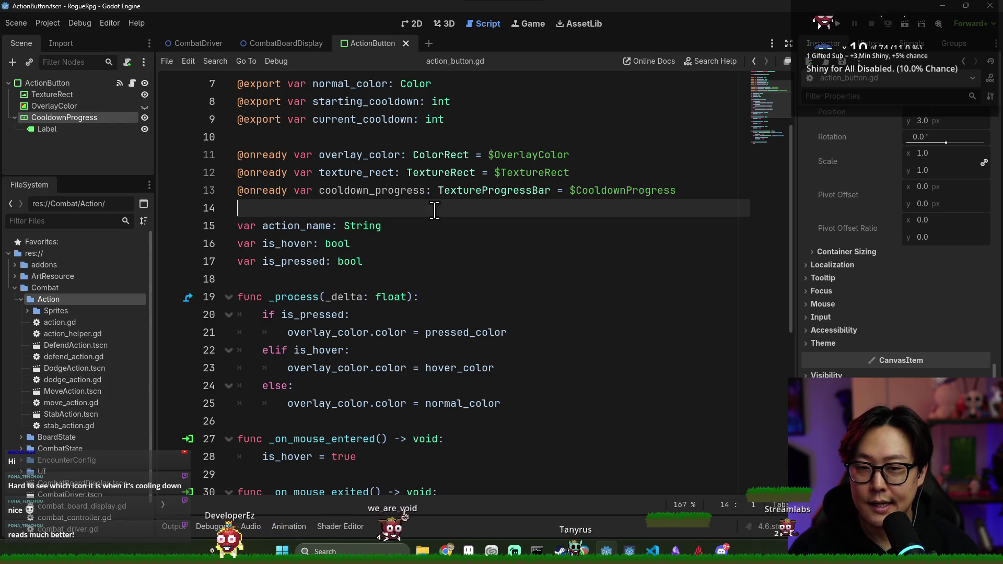
pyautogui.doubleClick(382, 192)
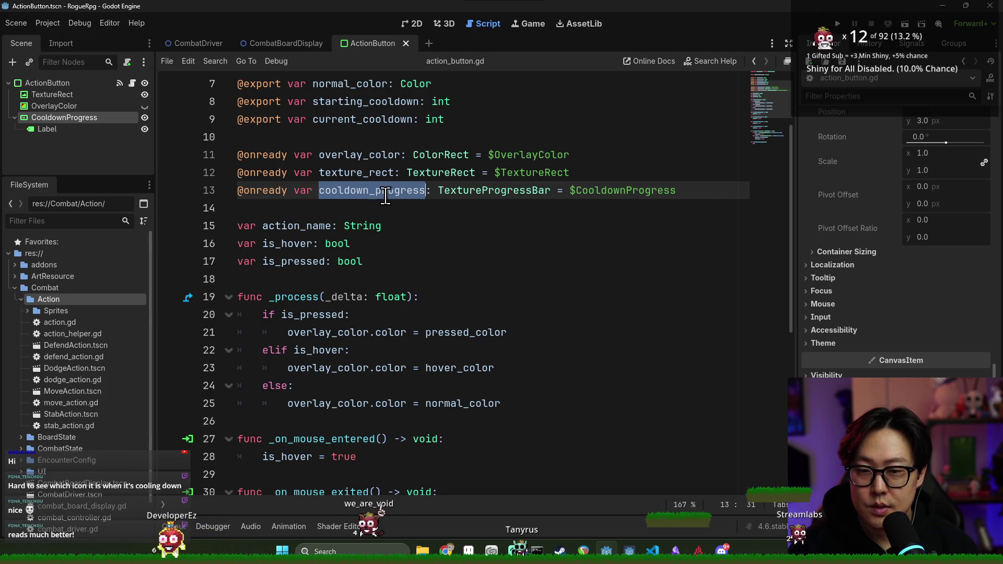
pyautogui.scroll(-6, 390, 220)
# Start _cooldown_render_update with cooldown_progress.value and cooldown_progress.max_value lines
pyautogui.click(445, 457)
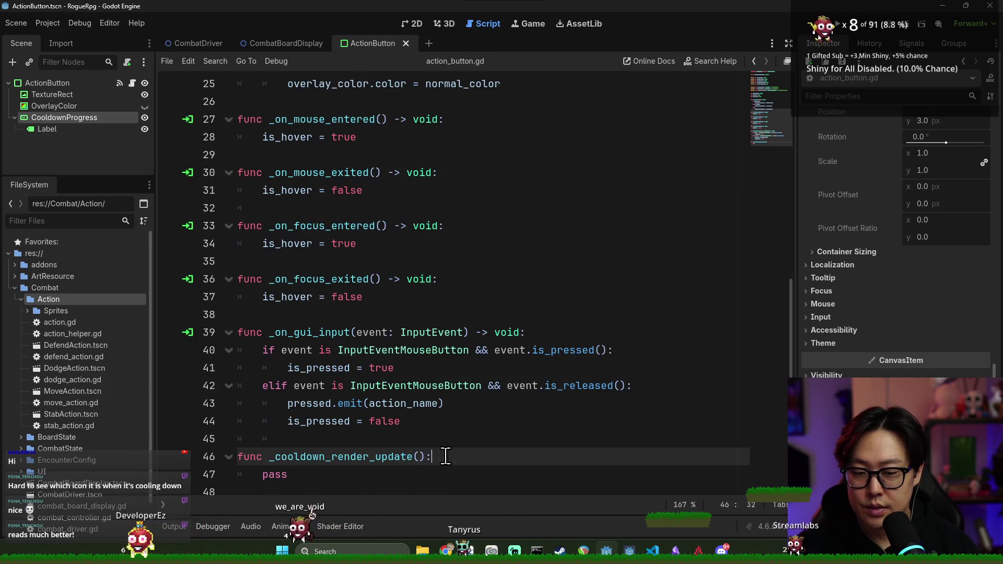
pyautogui.press('Return')
pyautogui.write('cooldown_progress.value')
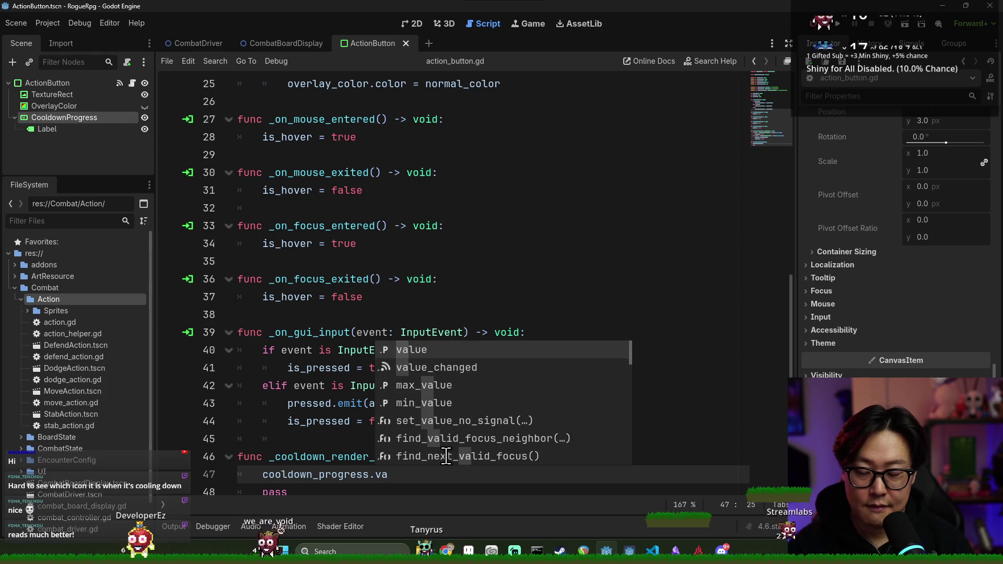
pyautogui.press('Return')
pyautogui.press('Return')
pyautogui.press('Return')
pyautogui.write('.max_value')
pyautogui.press('Return')
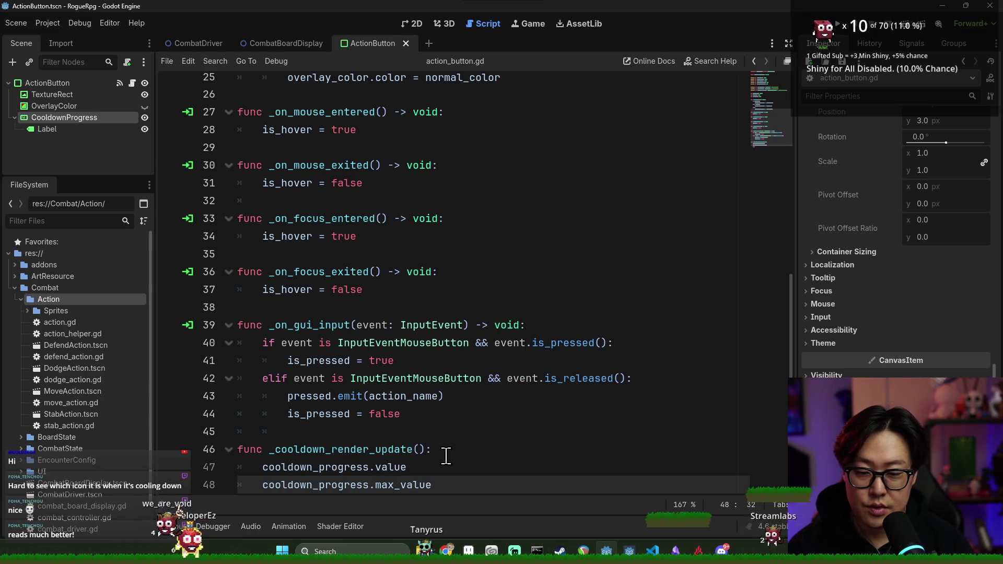
pyautogui.press('Return')
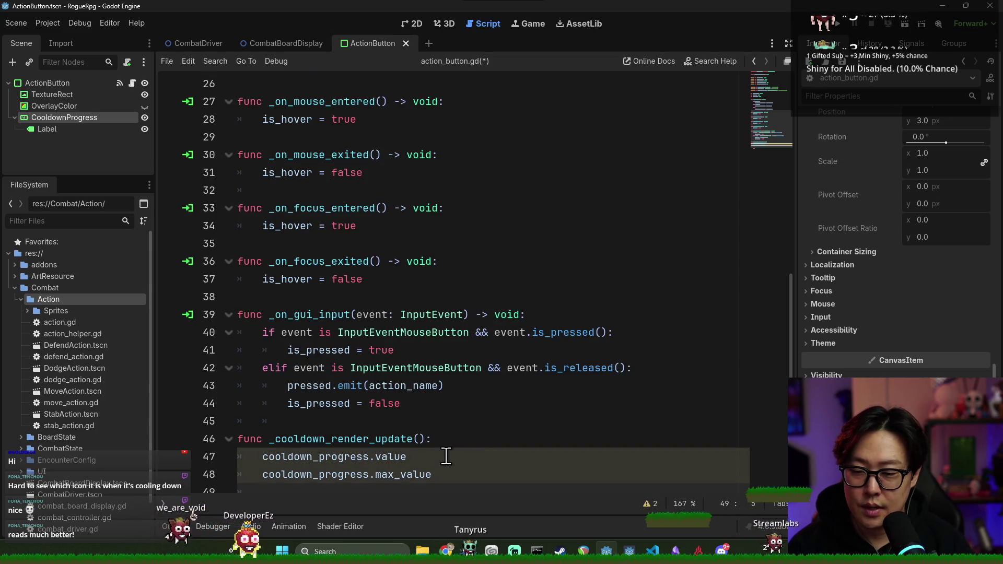
pyautogui.scroll(8, 447, 457)
pyautogui.moveTo(86, 131); pyautogui.dragTo(282, 313)
pyautogui.doubleClick(334, 315)
pyautogui.write('coo')
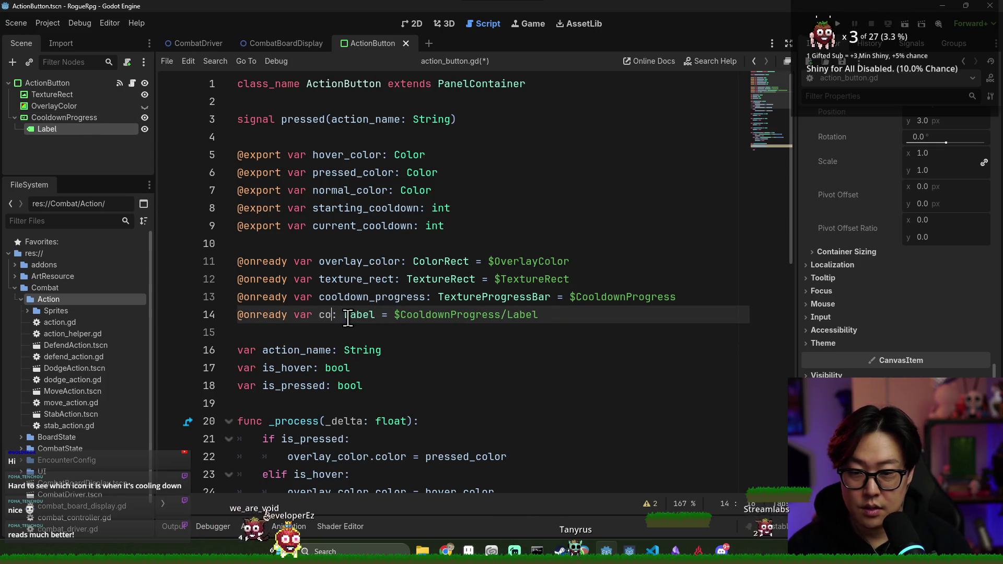
pyautogui.write('bl')
pyautogui.doubleClick(335, 314)
pyautogui.hotkey('ctrl', 'c')
# Set cd_lbl.text to "%d turns" using current_cooldown in the render update
pyautogui.scroll(-10, 377, 366)
pyautogui.click(412, 448)
pyautogui.hotkey('ctrl', 'v')
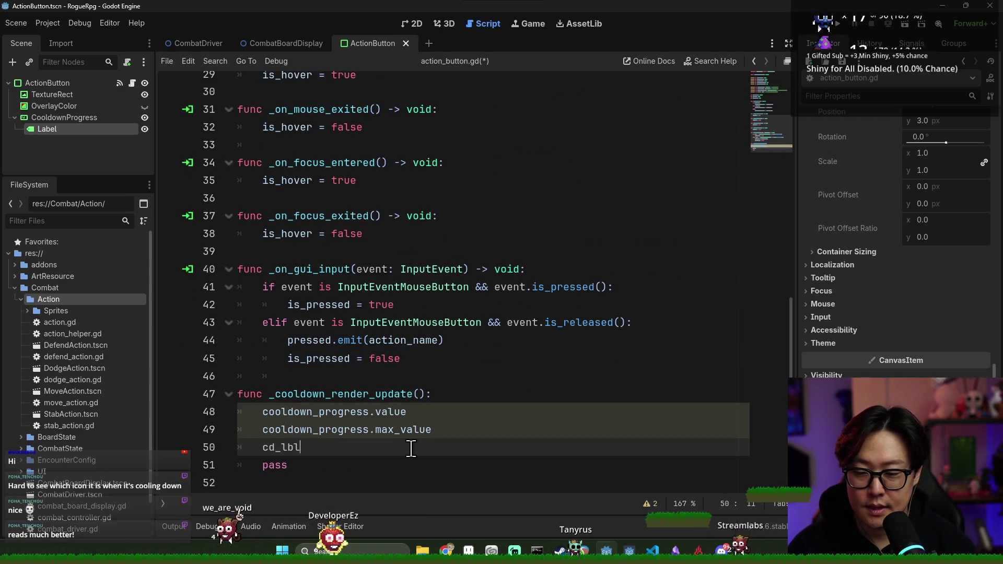
pyautogui.write('.text = "%d turns" % coo')
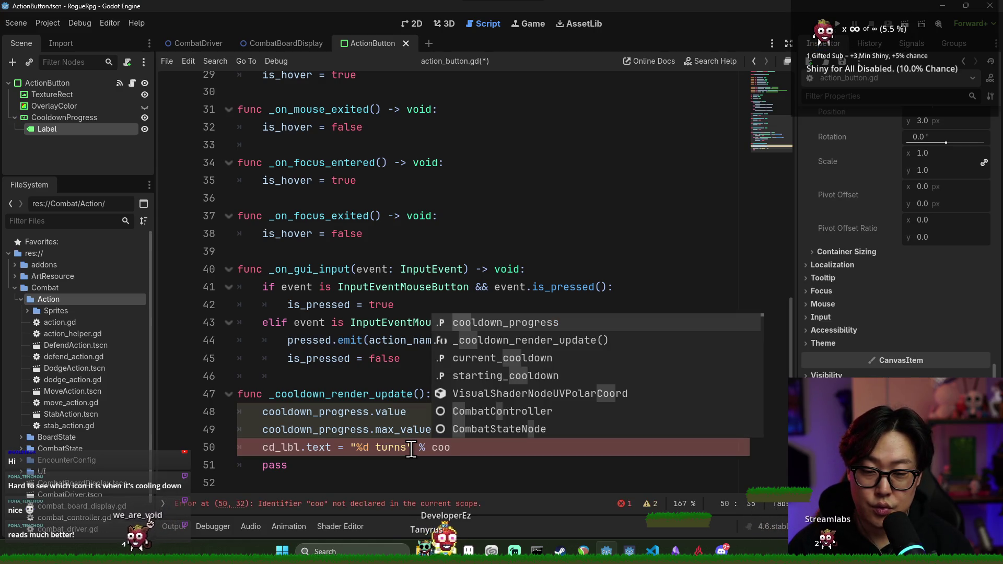
pyautogui.press('BackSpace')
pyautogui.press('BackSpace')
pyautogui.write('ui')
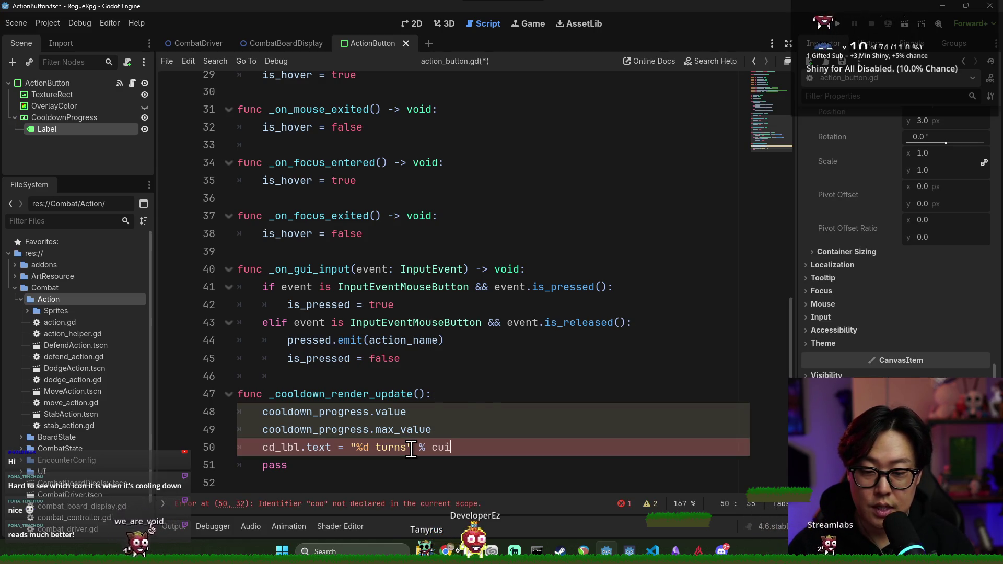
pyautogui.press('BackSpace')
pyautogui.write('r')
pyautogui.press('Return')
# Assign current_cooldown to the progress value and starting_cooldown to max_value, then save
pyautogui.click(424, 413)
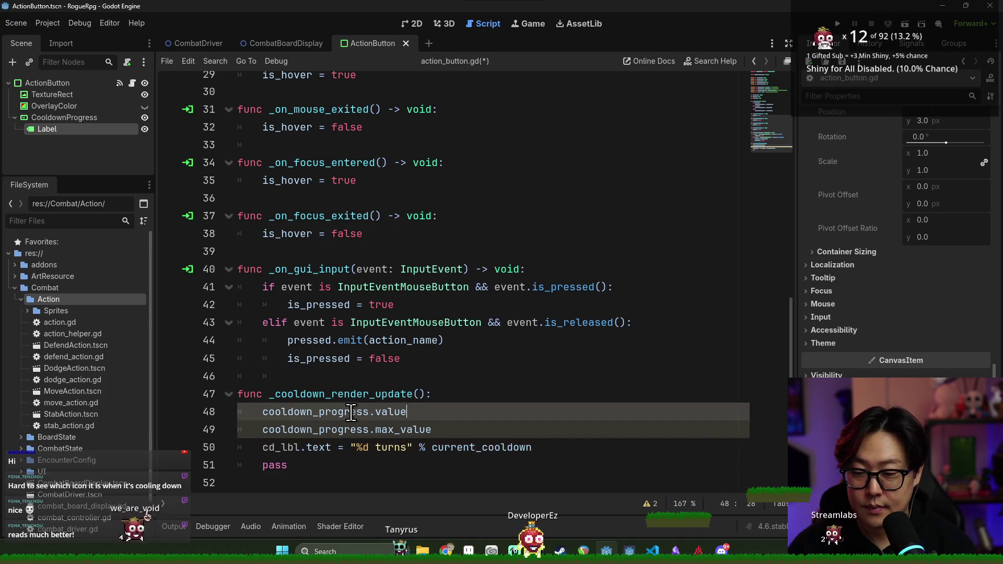
pyautogui.write('= curre')
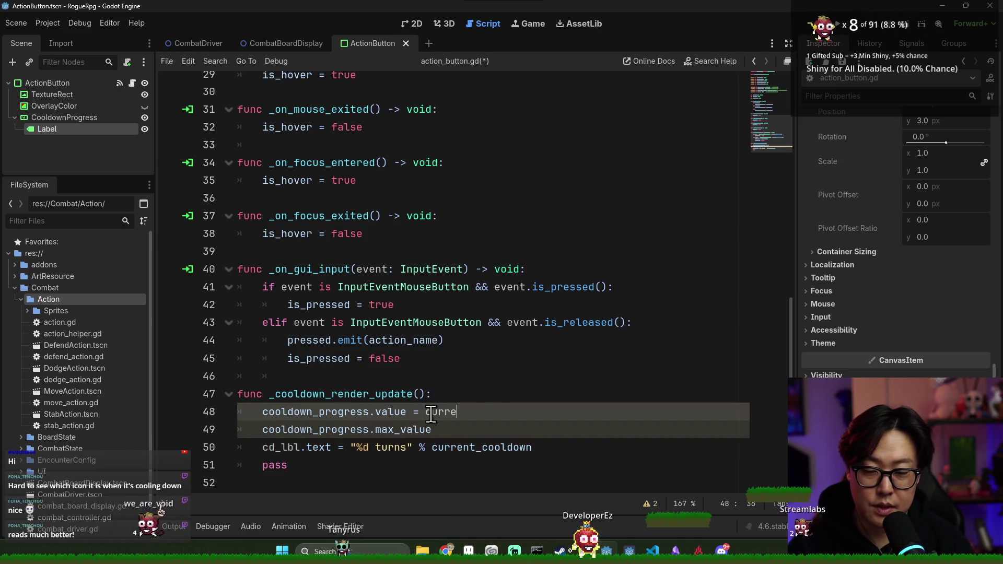
pyautogui.press('Return')
pyautogui.click(464, 424)
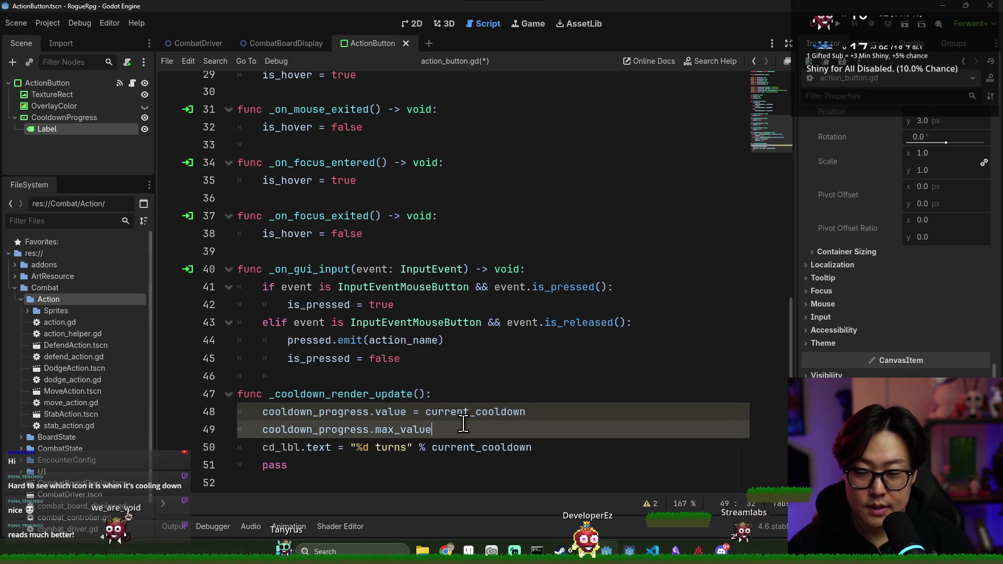
pyautogui.write('st')
pyautogui.press('Return')
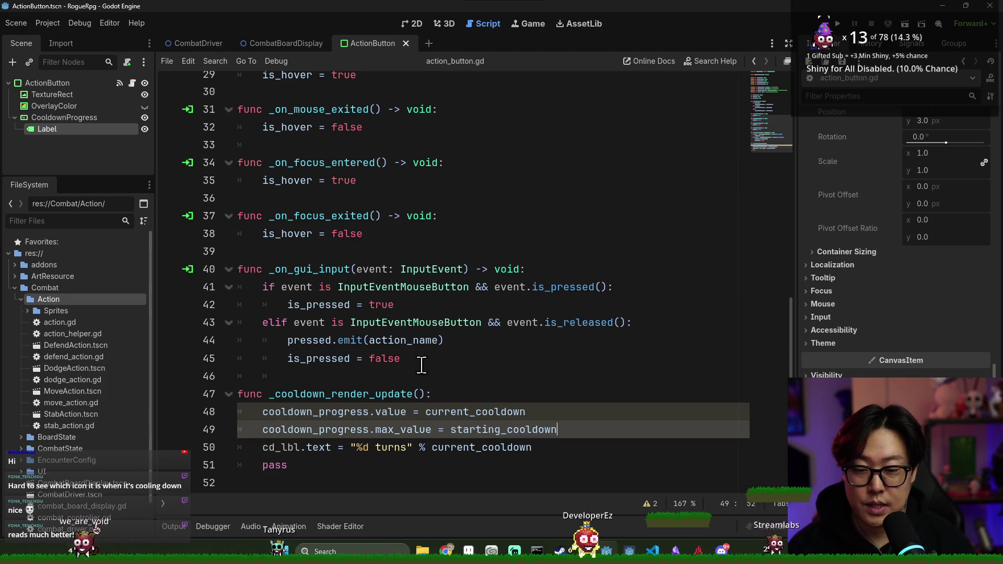
pyautogui.hotkey('ctrl', 's')
# Delete the leftover pass line from _cooldown_render_update and save the script
pyautogui.click(404, 377)
pyautogui.moveTo(325, 469); pyautogui.dragTo(542, 454)
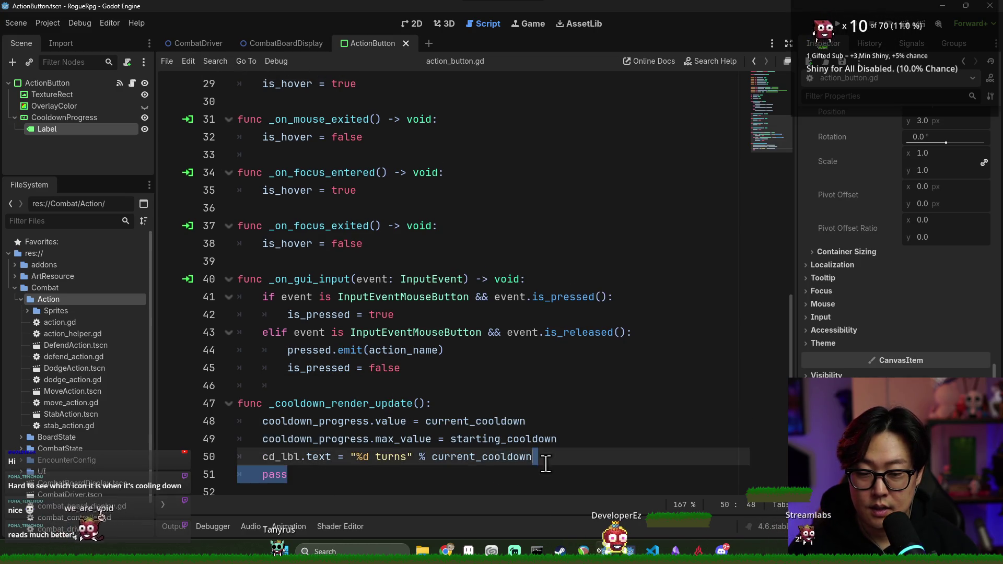
pyautogui.press('BackSpace')
pyautogui.scroll(6, 470, 408)
pyautogui.click(322, 225)
pyautogui.hotkey('ctrl', 's')
pyautogui.click(332, 260)
pyautogui.scroll(3, 334, 251)
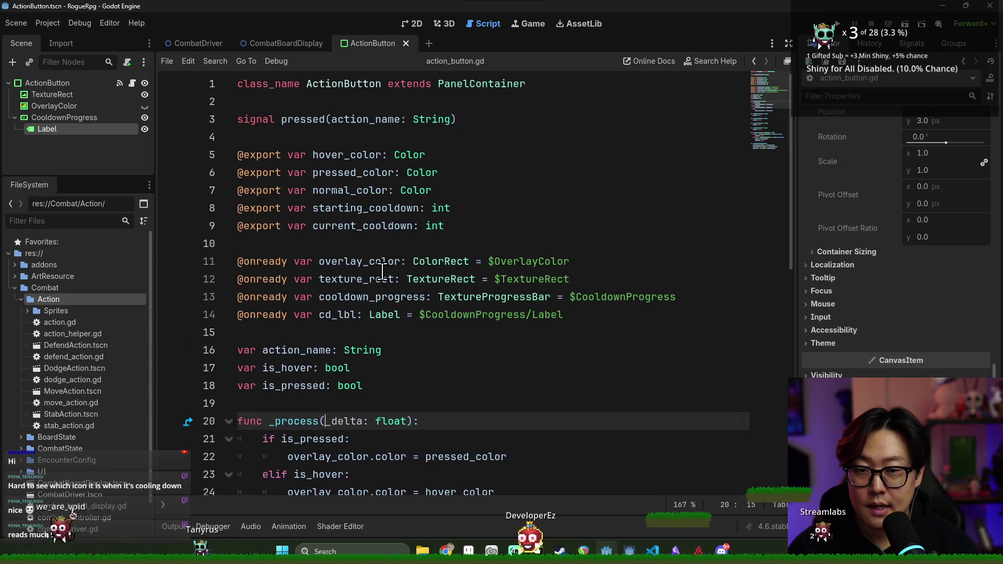
# Add a set: block to starting_cooldown that assigns the new value
pyautogui.click(339, 190)
pyautogui.doubleClick(366, 209)
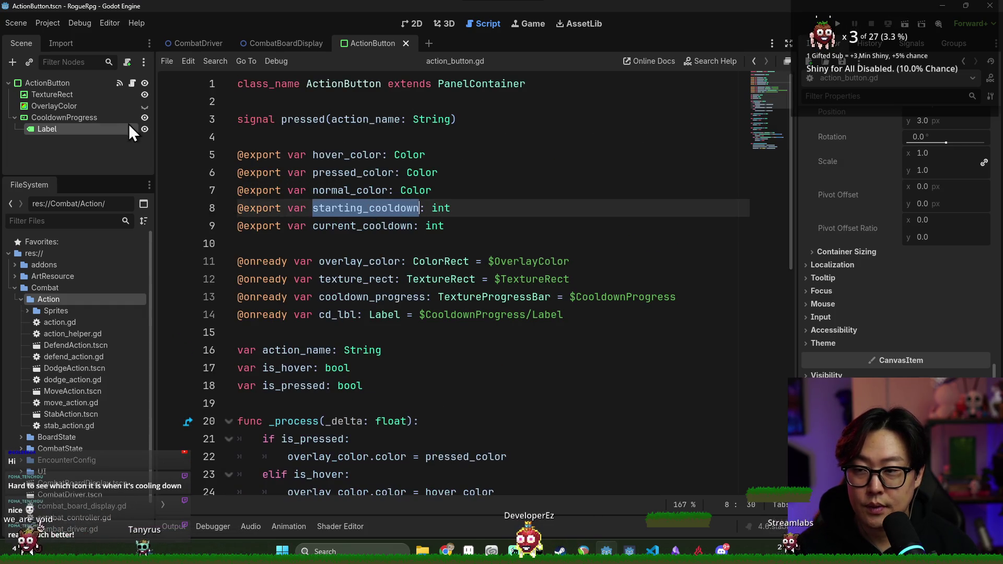
pyautogui.click(476, 211)
pyautogui.press('Return')
pyautogui.write('set')
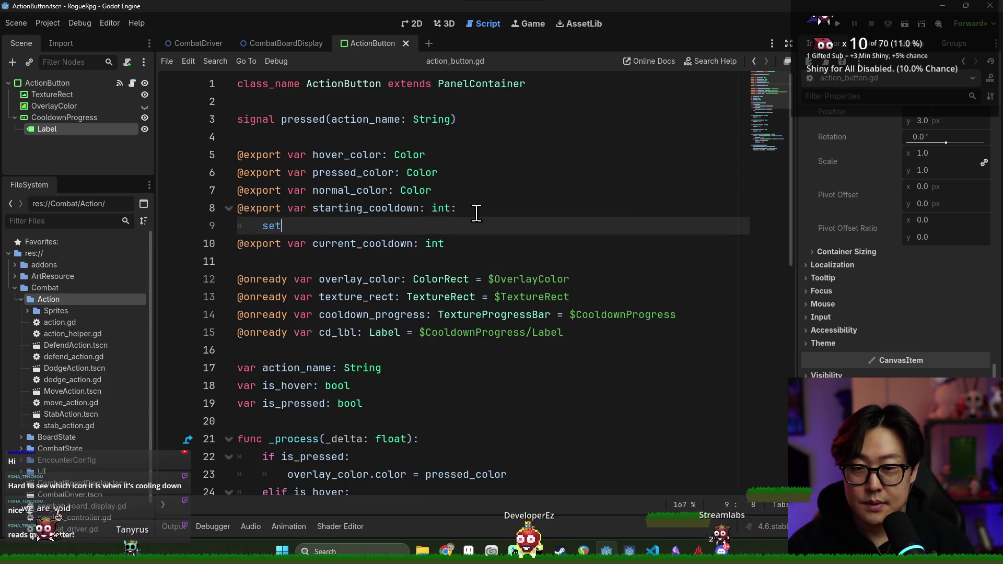
pyautogui.write(':')
pyautogui.press('Return')
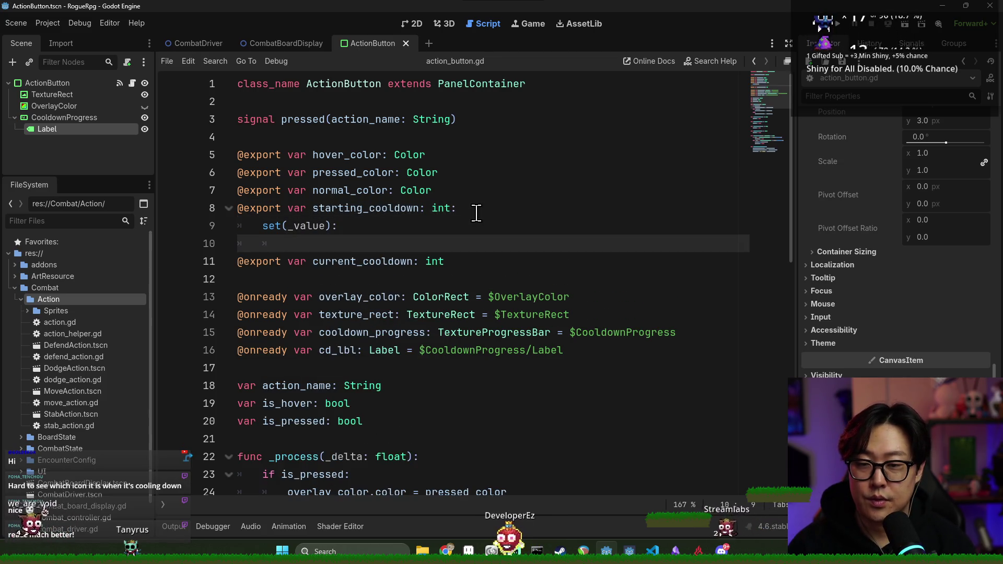
pyautogui.write('starting_cooldown = _value')
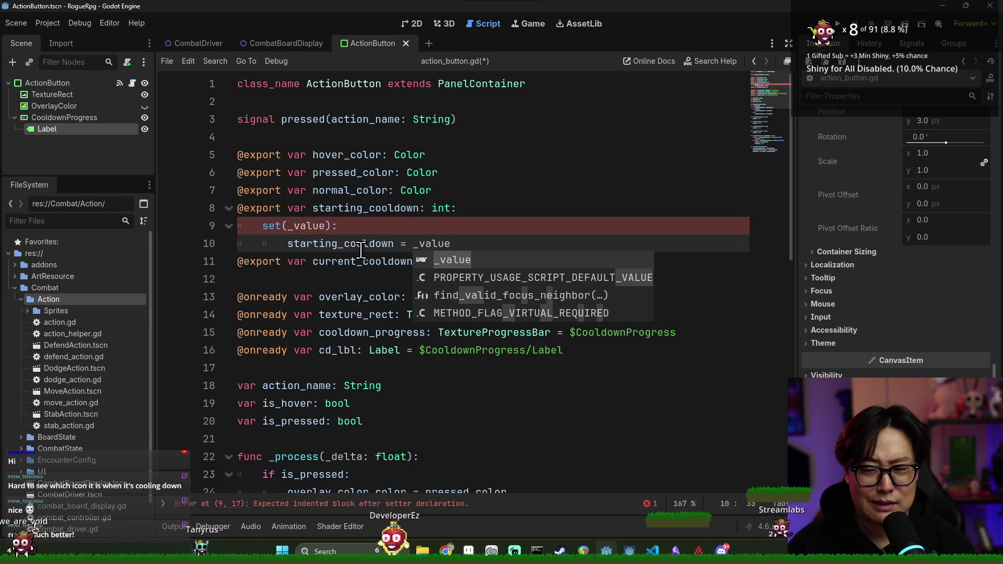
pyautogui.press('Escape')
pyautogui.press('Return')
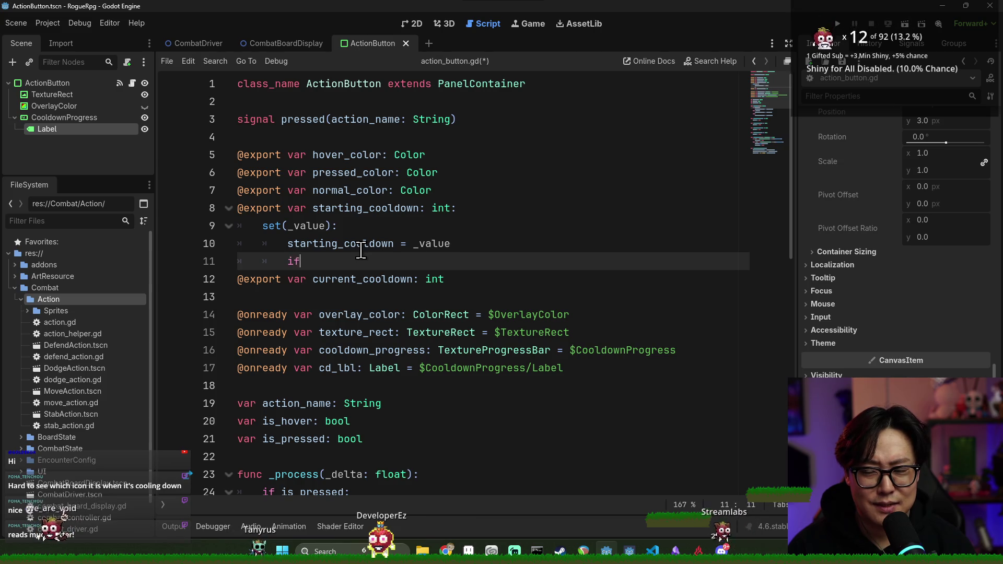
# Make the starting_cooldown setter call _cooldown_render_update() when is_node_ready(), then save
pyautogui.write('is_no')
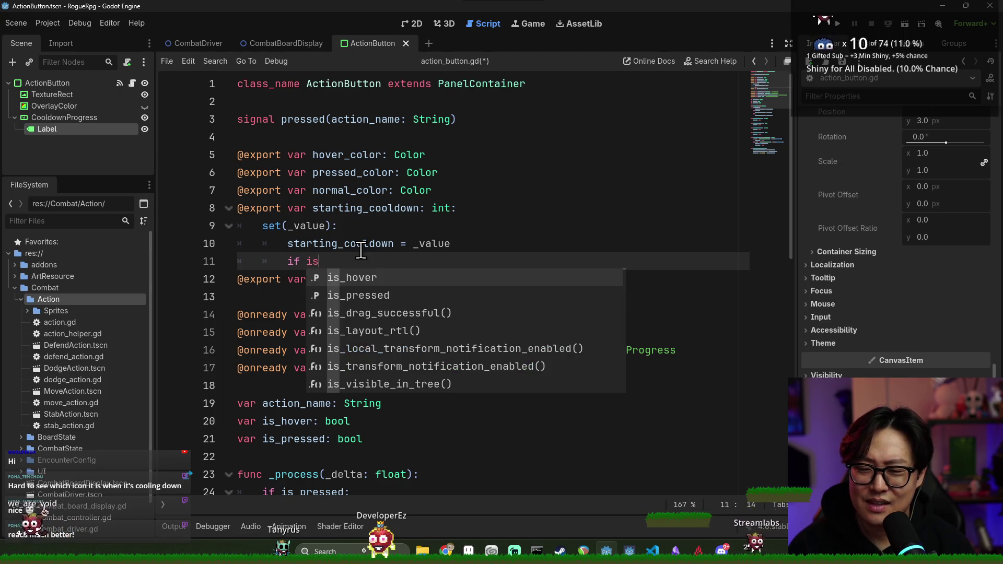
pyautogui.press('Return')
pyautogui.write(':')
pyautogui.press('Return')
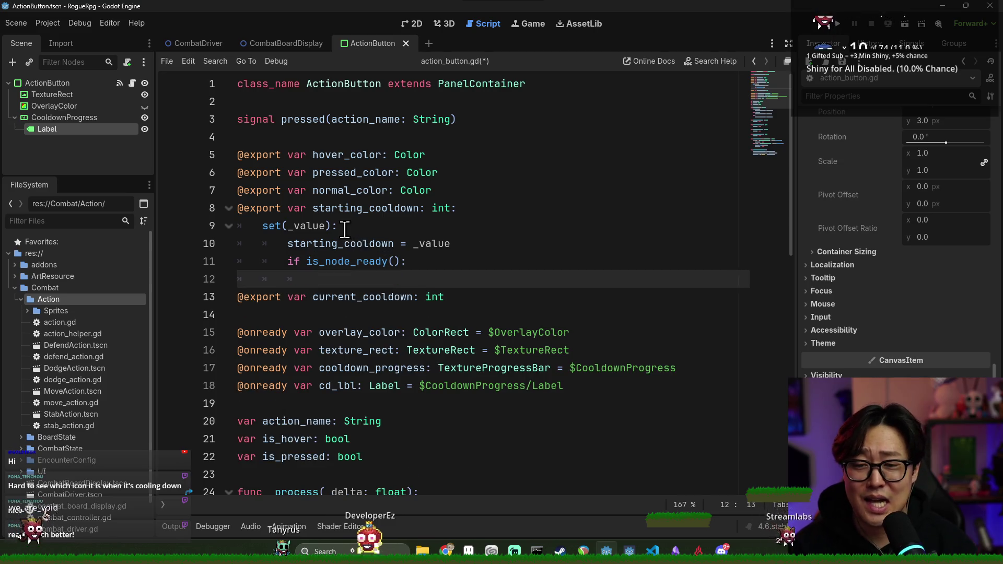
pyautogui.scroll(-10, 344, 230)
pyautogui.doubleClick(350, 408)
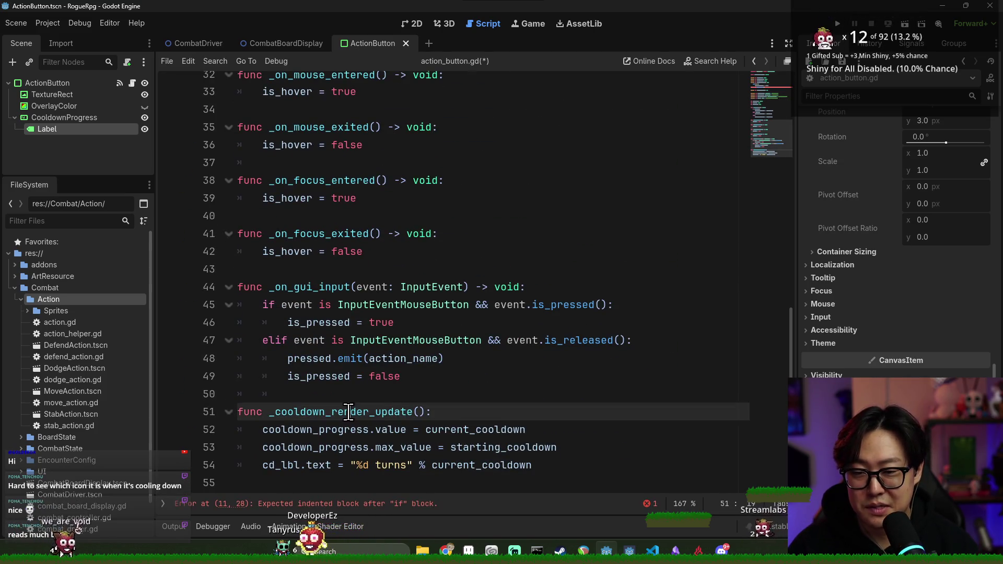
pyautogui.scroll(9, 347, 366)
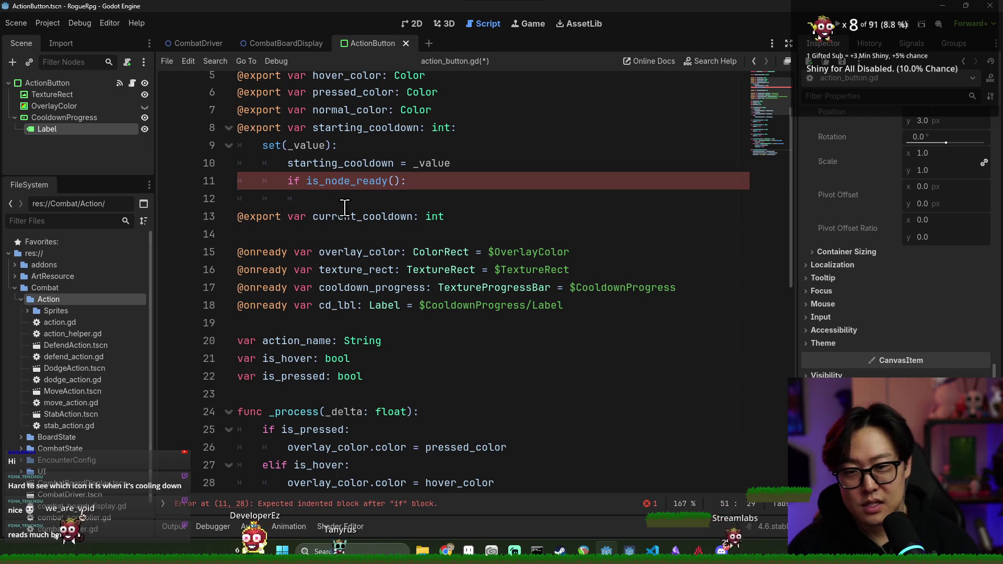
pyautogui.click(367, 200)
pyautogui.hotkey('ctrl', 'v')
pyautogui.write('()')
pyautogui.press('Return')
pyautogui.hotkey('ctrl', 's')
# Copy the setter under current_cooldown and change its assigned variable to current_cooldown
pyautogui.moveTo(261, 145); pyautogui.dragTo(469, 209)
pyautogui.click(469, 241)
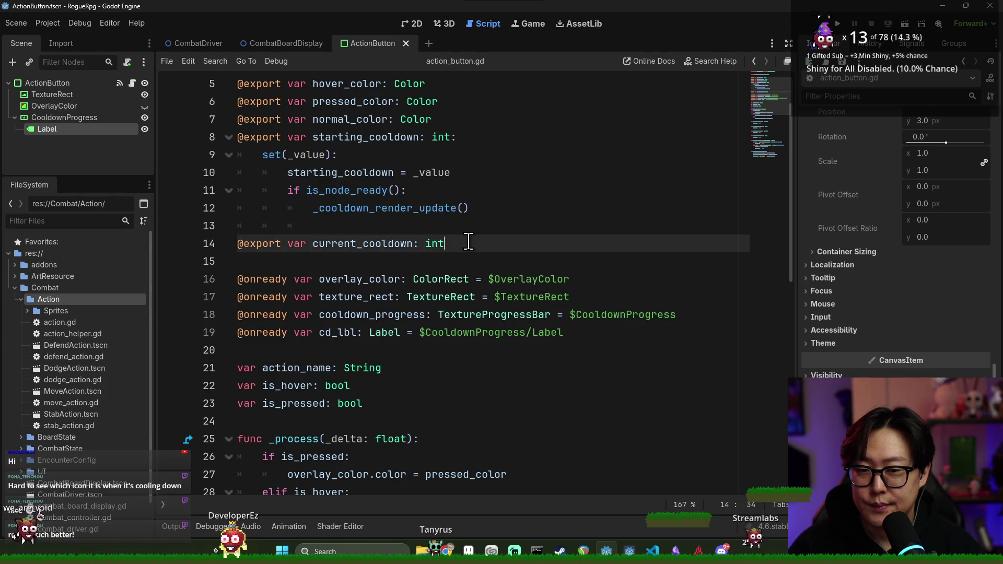
pyautogui.write(':')
pyautogui.press('Return')
pyautogui.hotkey('ctrl', 'v')
pyautogui.press('Return')
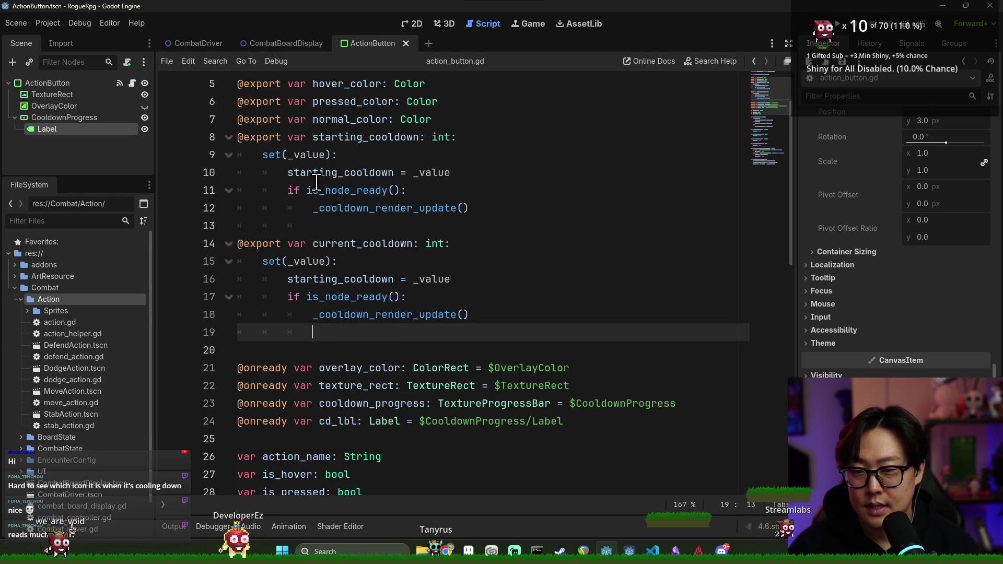
pyautogui.doubleClick(366, 244)
pyautogui.hotkey('ctrl', 'c')
pyautogui.doubleClick(335, 279)
pyautogui.hotkey('ctrl', 'v')
pyautogui.doubleClick(345, 297)
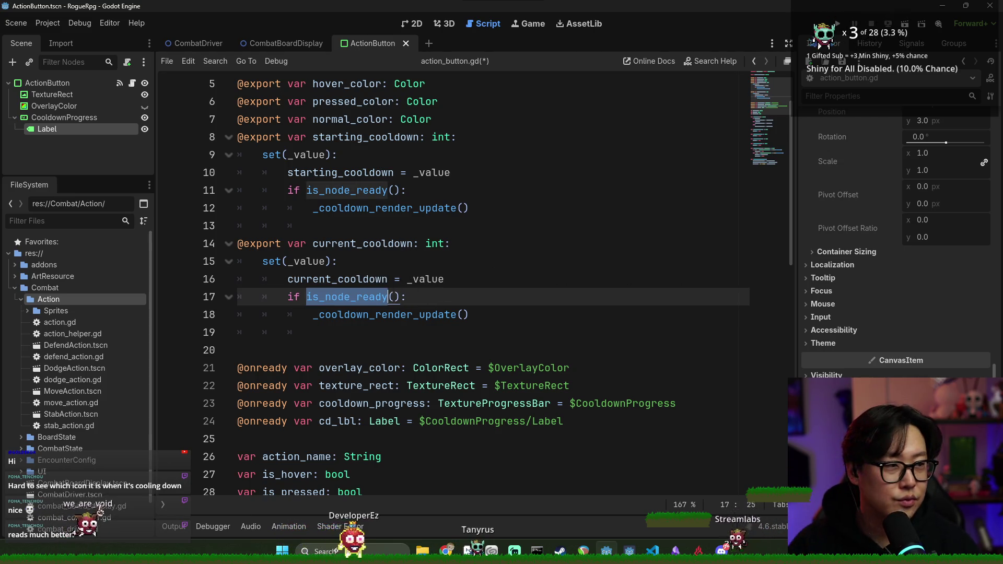
pyautogui.hotkey('alt', 'Tab')
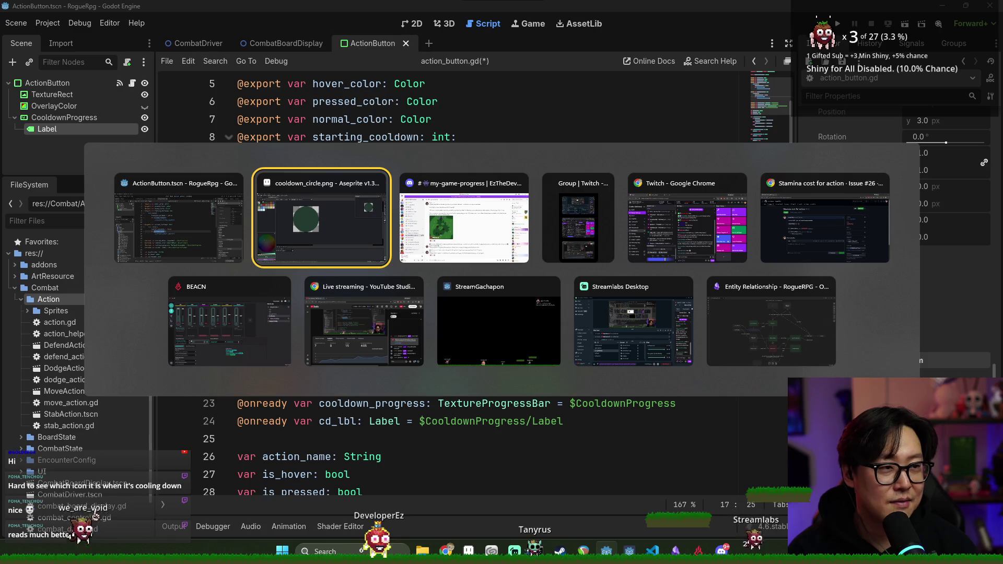
# Lower the Browser channel fader slightly in the BEACN mixer
pyautogui.click(236, 313)
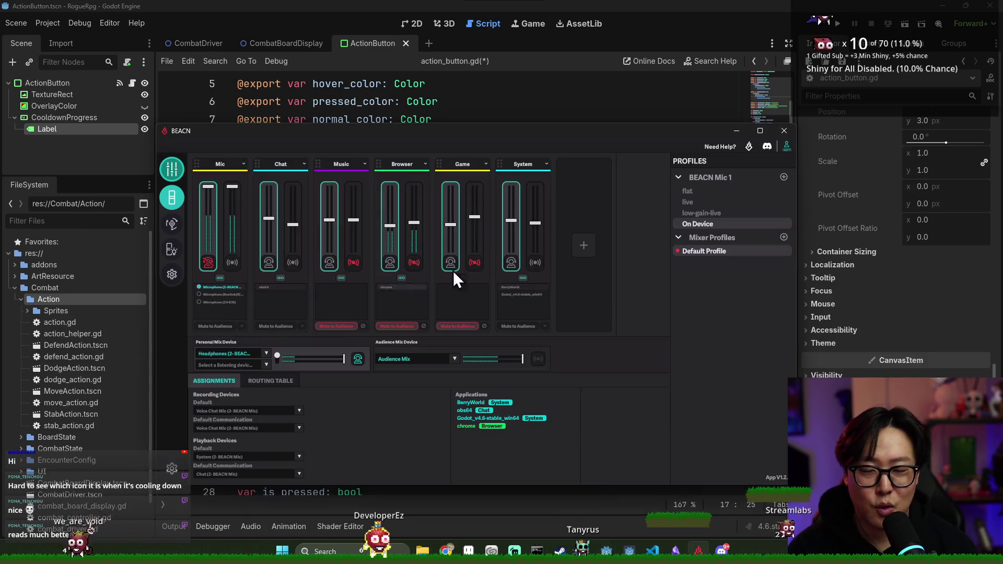
pyautogui.hotkey('alt', 'Tab')
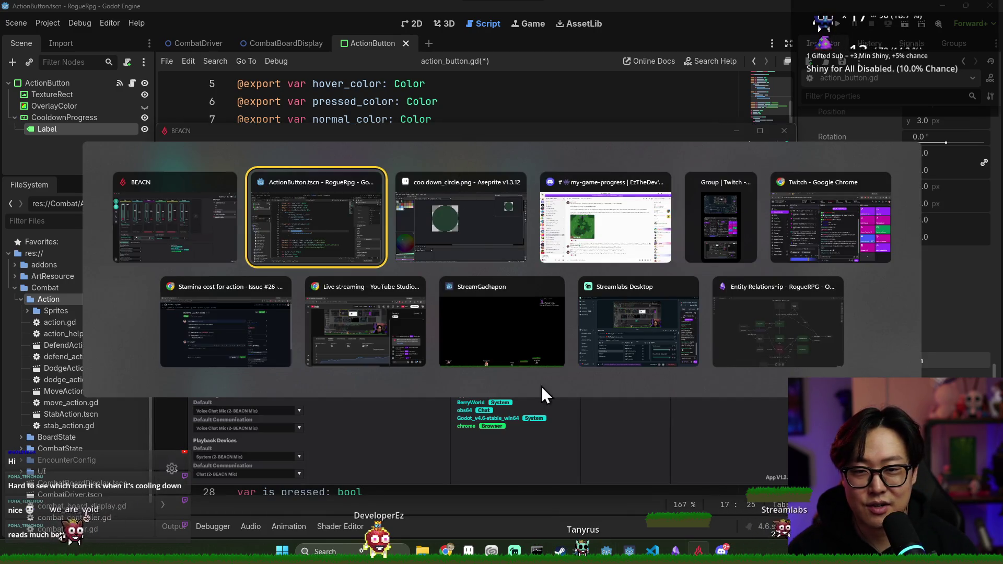
pyautogui.scroll(-1, 388, 227)
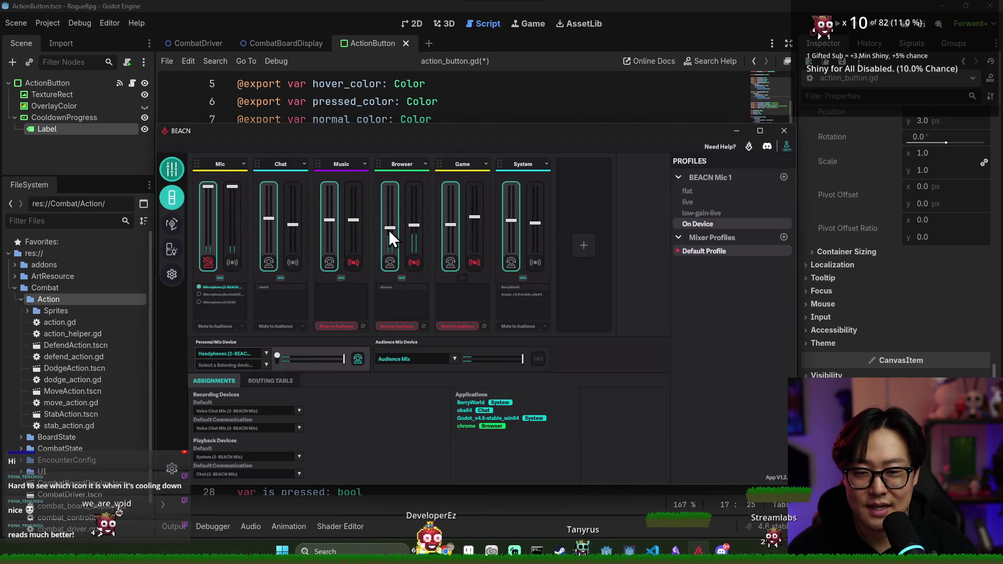
pyautogui.hotkey('alt', 'Tab')
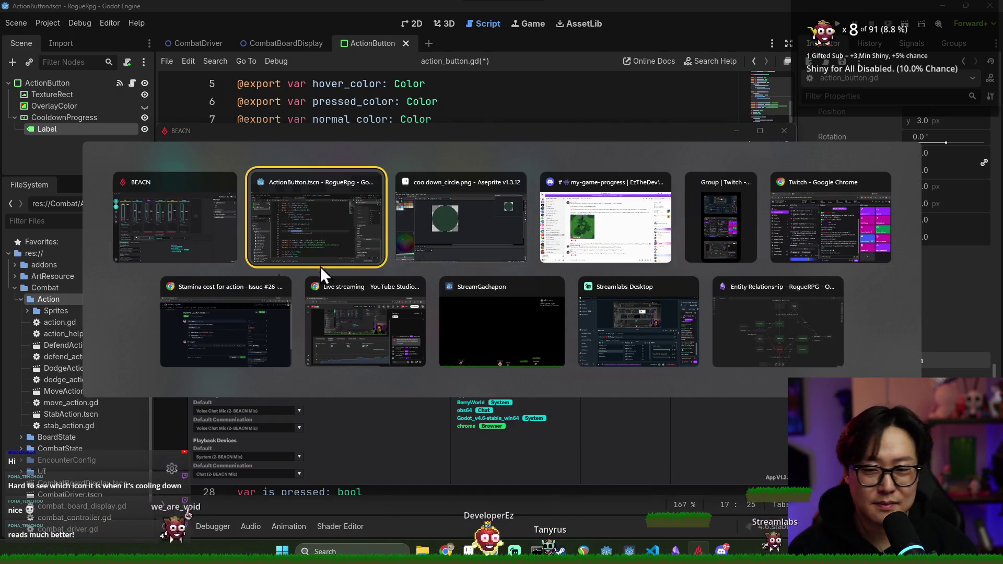
# Close the cooldown_circle.png sprite window and return to the Godot script editor
pyautogui.click(418, 238)
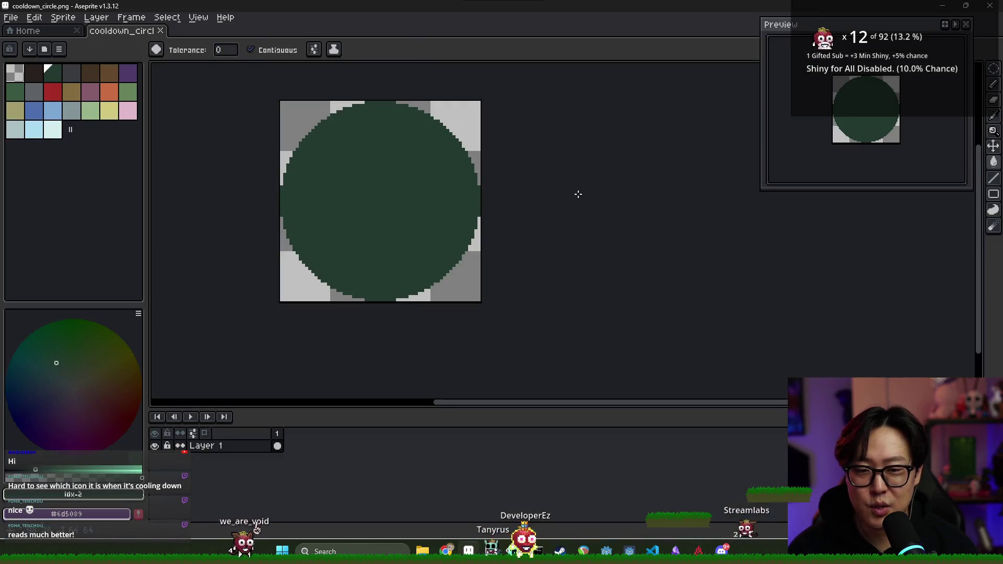
pyautogui.click(990, 6)
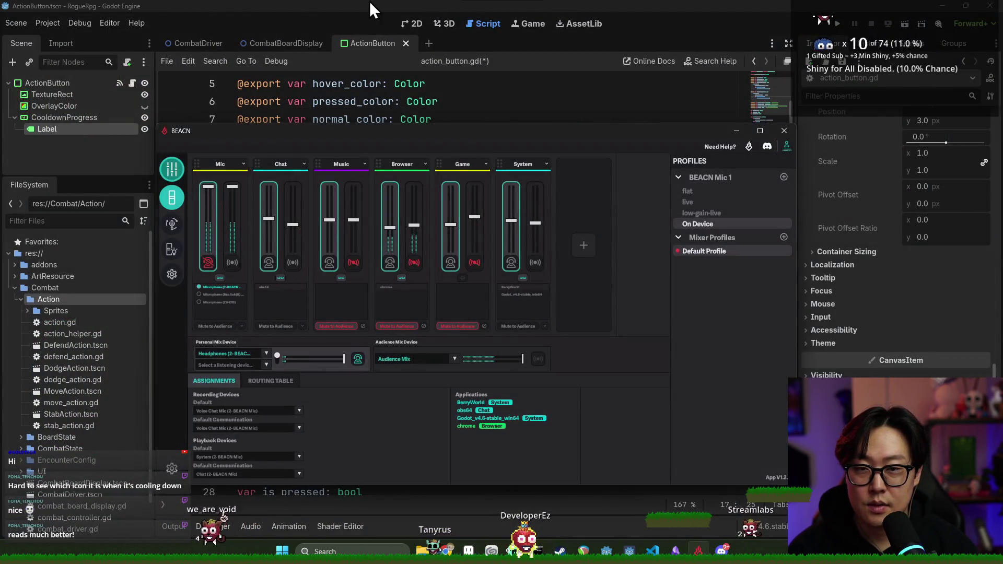
pyautogui.click(372, 1)
pyautogui.scroll(-2, 456, 287)
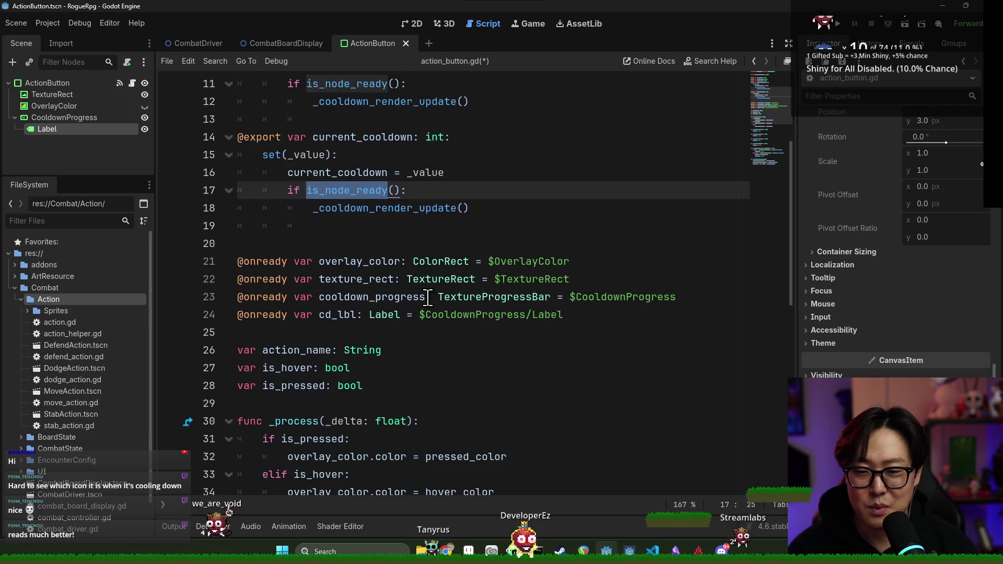
# Remove the extra blank line after the current_cooldown setter and save
pyautogui.scroll(1, 425, 292)
pyautogui.click(381, 267)
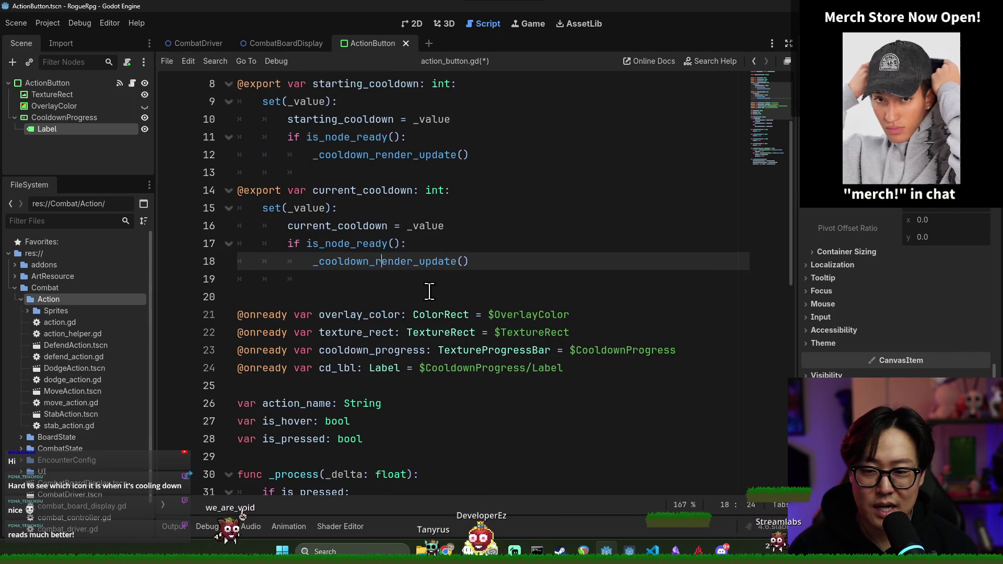
pyautogui.click(316, 281)
pyautogui.press('BackSpace')
pyautogui.press('BackSpace')
pyautogui.hotkey('ctrl', 's')
pyautogui.scroll(-1, 366, 340)
# Add a _ready() function before _process that calls _cooldown_render_update()
pyautogui.click(322, 386)
pyautogui.press('Return')
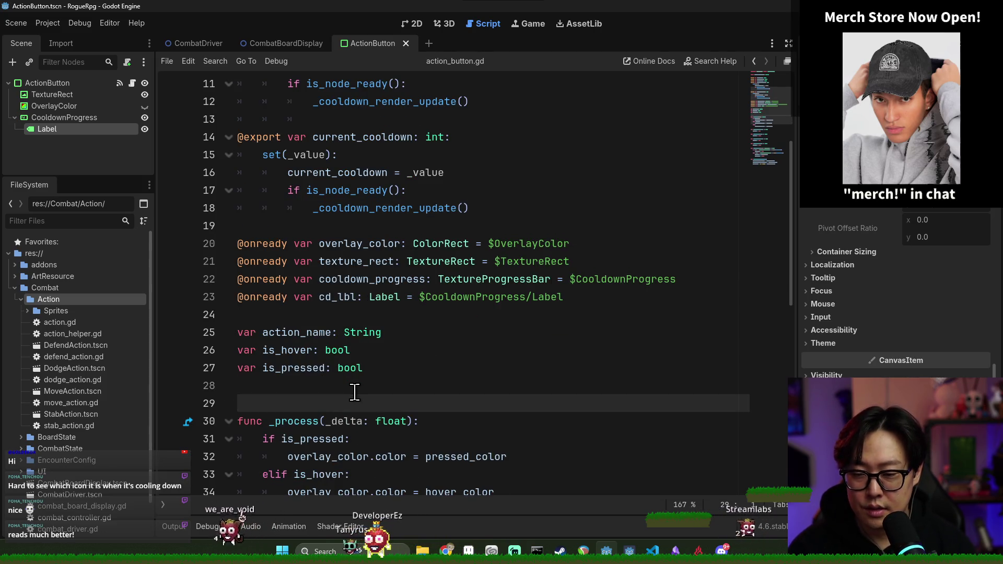
pyautogui.write(':')
pyautogui.press('Return')
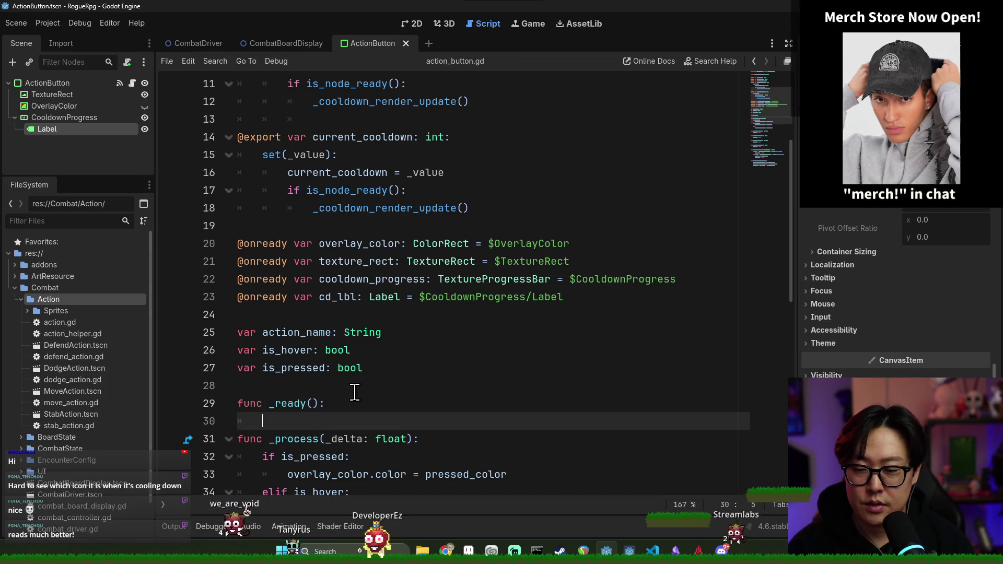
pyautogui.doubleClick(349, 209)
pyautogui.click(284, 421)
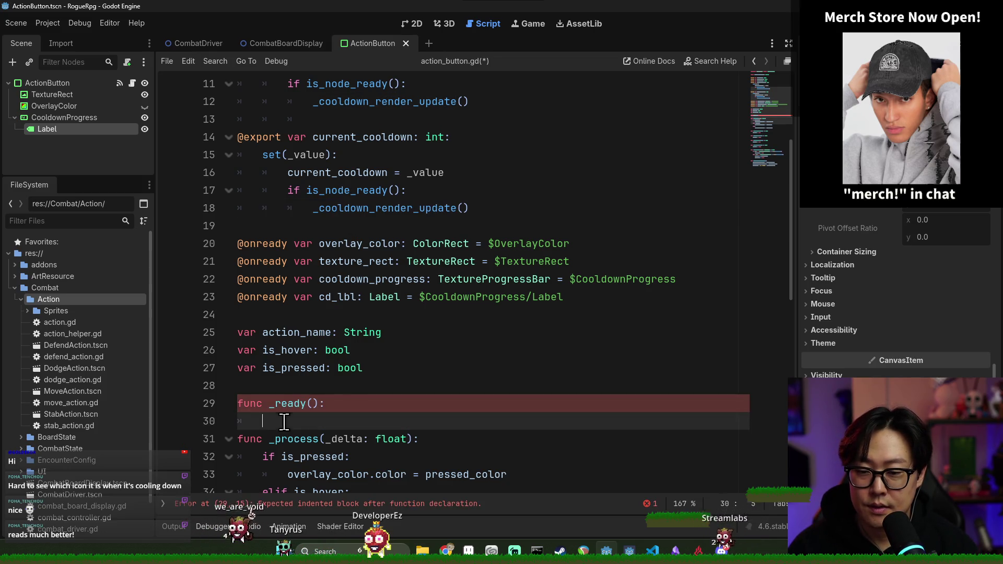
pyautogui.write('()')
pyautogui.hotkey('ctrl', 's')
# Default starting_cooldown to 1 and current_cooldown to 0, then save
pyautogui.scroll(4, 454, 313)
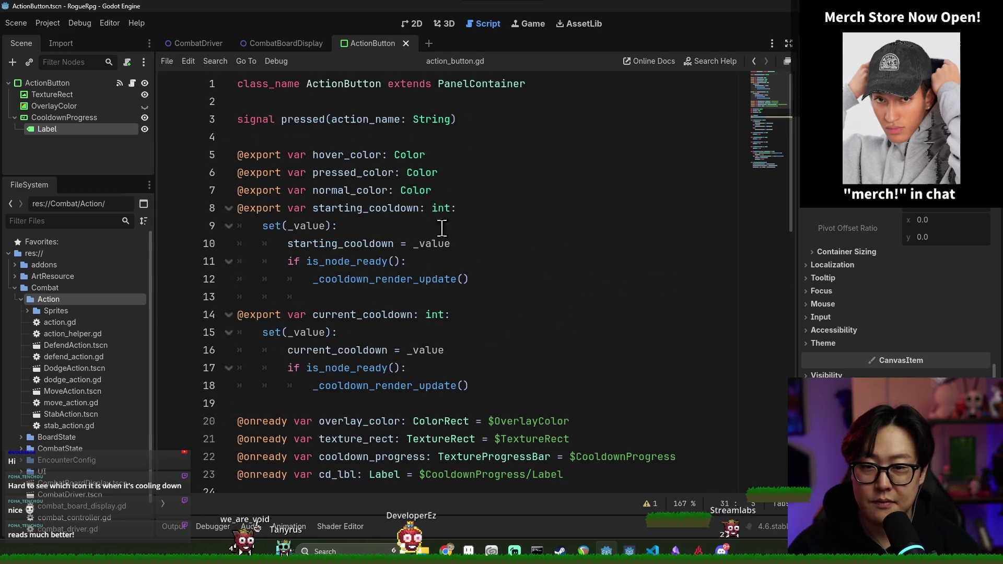
pyautogui.click(471, 214)
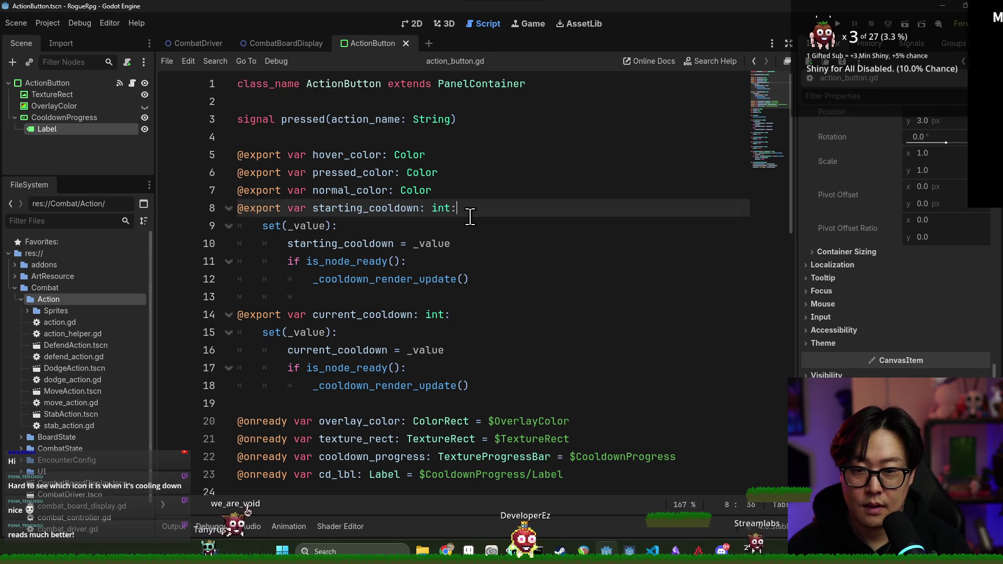
pyautogui.write('= ')
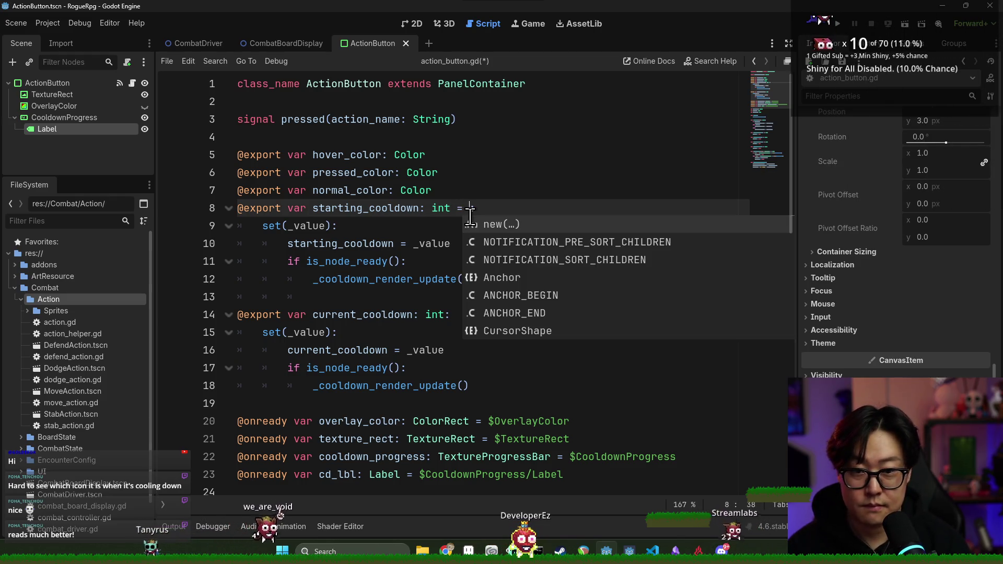
pyautogui.write('1')
pyautogui.click(476, 290)
pyautogui.hotkey('ctrl', 's')
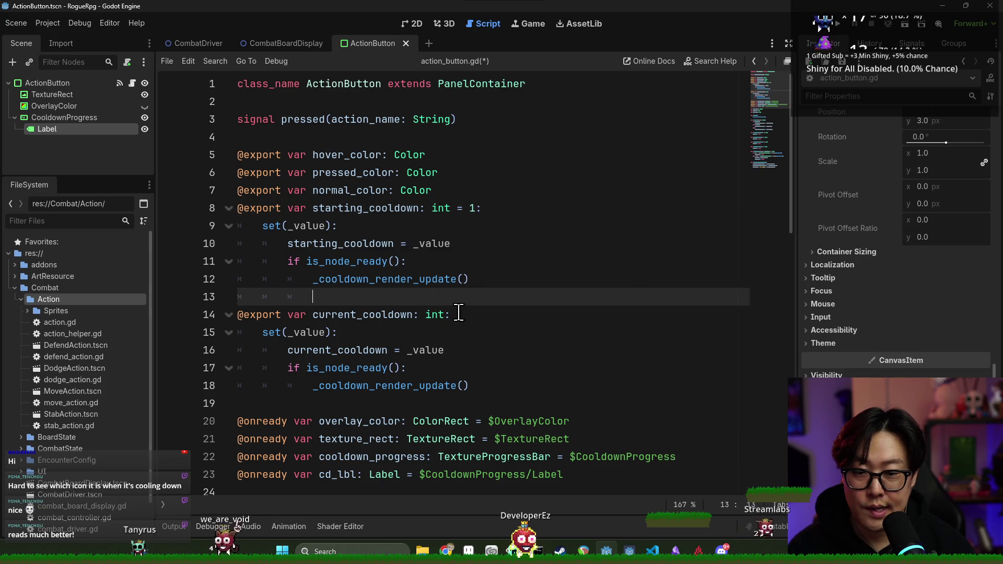
pyautogui.click(446, 314)
pyautogui.click(484, 317)
pyautogui.hotkey('ctrl', 's')
# Review the _cooldown_render_update definition and the is_pressed and action_name declarations
pyautogui.scroll(-12, 471, 330)
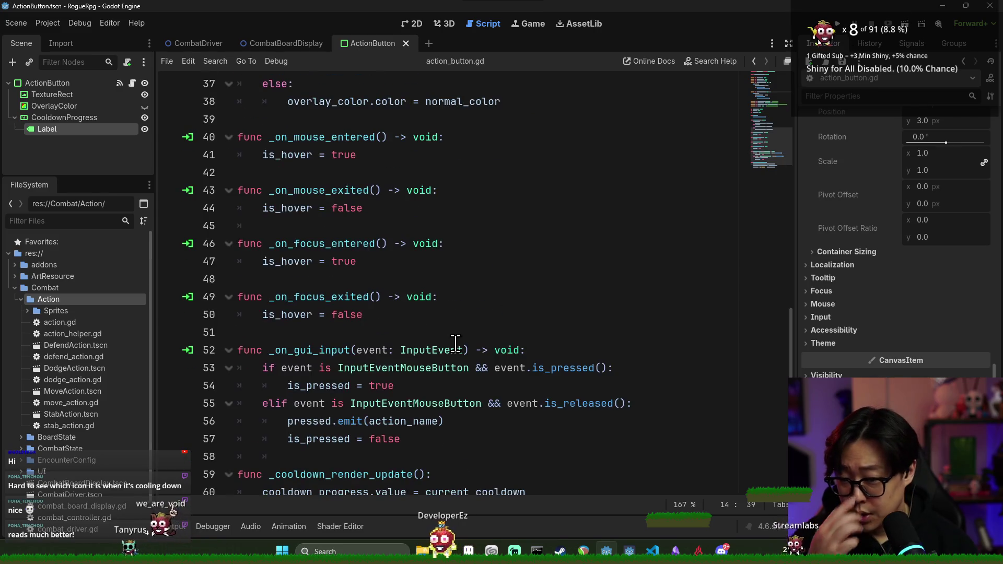
pyautogui.scroll(-1, 417, 352)
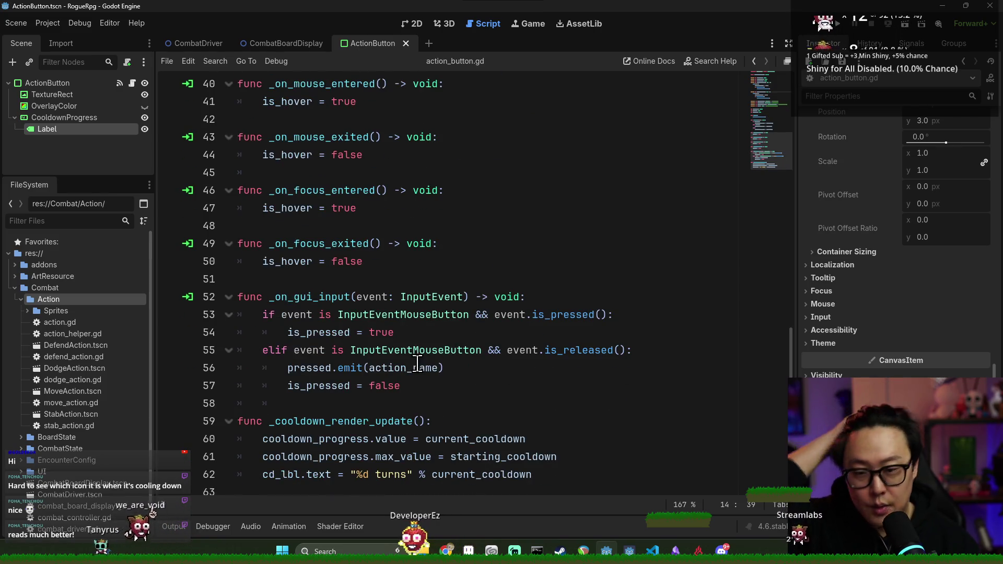
pyautogui.doubleClick(312, 420)
pyautogui.hotkey('ctrl', 's')
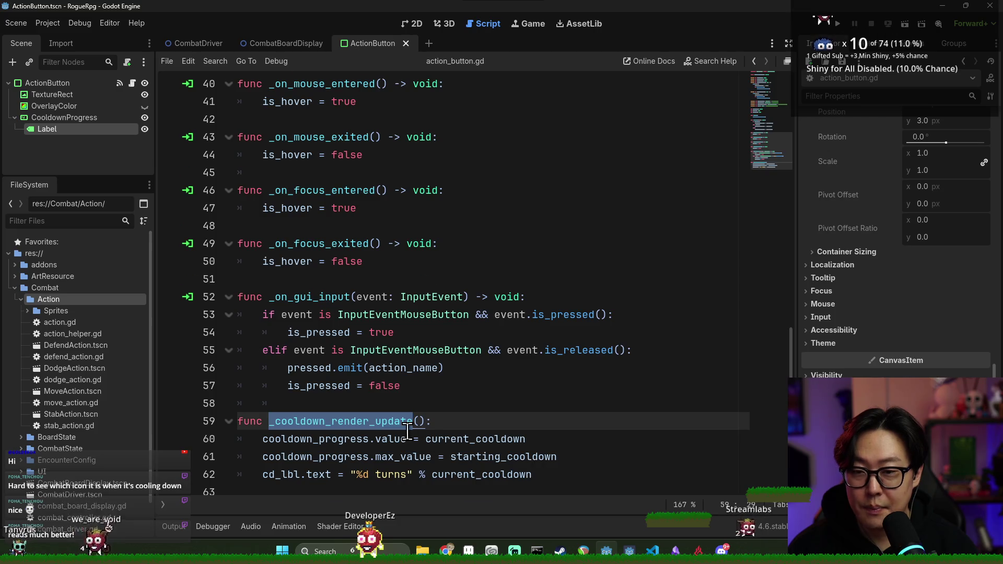
pyautogui.scroll(6, 405, 428)
pyautogui.hotkey('ctrl', 's')
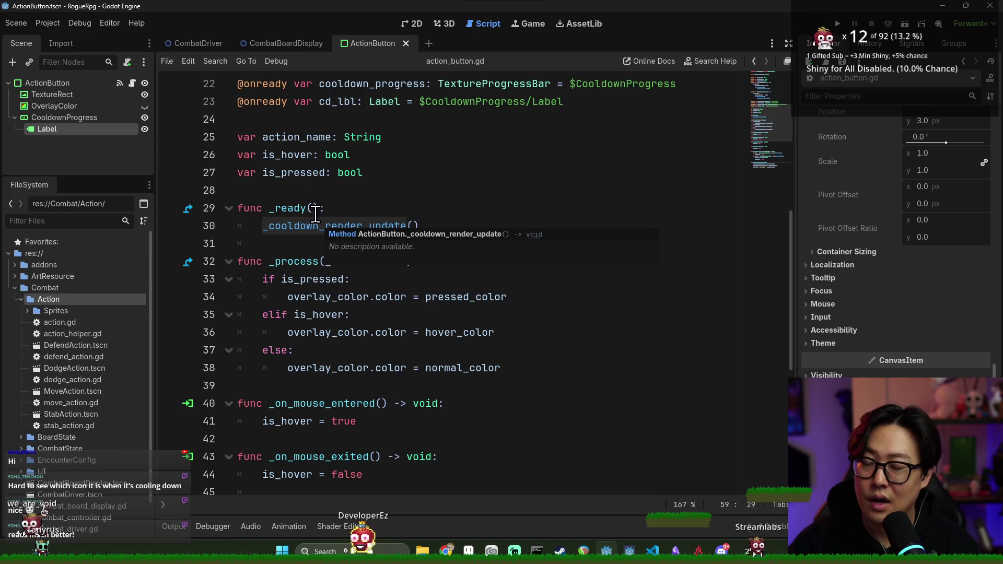
pyautogui.doubleClick(293, 173)
pyautogui.scroll(3, 365, 227)
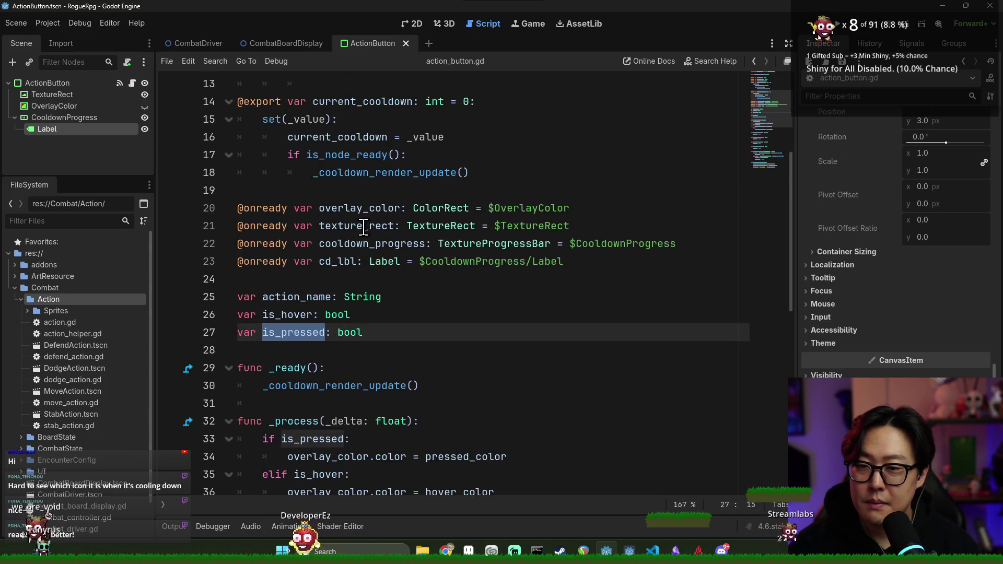
pyautogui.click(366, 315)
pyautogui.click(441, 295)
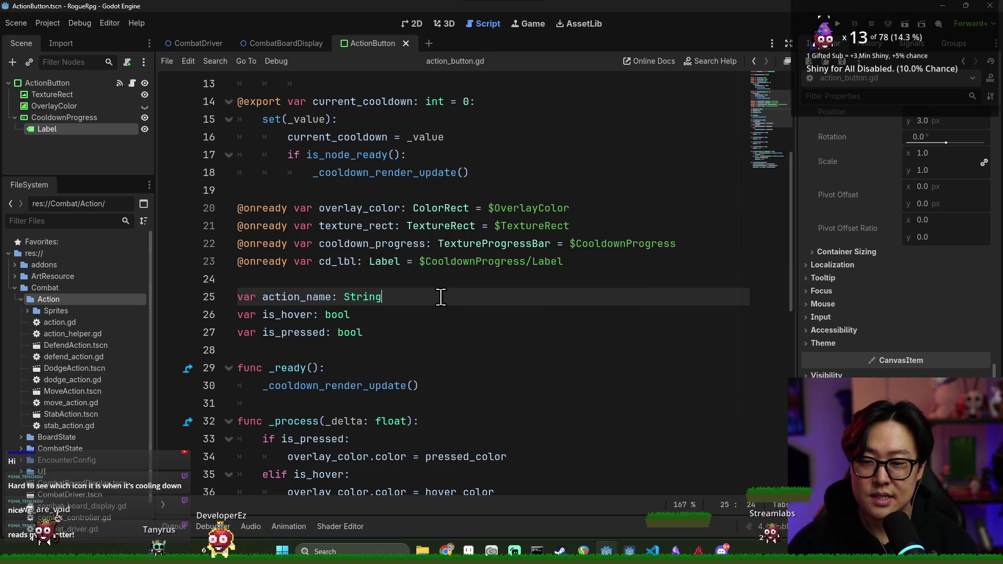
# Add 'var is_press_enabled: bool = true' below action_name and save the script
pyautogui.press('Return')
pyautogui.write('var is_press_enabled: bool')
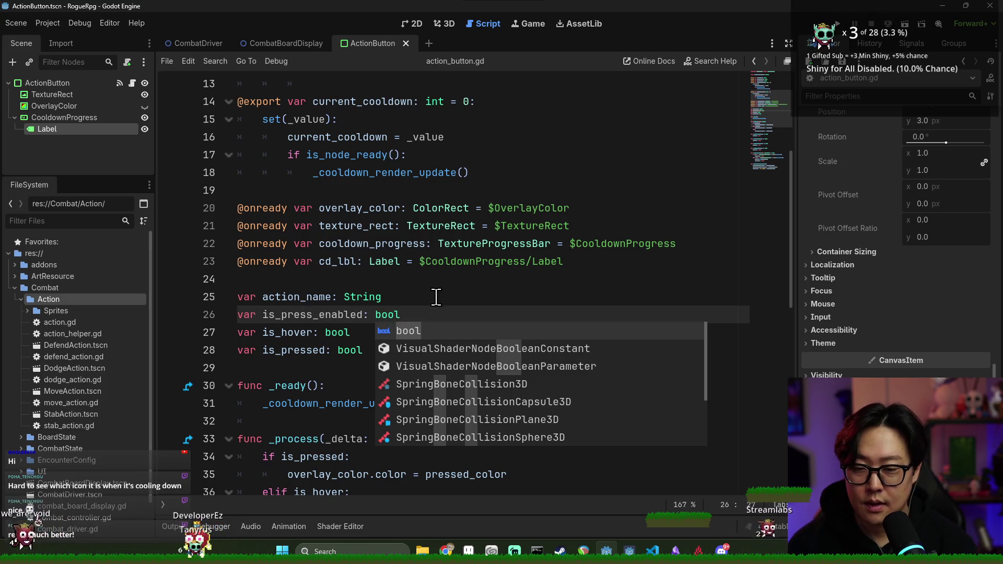
pyautogui.rightClick(436, 298)
pyautogui.click(312, 315)
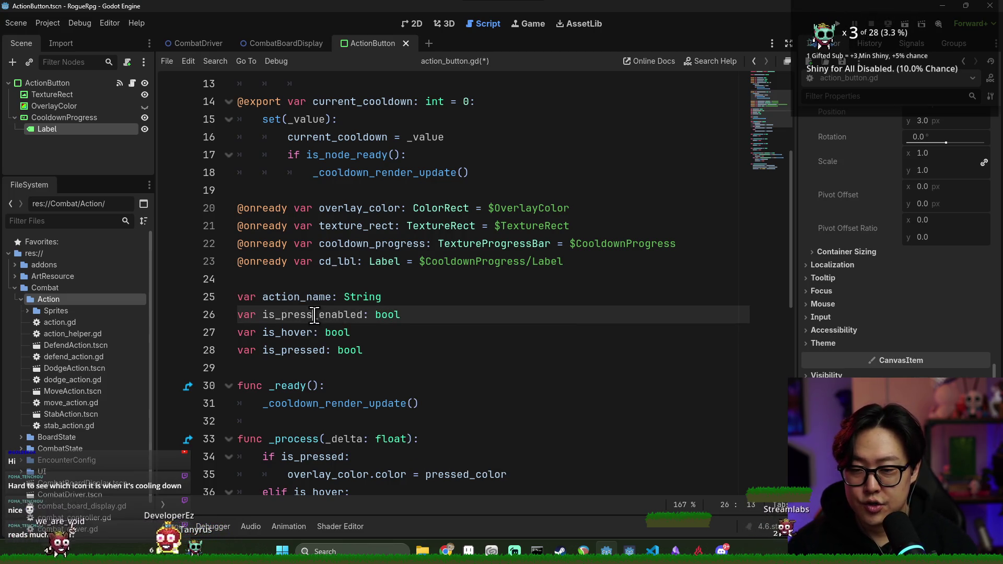
pyautogui.click(425, 315)
pyautogui.write('= true')
pyautogui.click(323, 314)
pyautogui.doubleClick(323, 313)
pyautogui.hotkey('ctrl', 's')
pyautogui.scroll(-9, 308, 298)
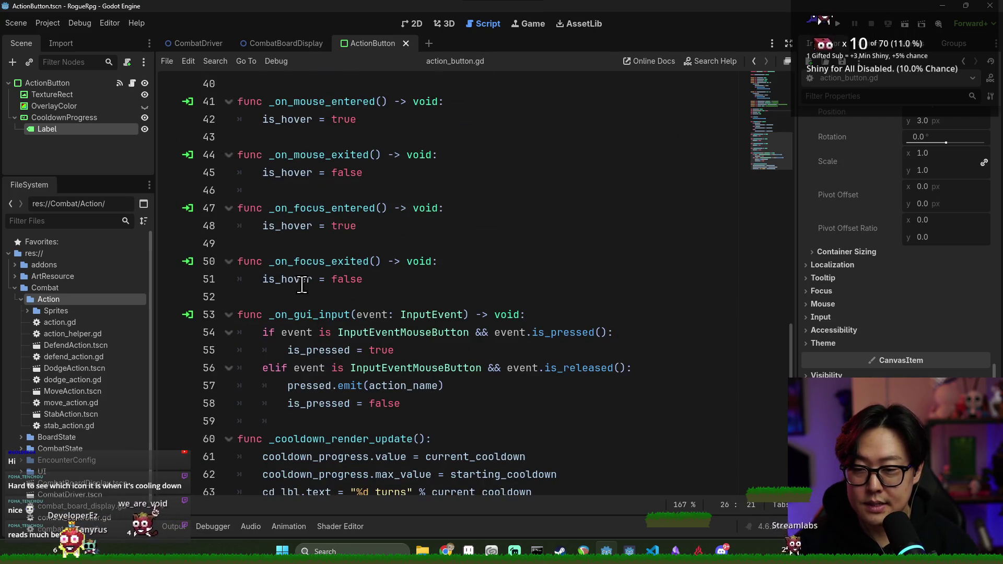
pyautogui.scroll(6, 308, 250)
# Review how is_hover and is_pressed are used in _process, leaving _process unchanged
pyautogui.doubleClick(299, 172)
pyautogui.doubleClick(298, 156)
pyautogui.doubleClick(290, 191)
pyautogui.scroll(-2, 372, 313)
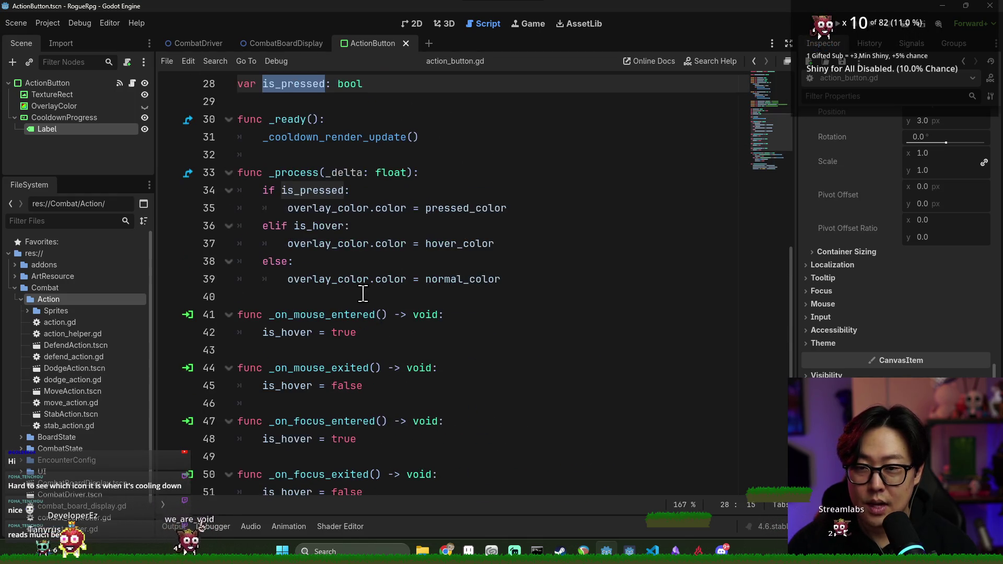
pyautogui.doubleClick(307, 190)
pyautogui.click(424, 172)
pyautogui.press('Return')
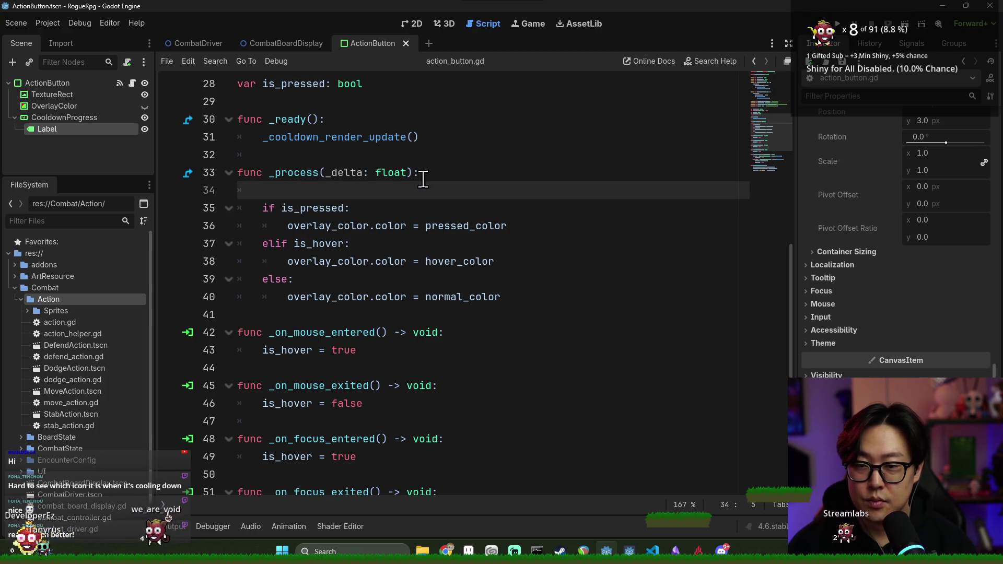
pyautogui.hotkey('ctrl', 'z')
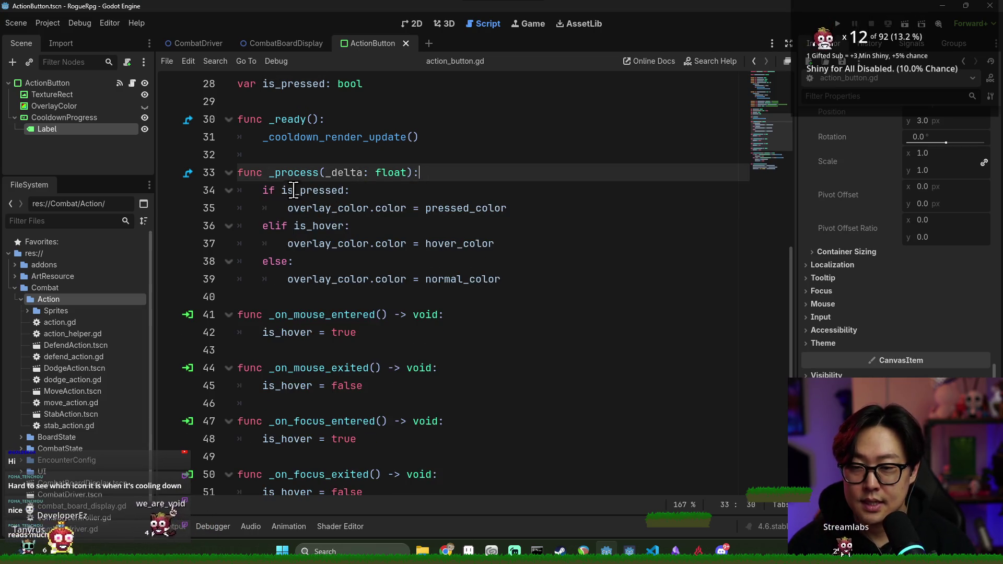
pyautogui.click(297, 196)
pyautogui.scroll(-4, 340, 232)
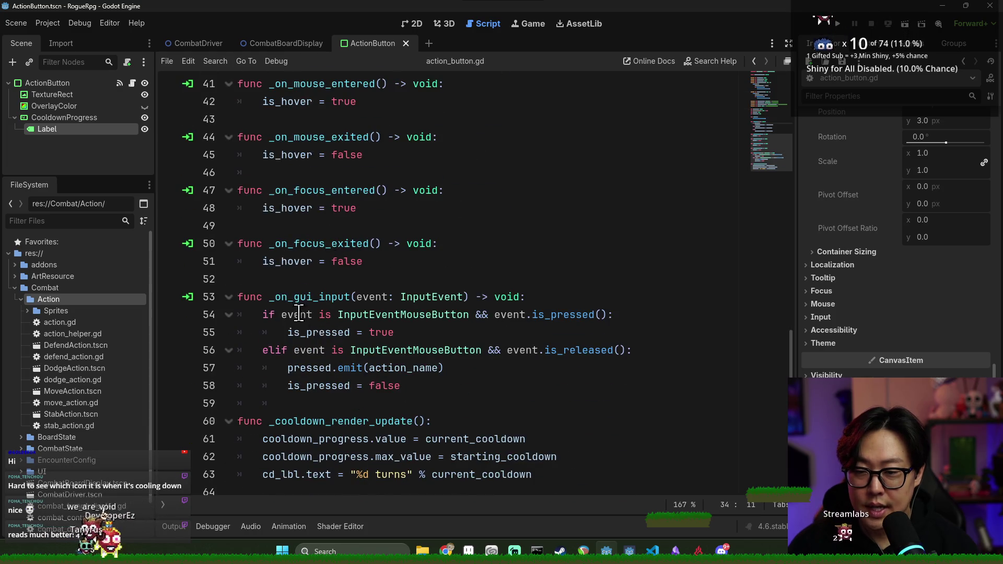
# Add 'if !is_press_enabled: return' at the top of _on_gui_input and save
pyautogui.click(560, 305)
pyautogui.press('Return')
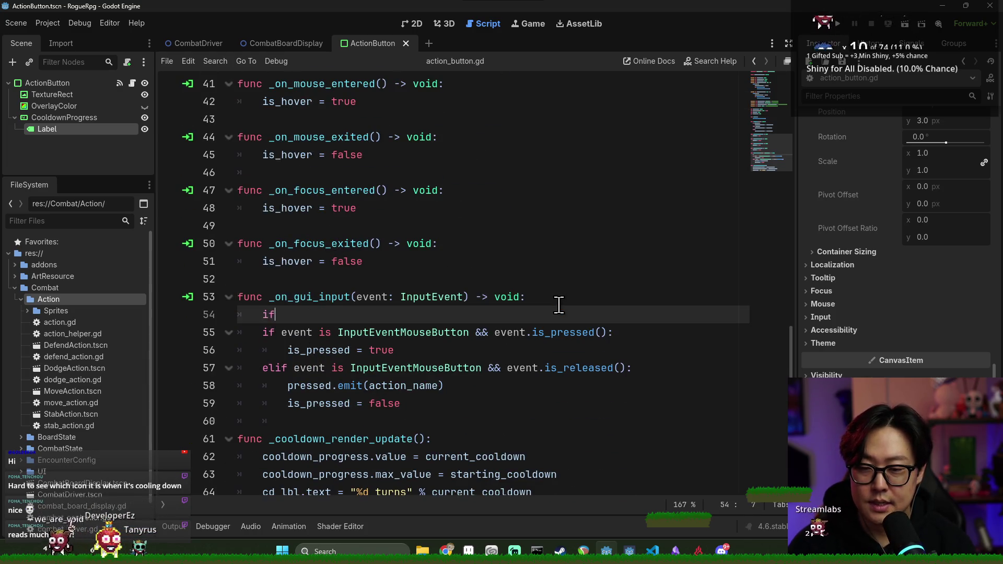
pyautogui.write(':')
pyautogui.press('Return')
pyautogui.click(282, 315)
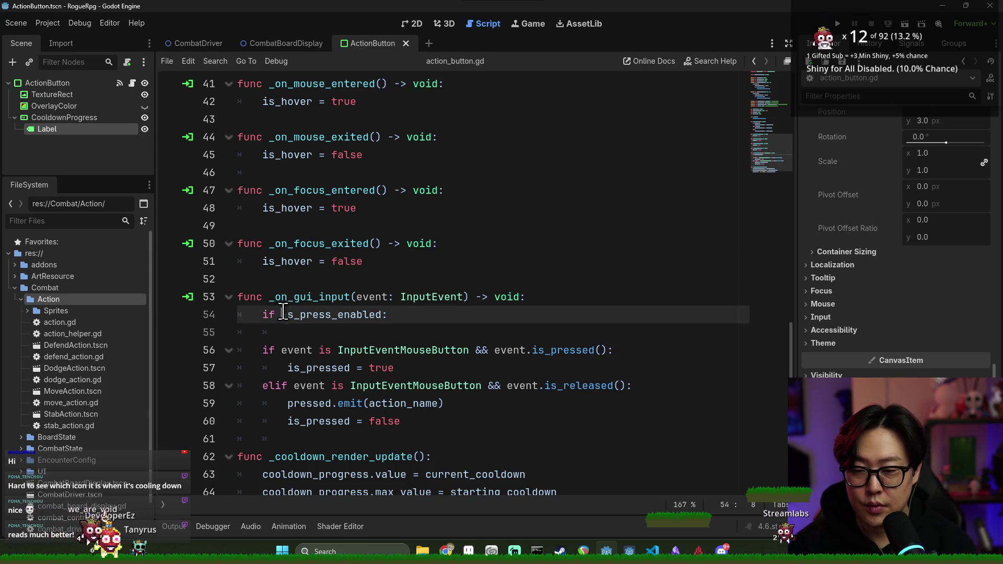
pyautogui.write('!')
pyautogui.click(339, 337)
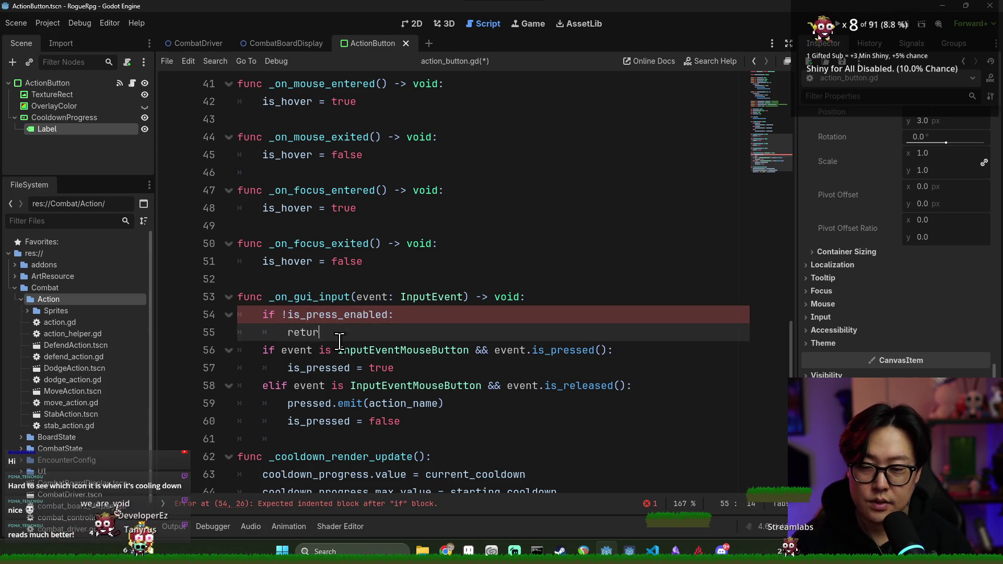
pyautogui.write('rn')
pyautogui.press('Return')
pyautogui.hotkey('ctrl', 's')
# Check the _on_gui_input and starting_cooldown references and save the script
pyautogui.doubleClick(308, 297)
pyautogui.scroll(-1, 391, 372)
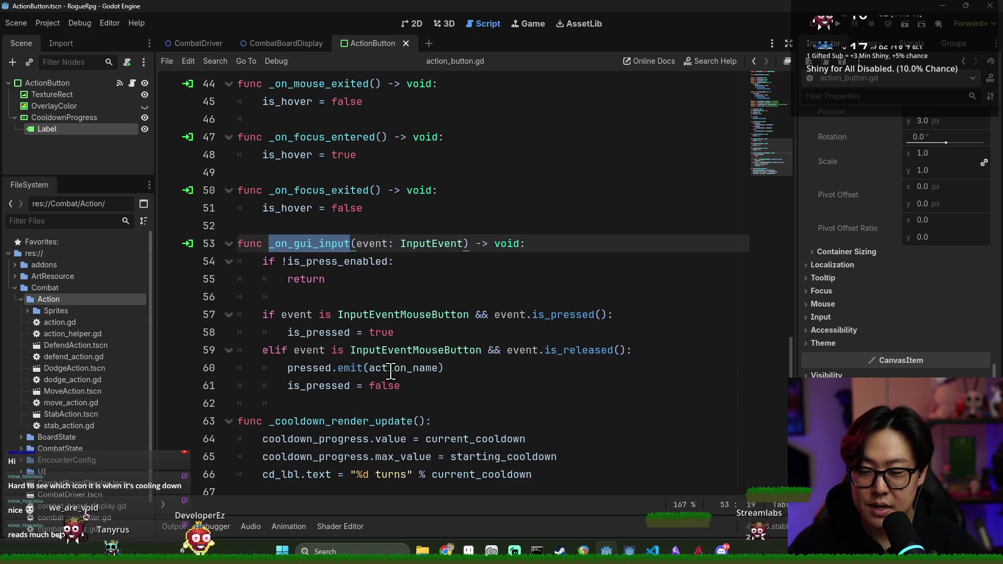
pyautogui.moveTo(275, 421); pyautogui.dragTo(460, 474)
pyautogui.scroll(8, 337, 218)
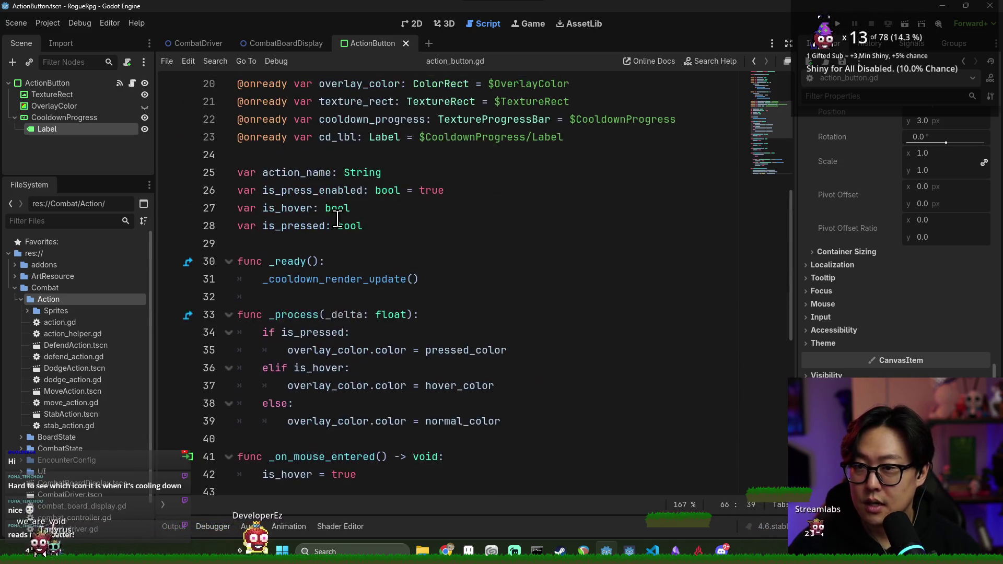
pyautogui.scroll(5, 337, 219)
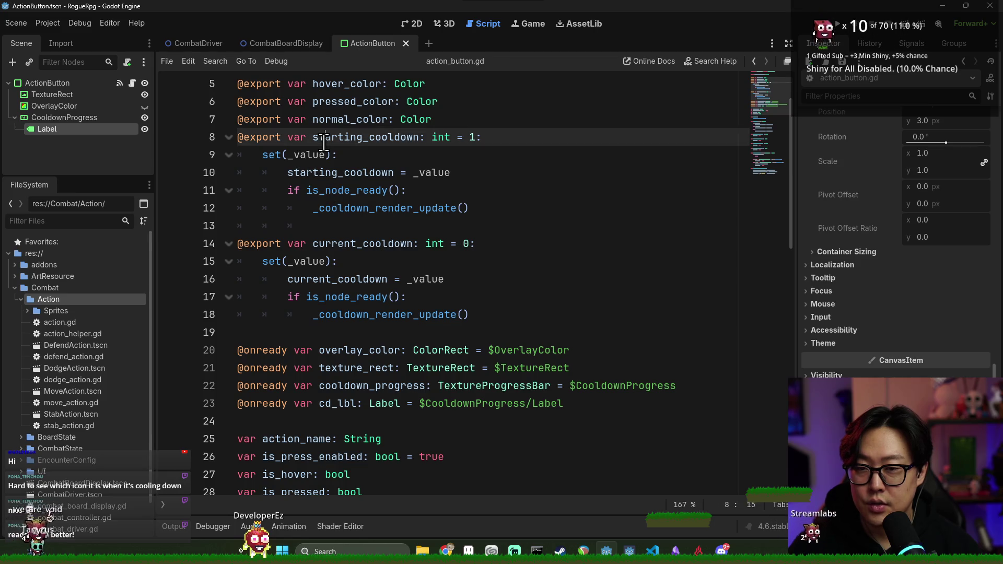
pyautogui.doubleClick(355, 136)
pyautogui.hotkey('ctrl', 's')
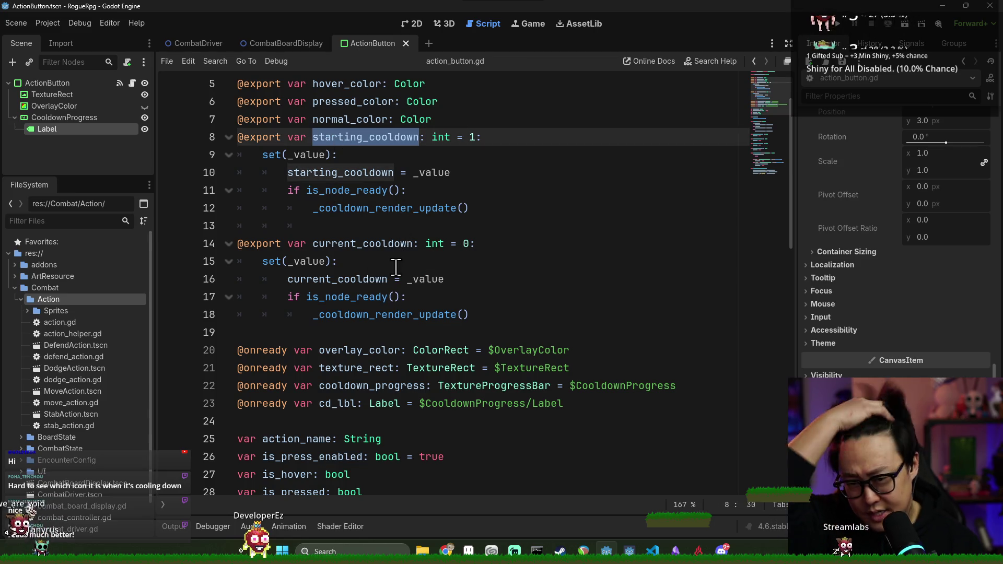
pyautogui.hotkey('ctrl', 's')
# Add new lines after the turns label update in _cooldown_render_update
pyautogui.click(376, 209)
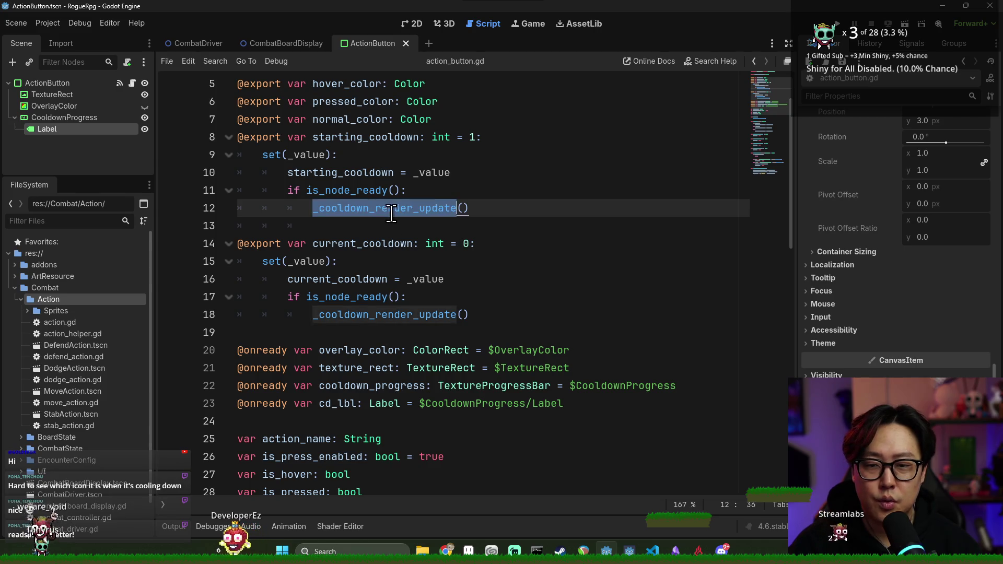
pyautogui.keyDown('ctrl'); pyautogui.click(376, 208); pyautogui.keyUp('ctrl')
pyautogui.hotkey('ctrl', 's')
pyautogui.click(539, 473)
pyautogui.press('Return')
pyautogui.press('Return')
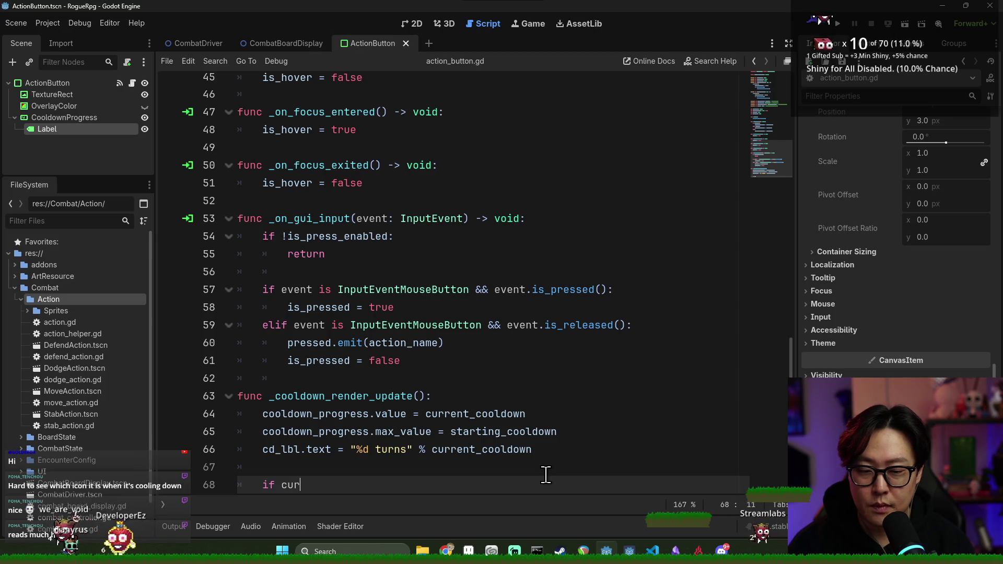
# Finish the 'if current_cooldown' condition in _cooldown_render_update and save
pyautogui.press('Return')
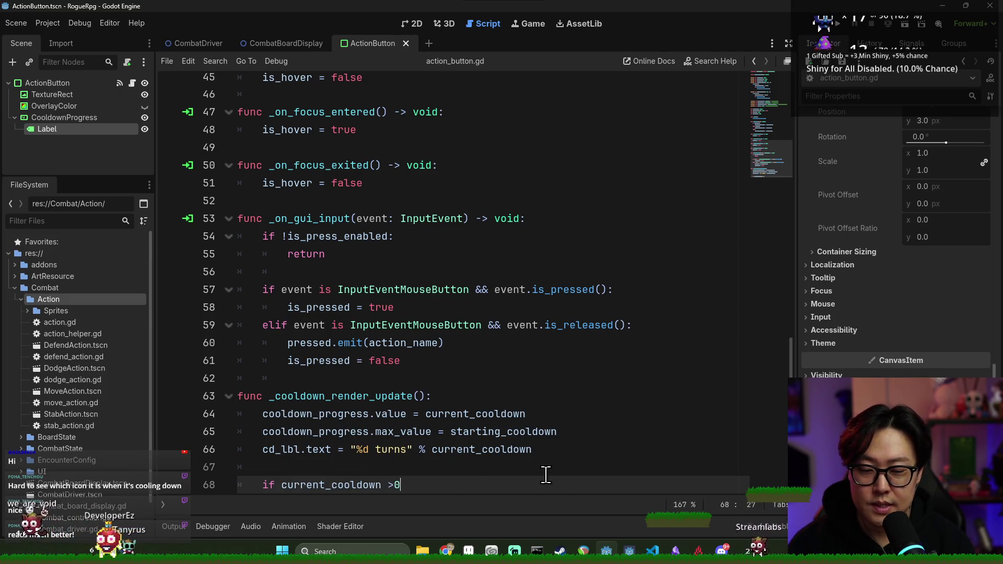
pyautogui.write(':')
pyautogui.press('Return')
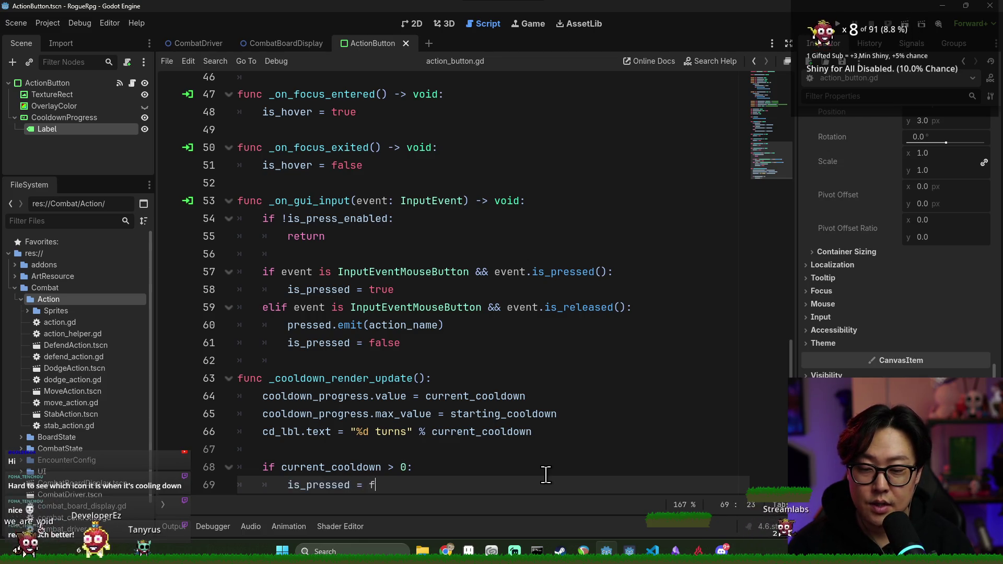
pyautogui.click(401, 378)
pyautogui.hotkey('ctrl', 's')
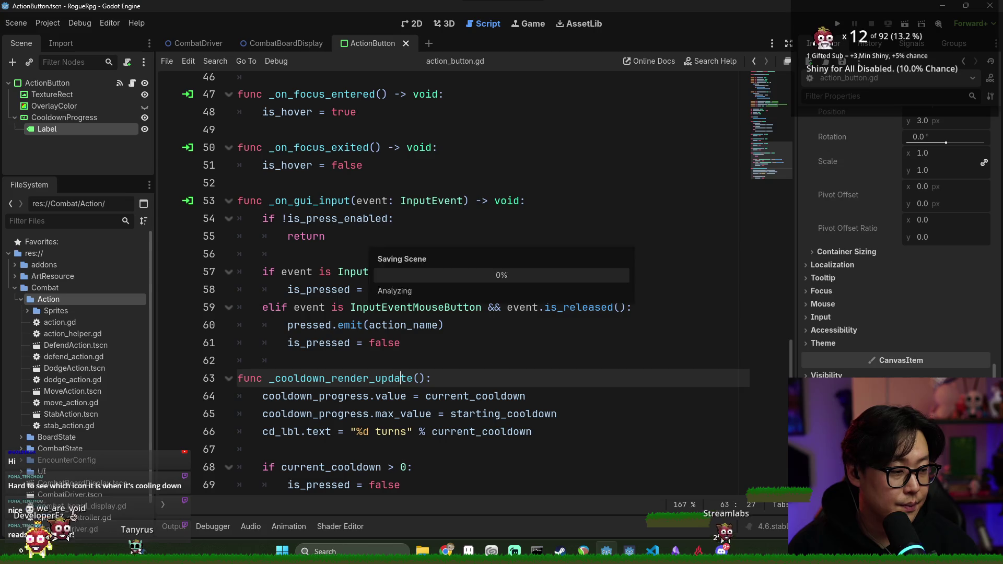
# Change the variable assigned on line 69 from is_pressed to is_press_enabled
pyautogui.moveTo(460, 467)
pyautogui.mouseDown()
pyautogui.moveTo(246, 459)
pyautogui.moveTo(396, 183)
pyautogui.mouseUp()
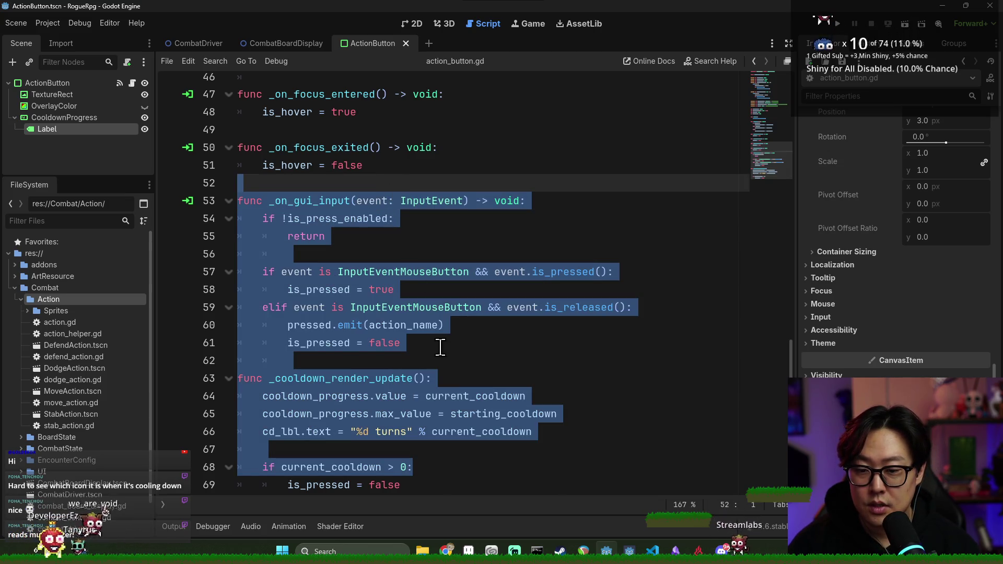
pyautogui.click(441, 346)
pyautogui.scroll(7, 448, 324)
pyautogui.scroll(-8, 459, 343)
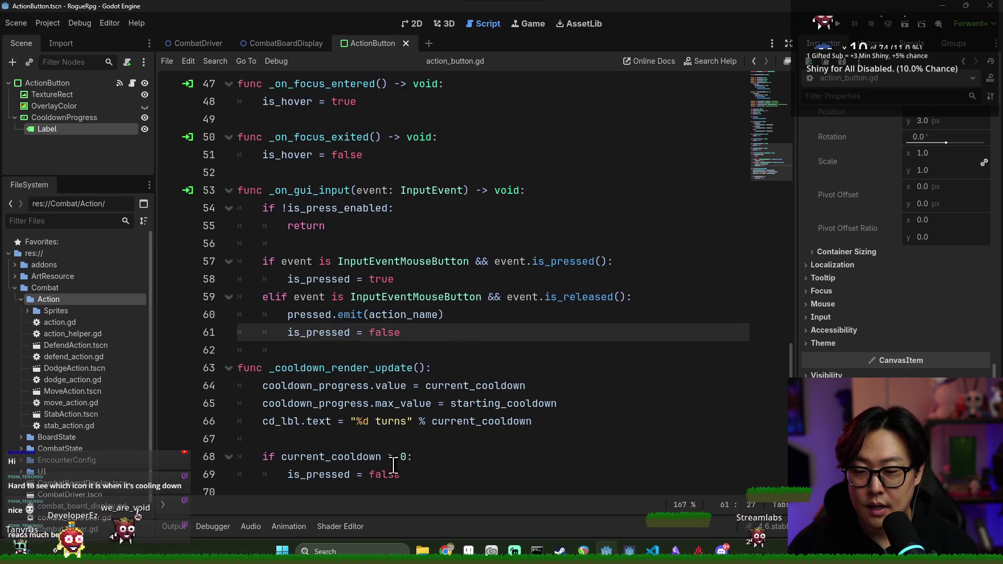
pyautogui.doubleClick(319, 474)
pyautogui.write('is_press')
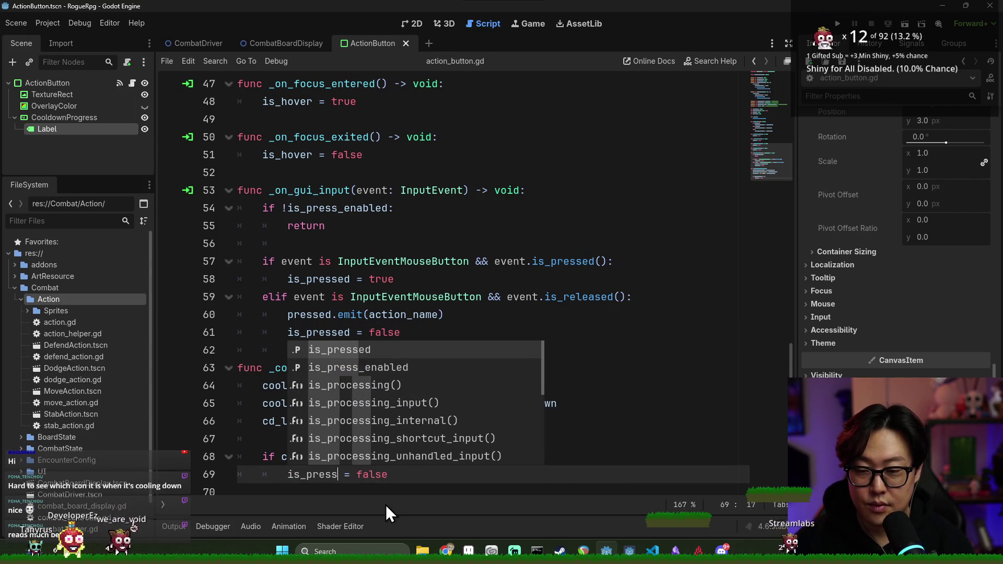
pyautogui.press('Down')
pyautogui.press('Return')
# Move 'current_cooldown > 0' into the assignment in place of false, flipping > to <
pyautogui.click(369, 386)
pyautogui.doubleClick(337, 458)
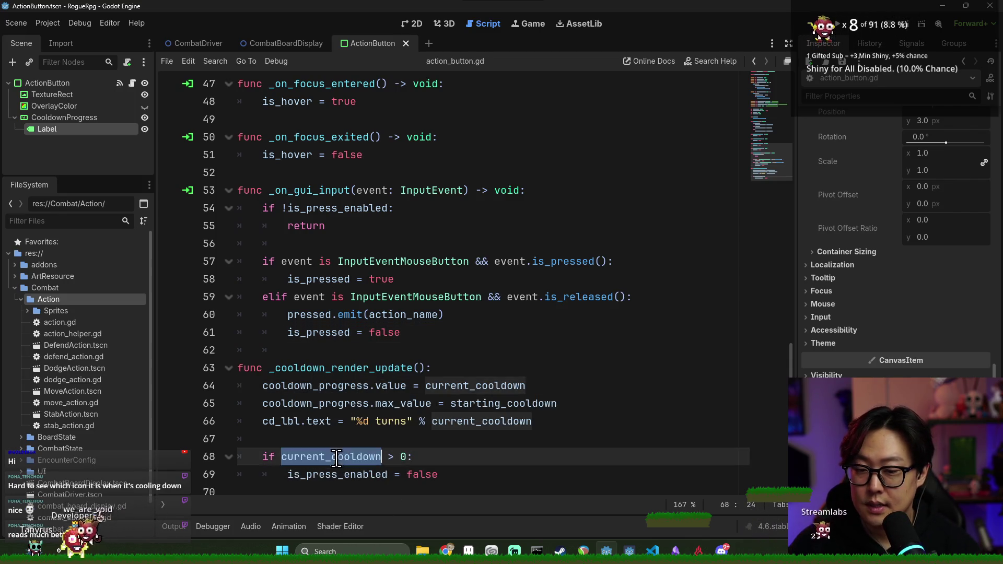
pyautogui.click(337, 475)
pyautogui.doubleClick(334, 458)
pyautogui.keyDown('shift'); pyautogui.click(406, 458); pyautogui.keyUp('shift')
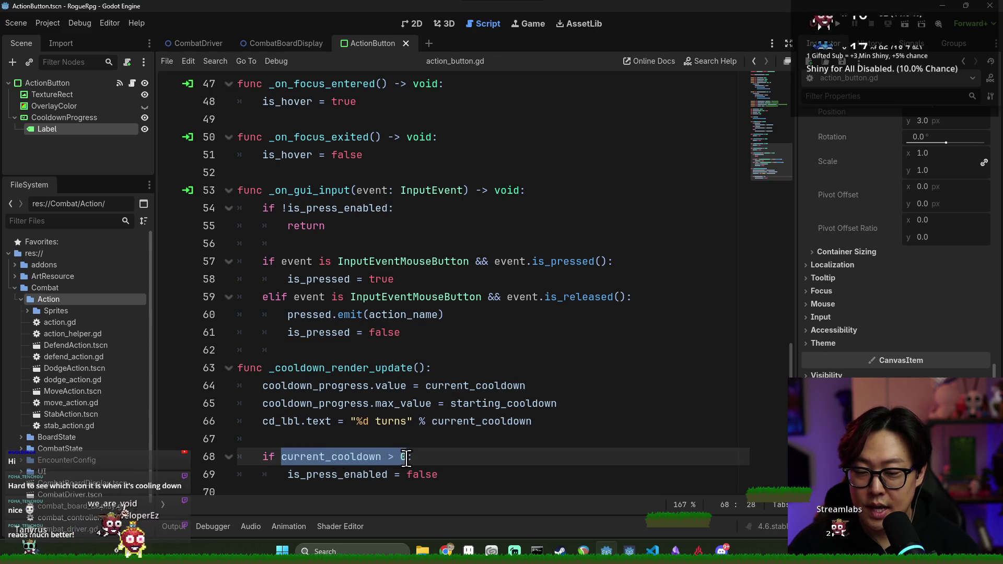
pyautogui.hotkey('ctrl', 'x')
pyautogui.doubleClick(419, 474)
pyautogui.hotkey('ctrl', 'v')
pyautogui.press('Left')
pyautogui.press('Left')
pyautogui.press('BackSpace')
pyautogui.write('<')
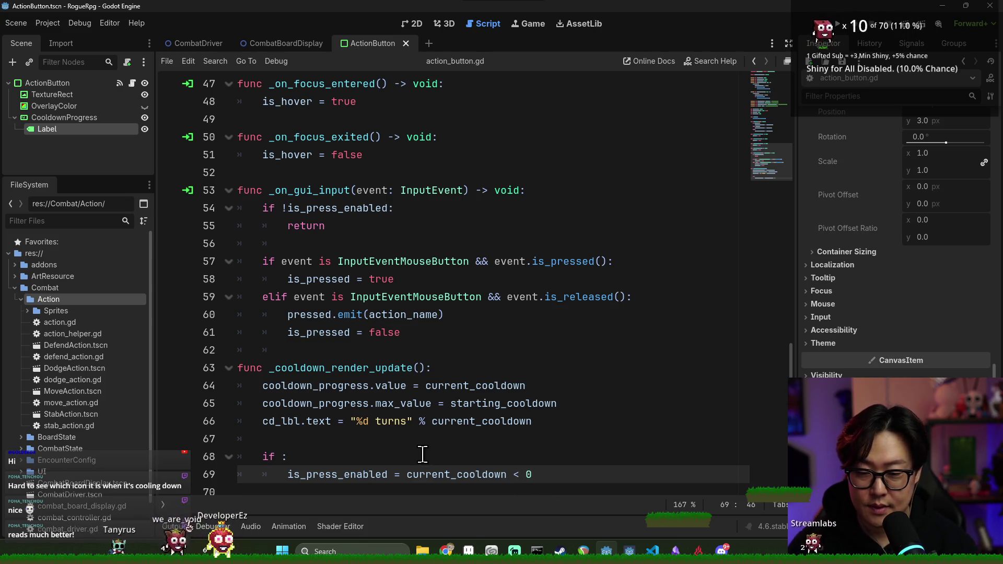
# Delete the leftover if line and unindent the is_press_enabled assignment
pyautogui.moveTo(422, 456); pyautogui.dragTo(218, 446)
pyautogui.press('BackSpace')
pyautogui.click(369, 458)
pyautogui.hotkey('shift', 'Tab')
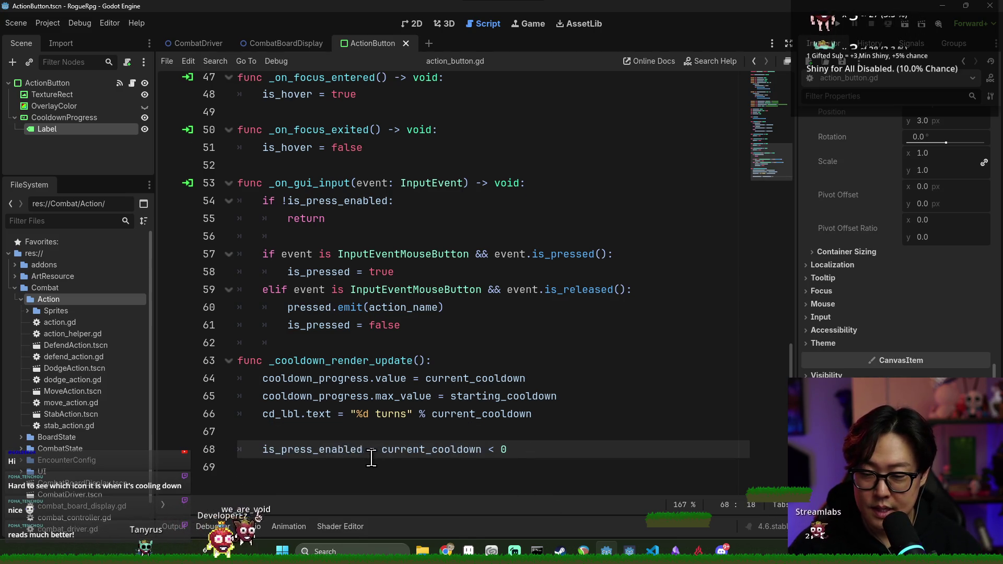
# Complete the comparison as 'is_press_enabled = current_cooldown <= 0' and save the script
pyautogui.click(492, 451)
pyautogui.write('=')
pyautogui.click(418, 439)
pyautogui.hotkey('ctrl', 's')
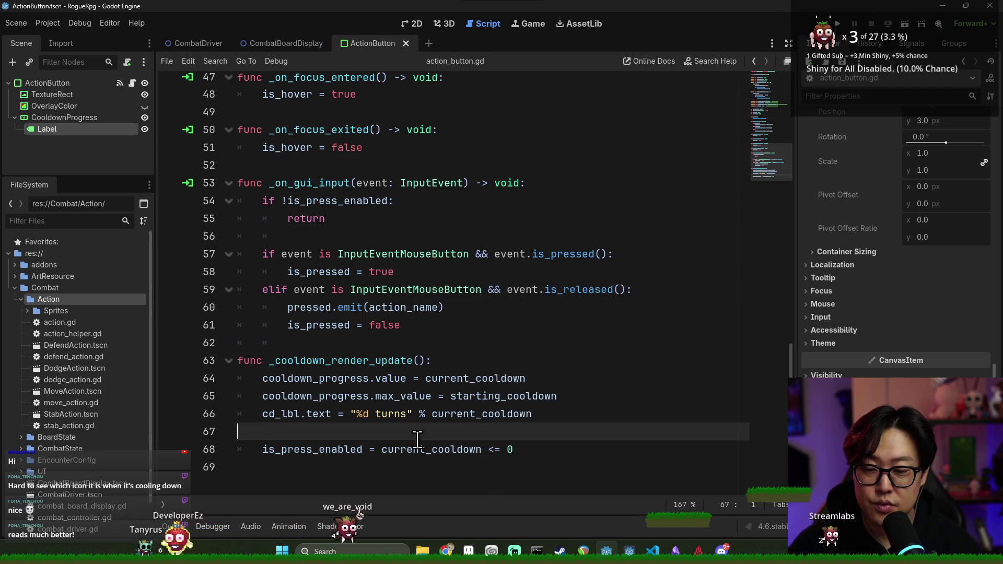
pyautogui.doubleClick(314, 450)
pyautogui.scroll(5, 332, 396)
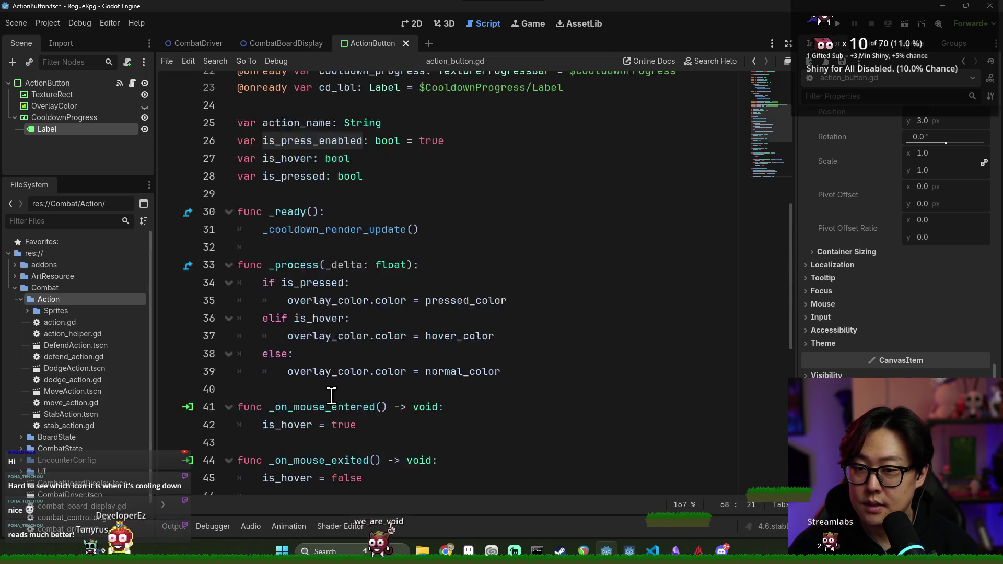
pyautogui.scroll(-5, 332, 395)
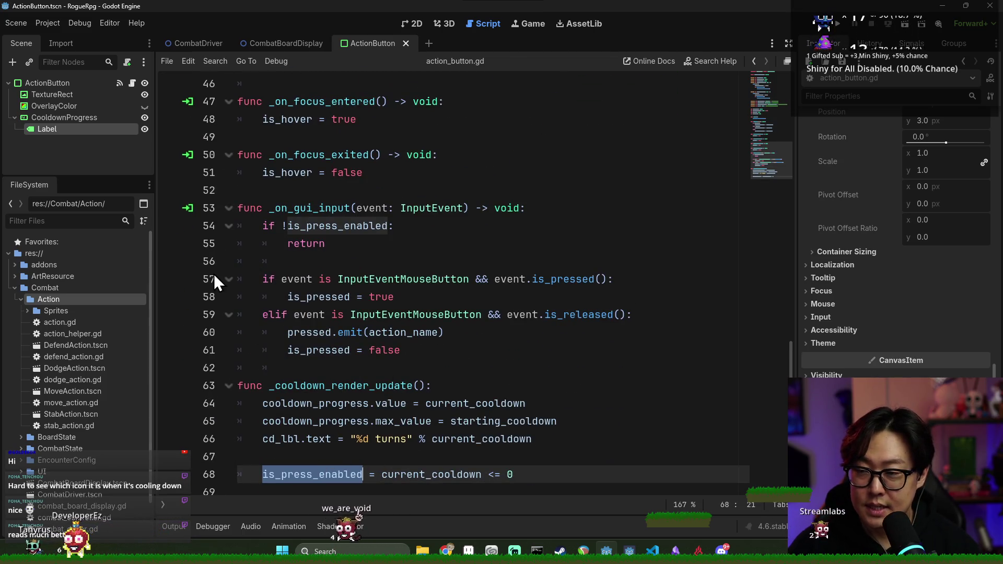
pyautogui.scroll(6, 321, 204)
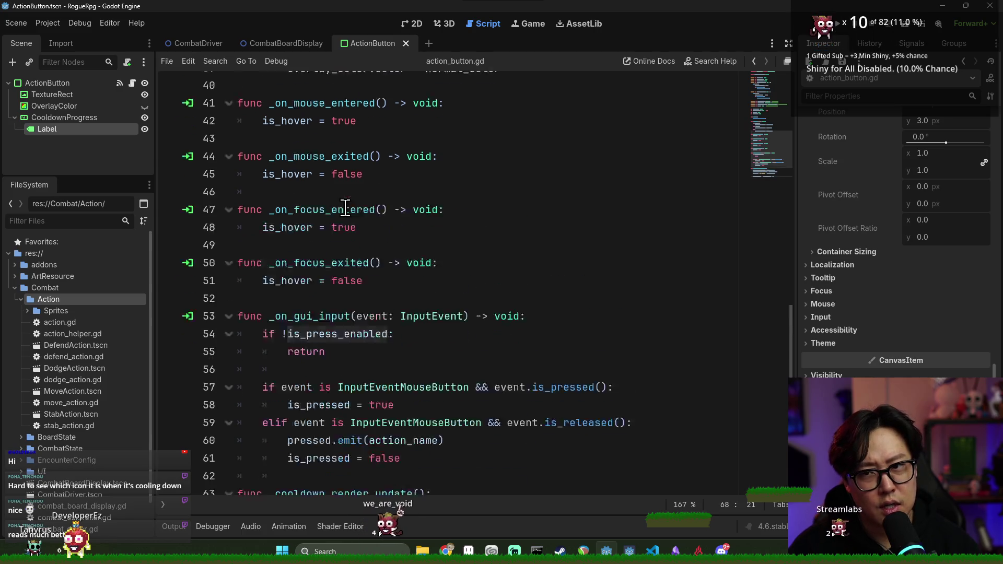
pyautogui.scroll(3, 357, 197)
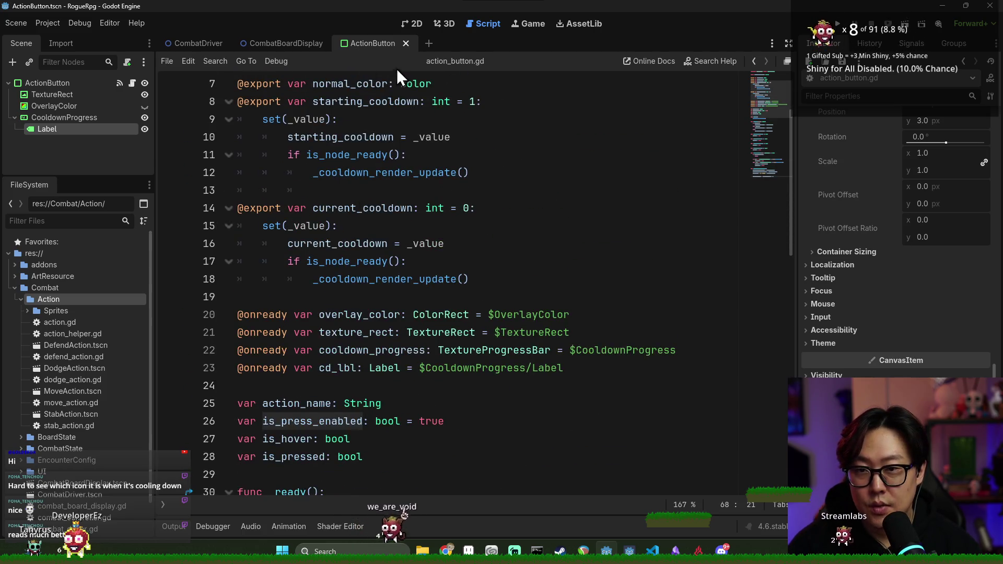
# Close the ActionButton script and open action_helper.gd from the CombatDriver scene
pyautogui.click(405, 43)
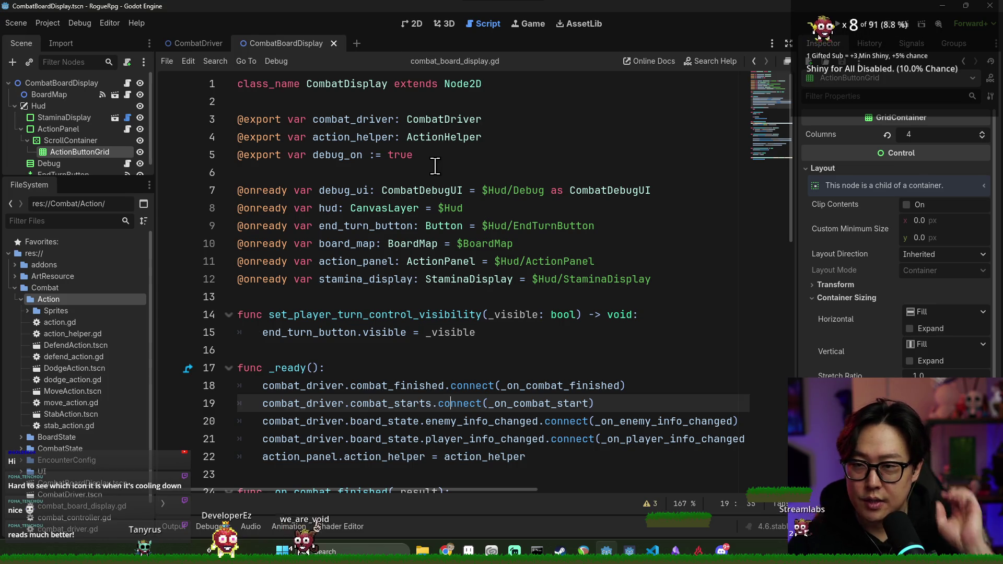
pyautogui.click(377, 121)
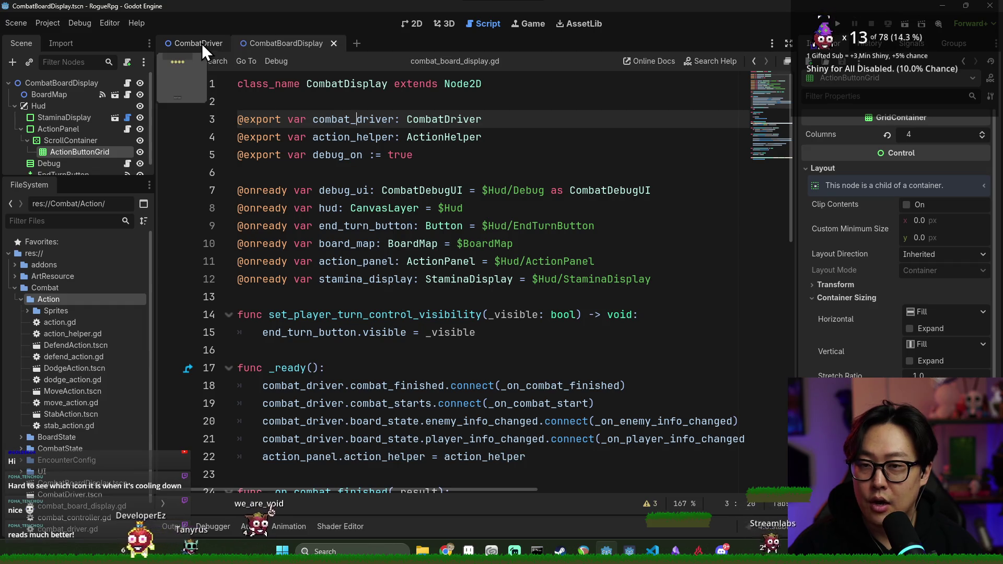
pyautogui.click(202, 43)
pyautogui.click(145, 106)
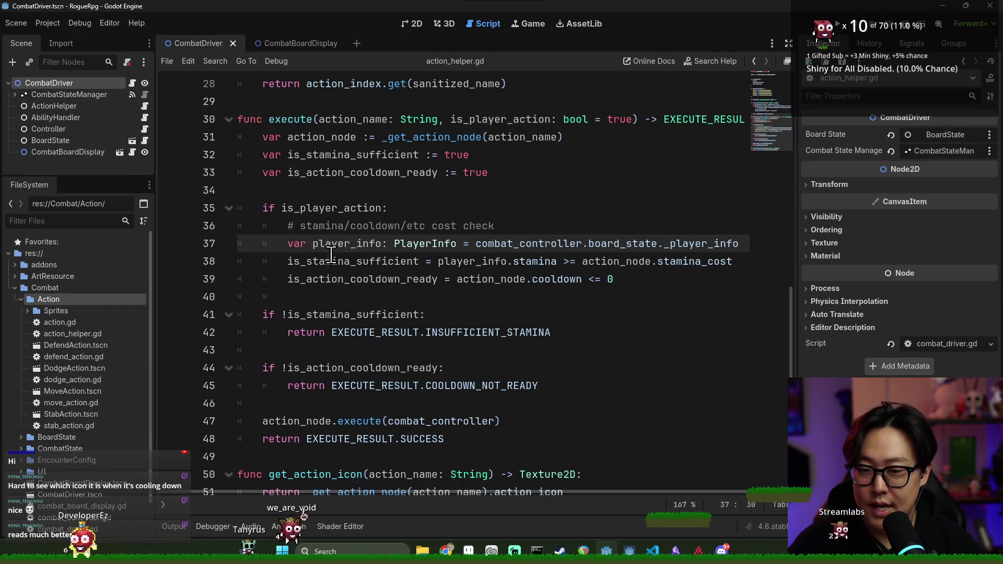
# Inspect the execute function and its EXECUTE_RESULT use in action_helper.gd
pyautogui.scroll(1, 341, 216)
pyautogui.doubleClick(290, 173)
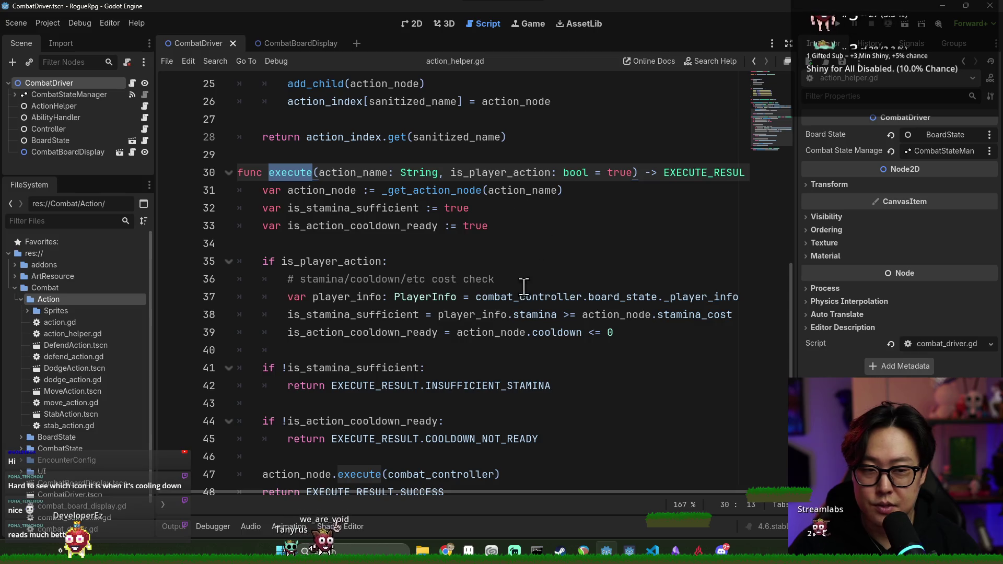
pyautogui.scroll(-2, 403, 283)
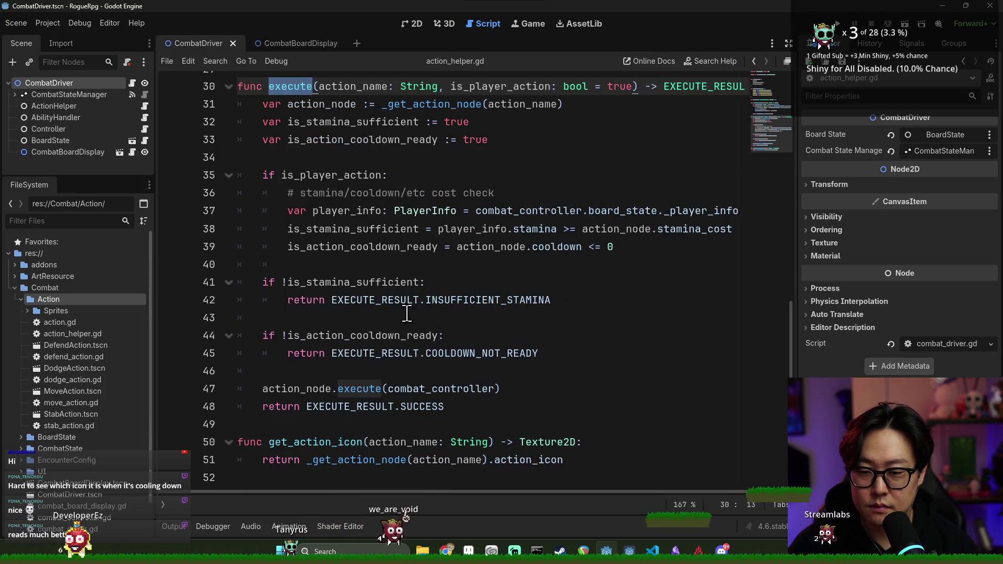
pyautogui.doubleClick(360, 353)
pyautogui.scroll(3, 567, 186)
pyautogui.click(297, 246)
pyautogui.doubleClick(296, 246)
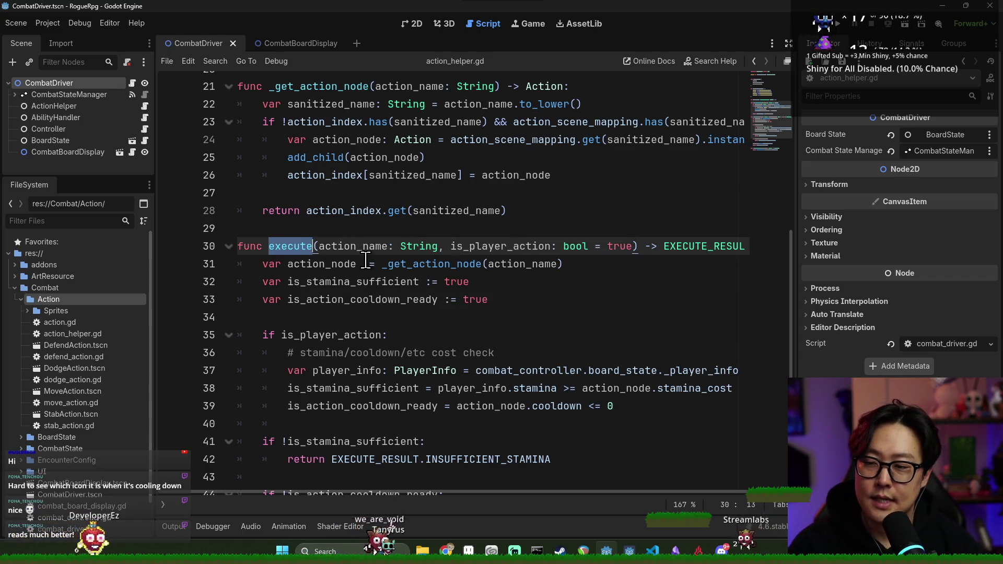
pyautogui.scroll(7, 366, 260)
pyautogui.scroll(-4, 351, 289)
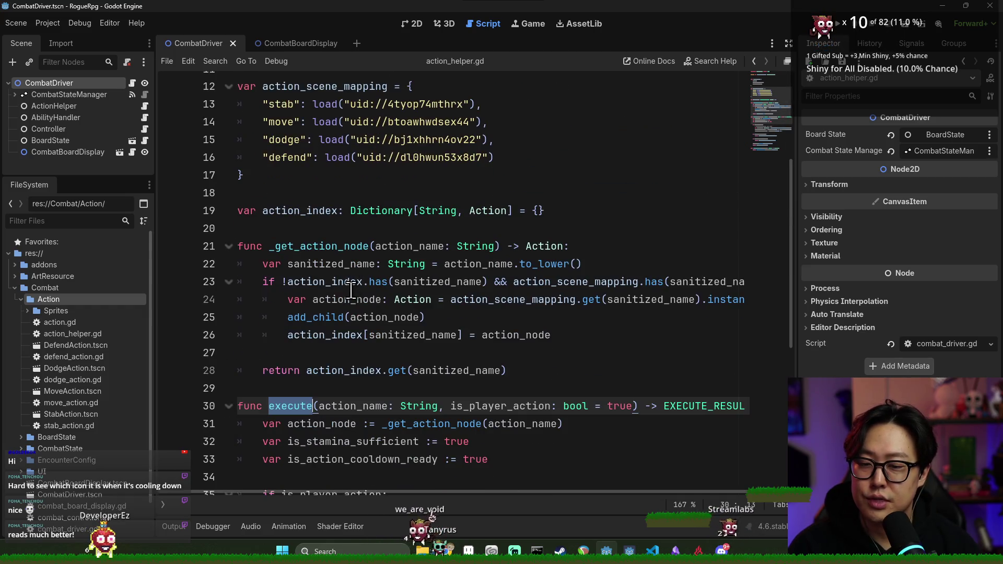
# Review _get_action_node and execute again and save the scene
pyautogui.doubleClick(333, 252)
pyautogui.hotkey('ctrl', 's')
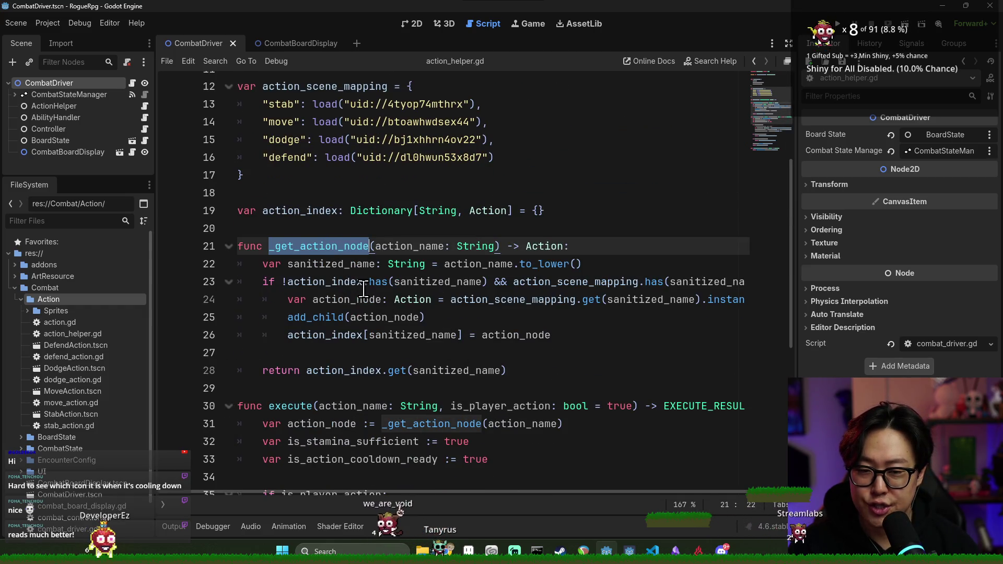
pyautogui.hotkey('ctrl', 's')
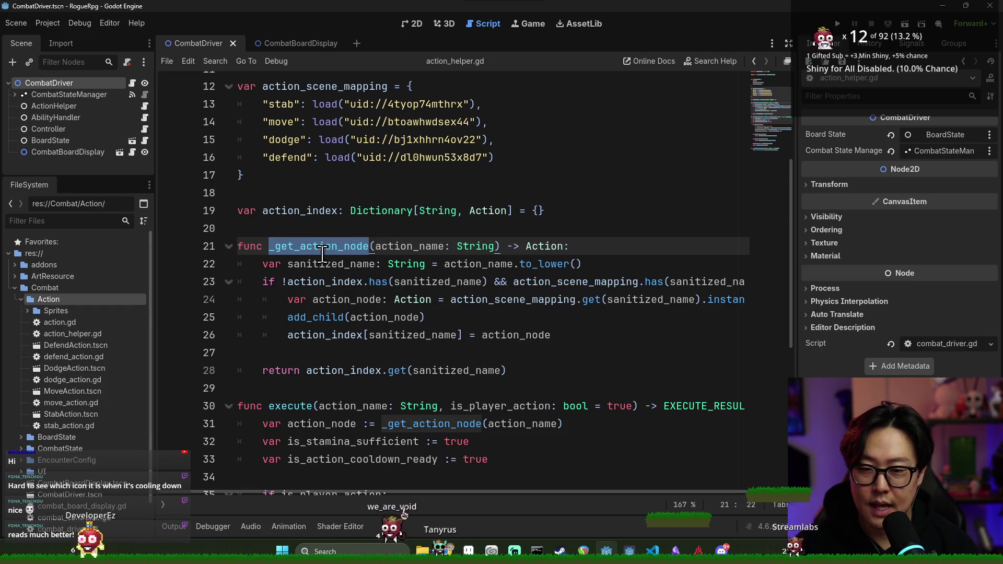
pyautogui.doubleClick(294, 406)
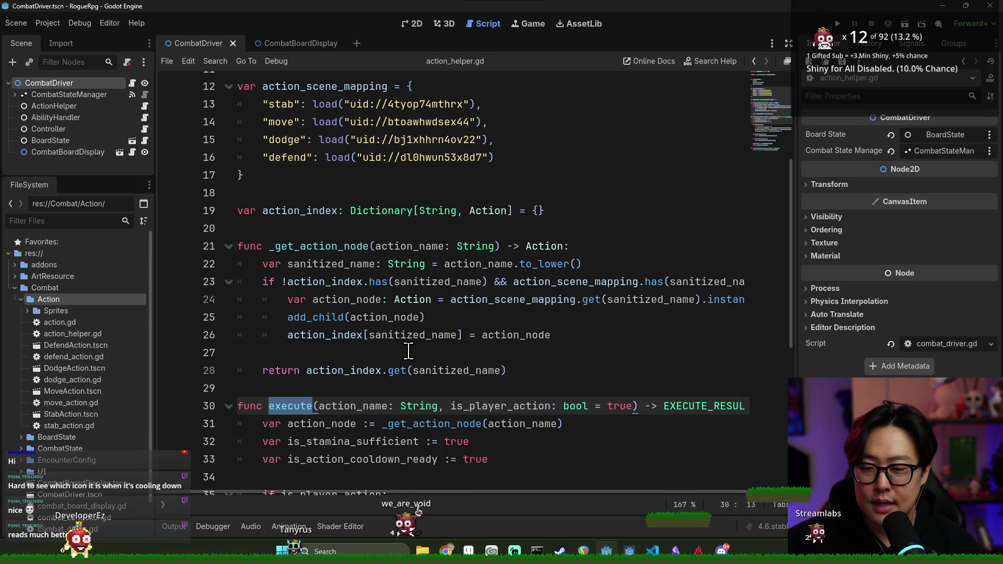
pyautogui.scroll(2, 408, 351)
pyautogui.scroll(-4, 410, 353)
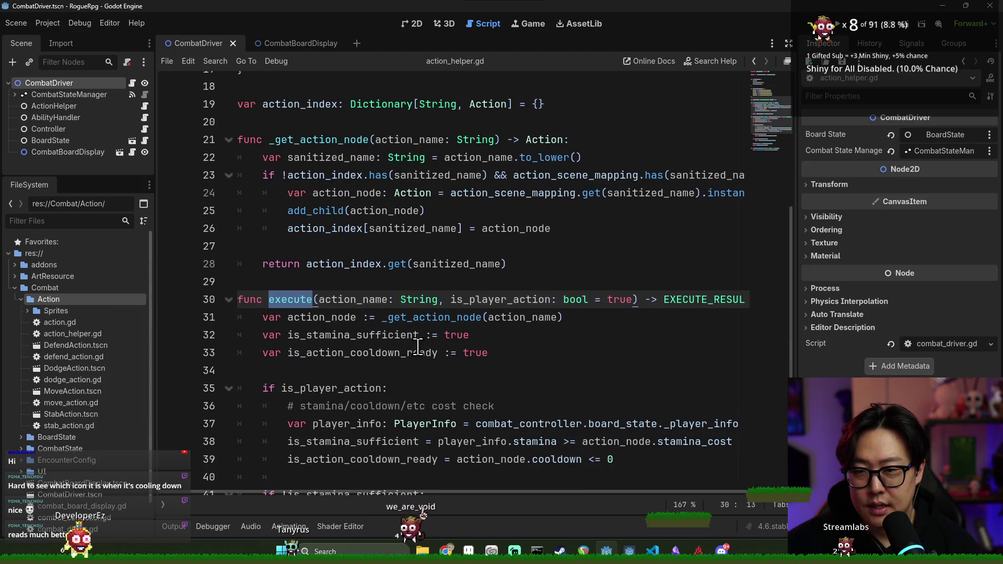
pyautogui.hotkey('alt', 'Tab')
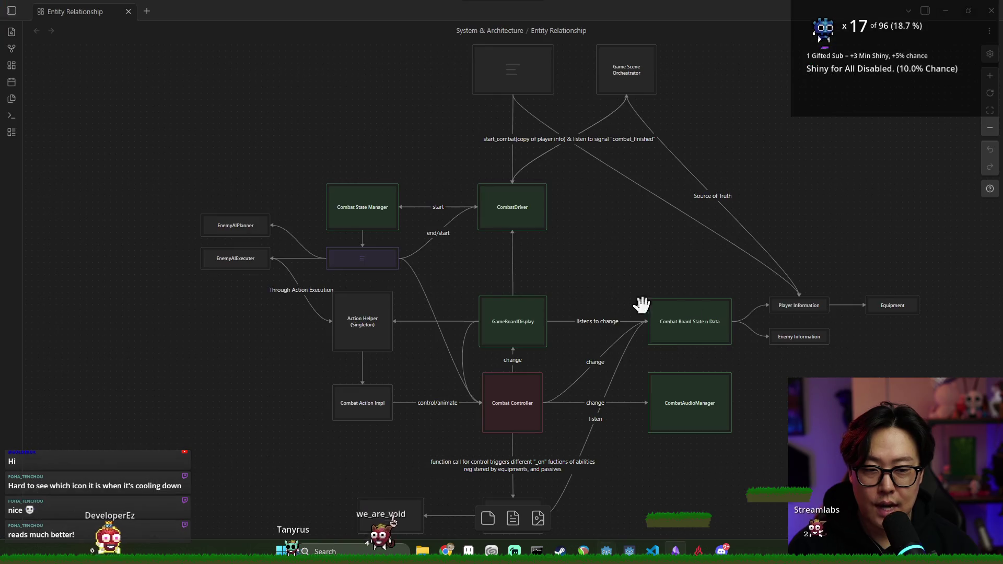
pyautogui.click(815, 332)
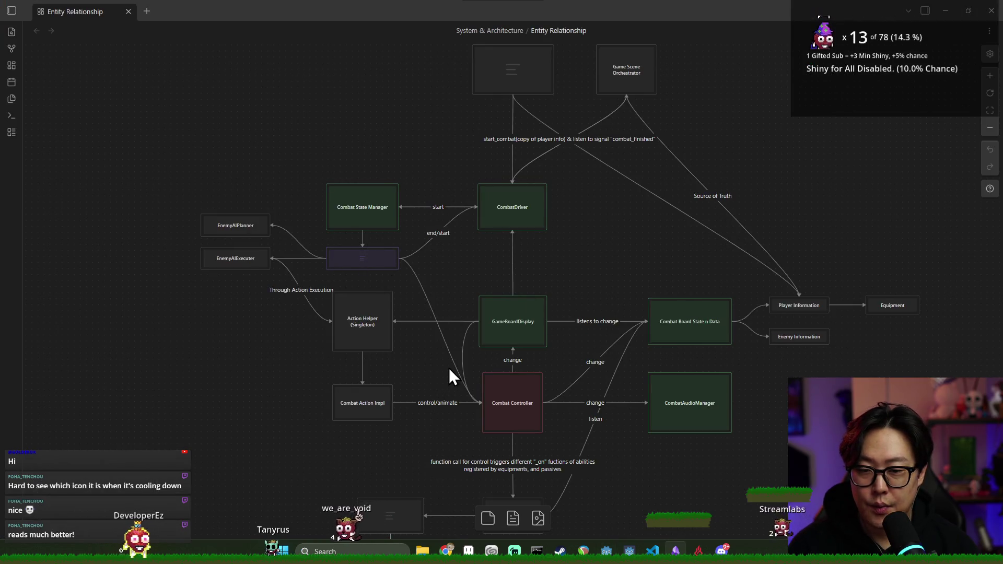
pyautogui.scroll(3, 457, 367)
pyautogui.click(543, 251)
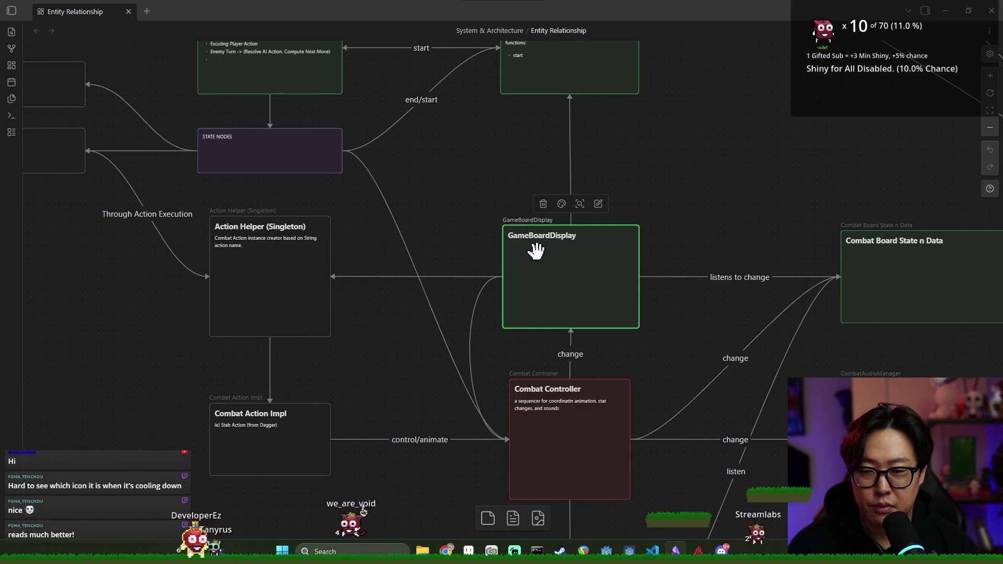
pyautogui.click(295, 275)
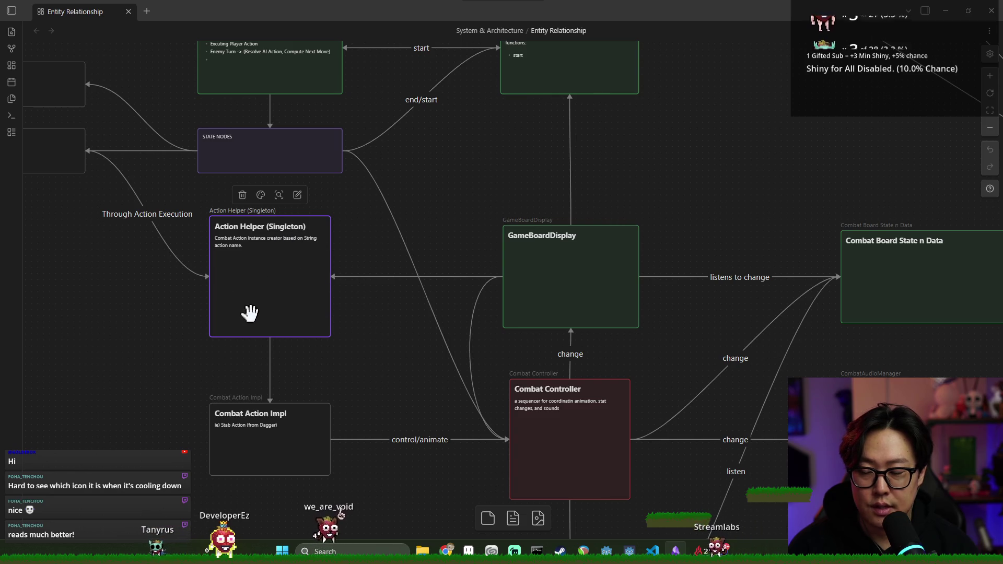
pyautogui.click(276, 421)
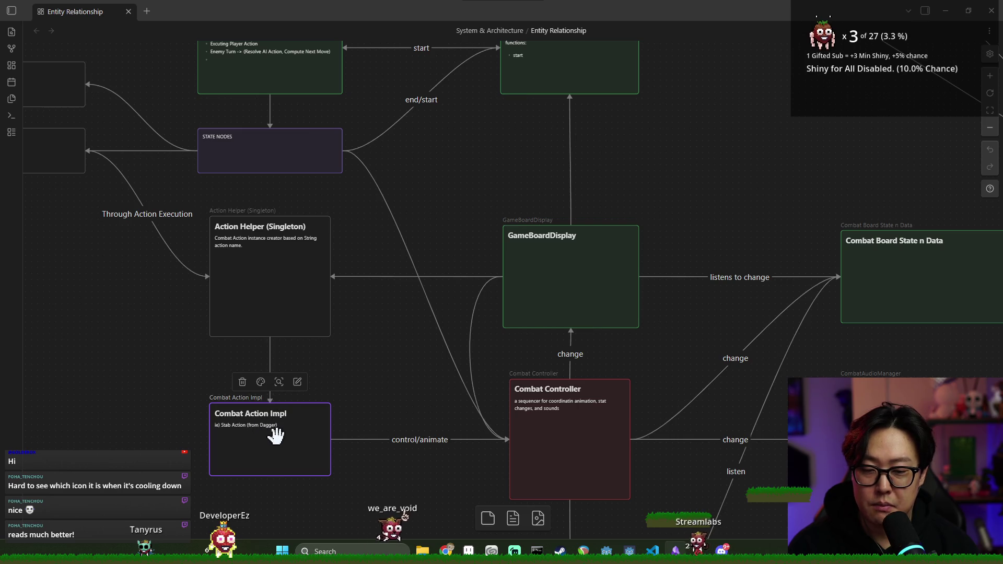
pyautogui.click(379, 381)
pyautogui.click(312, 415)
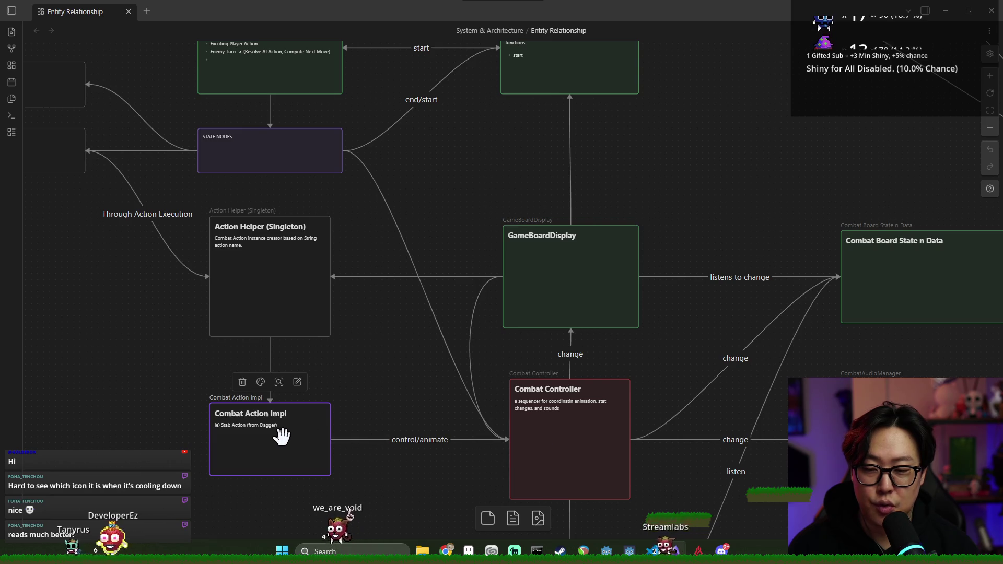
pyautogui.click(568, 432)
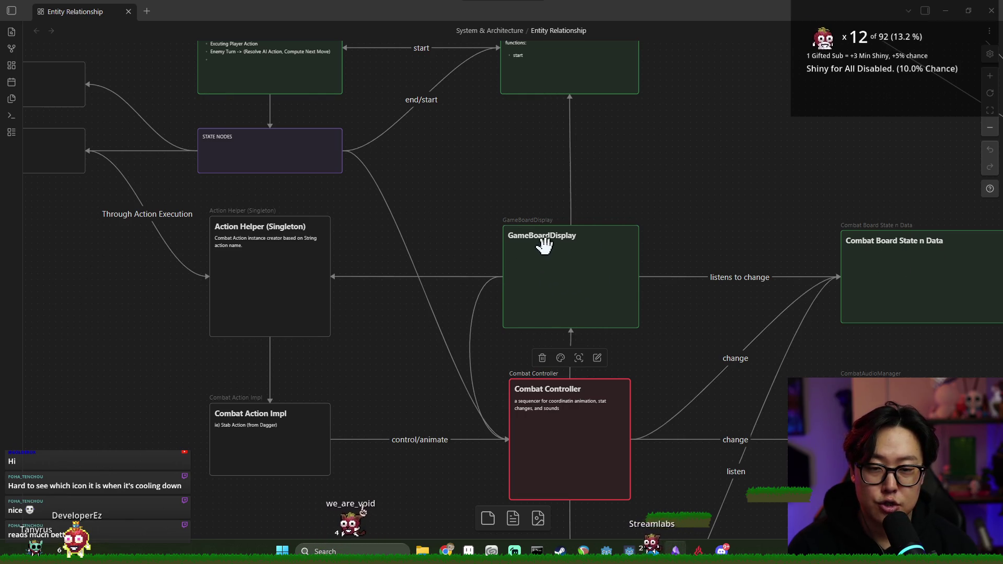
pyautogui.click(396, 383)
pyautogui.click(287, 274)
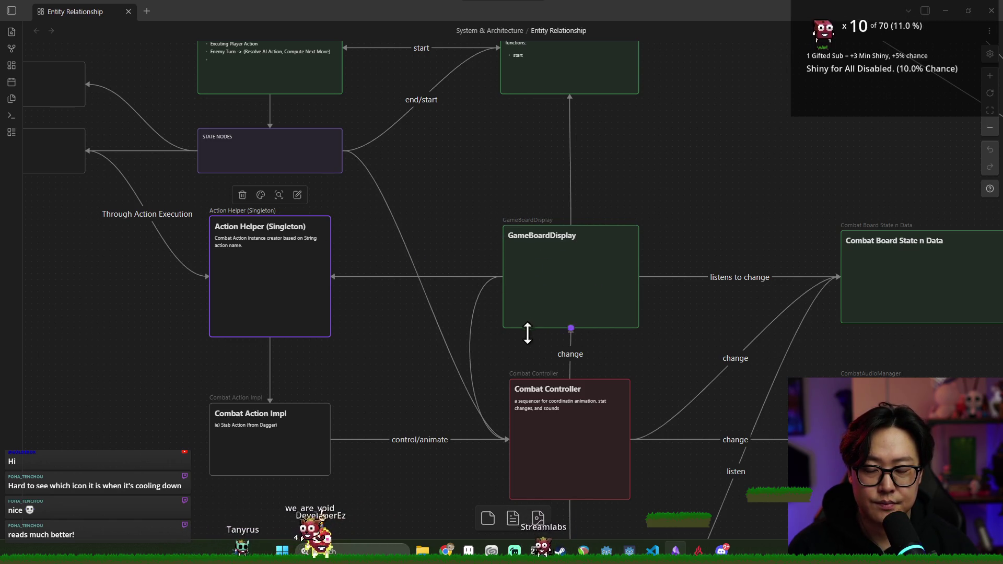
pyautogui.hotkey('alt', 'Tab')
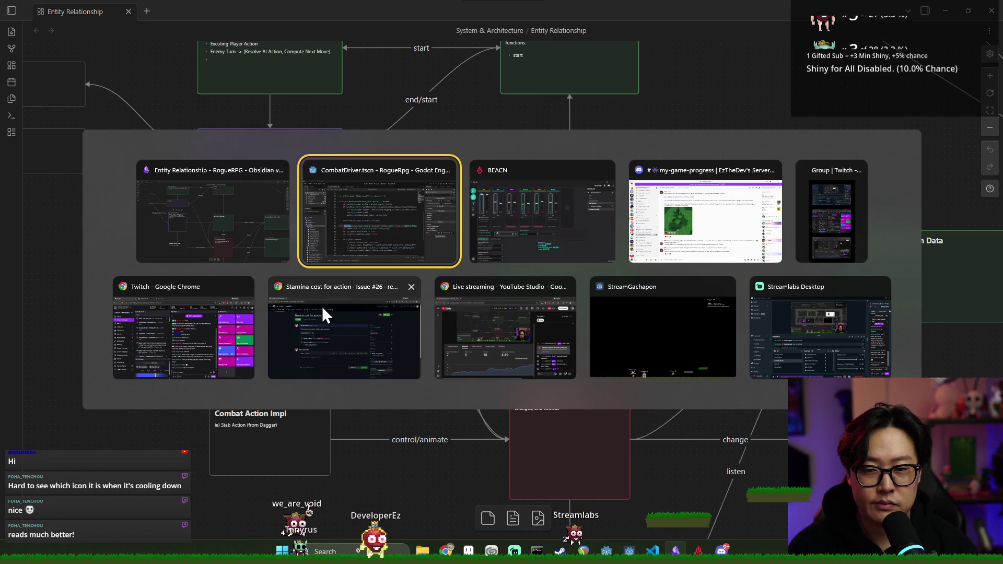
# Connect Action Helper (Singleton) to GameBoardDisplay with an arrow labelled 'lsiten for action data change on display'
pyautogui.scroll(5, 344, 240)
pyautogui.hotkey('alt', 'Tab')
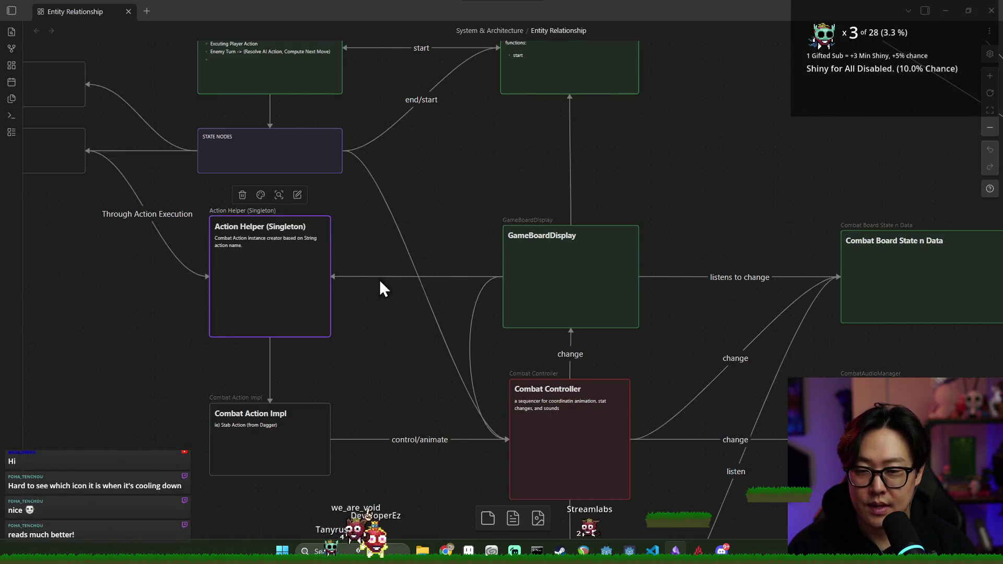
pyautogui.moveTo(270, 217); pyautogui.dragTo(547, 221)
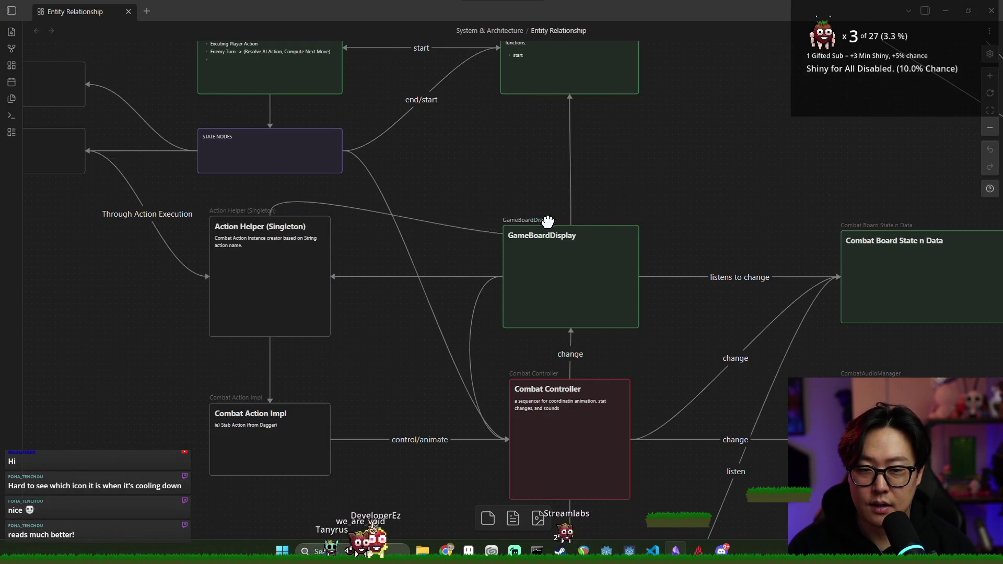
pyautogui.doubleClick(432, 183)
pyautogui.write('lsiten')
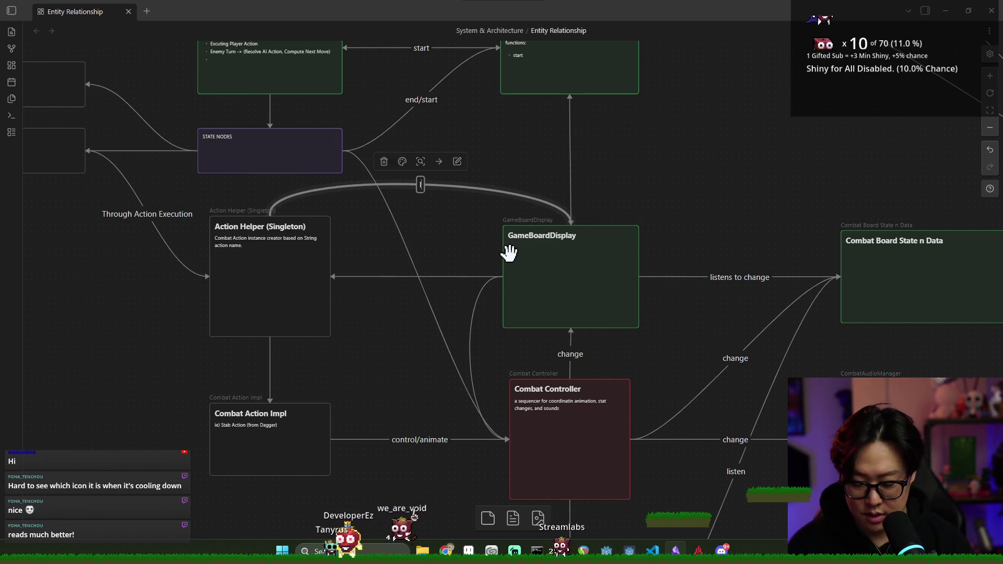
pyautogui.write(' for action data cha')
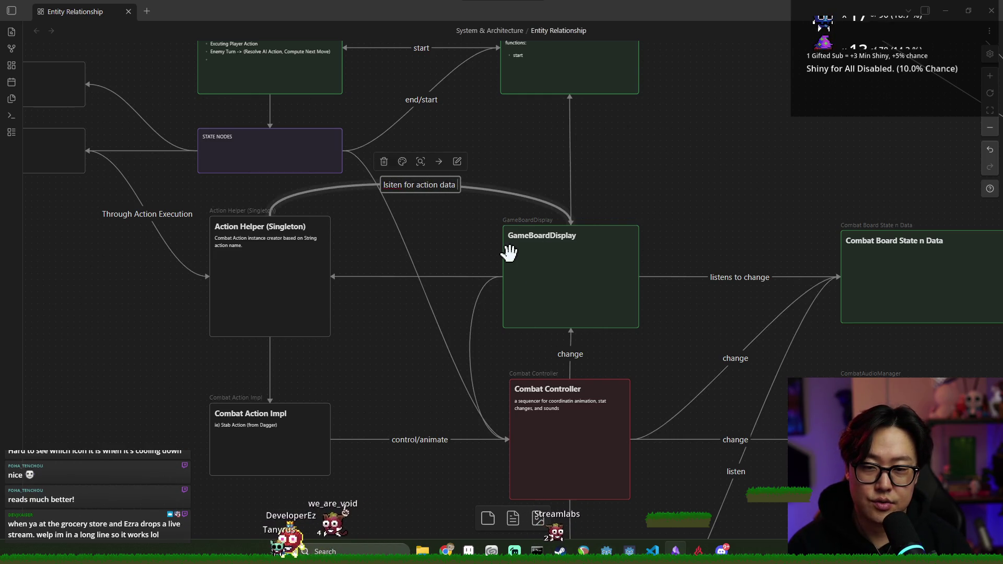
pyautogui.write('nge on display')
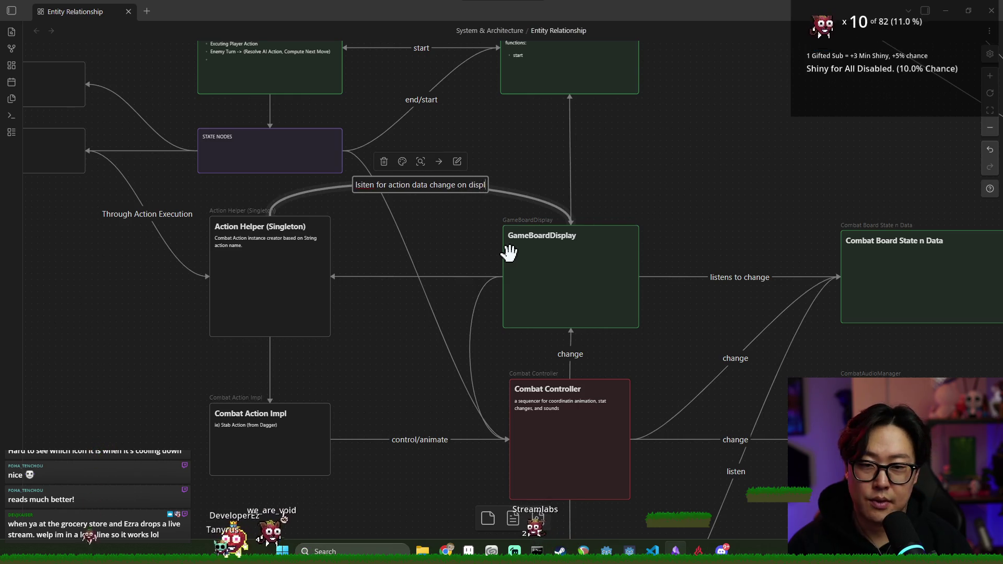
pyautogui.click(736, 155)
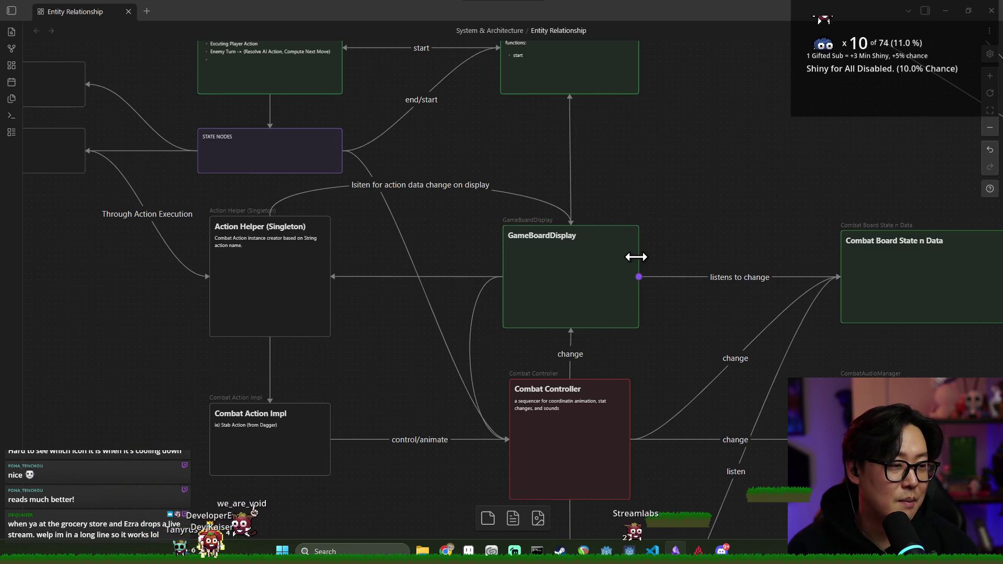
pyautogui.hotkey('alt', 'Tab')
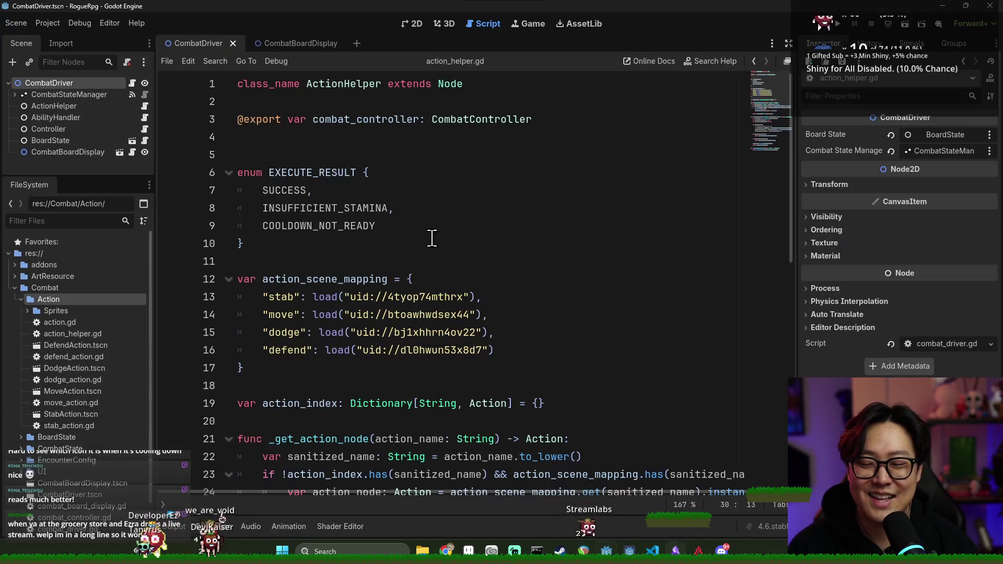
# Remove the extra blank line on line 5 and add a blank line below the class declaration
pyautogui.click(512, 268)
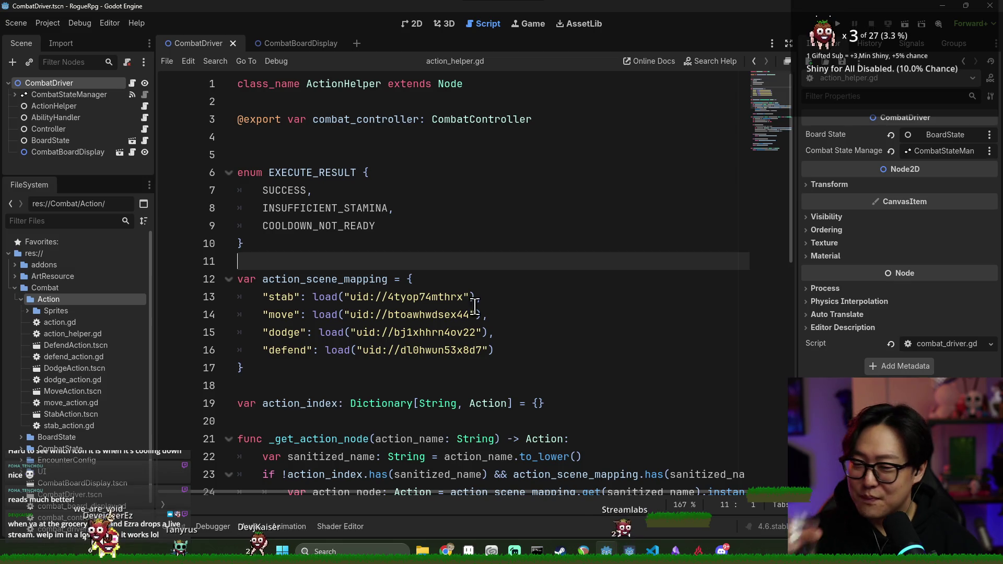
pyautogui.moveTo(421, 288)
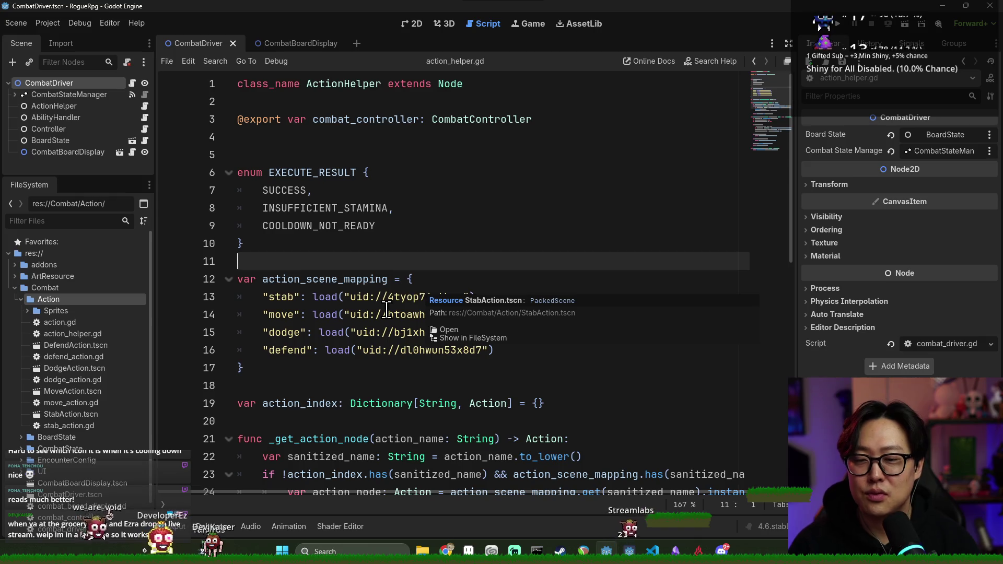
pyautogui.click(273, 153)
pyautogui.press('BackSpace')
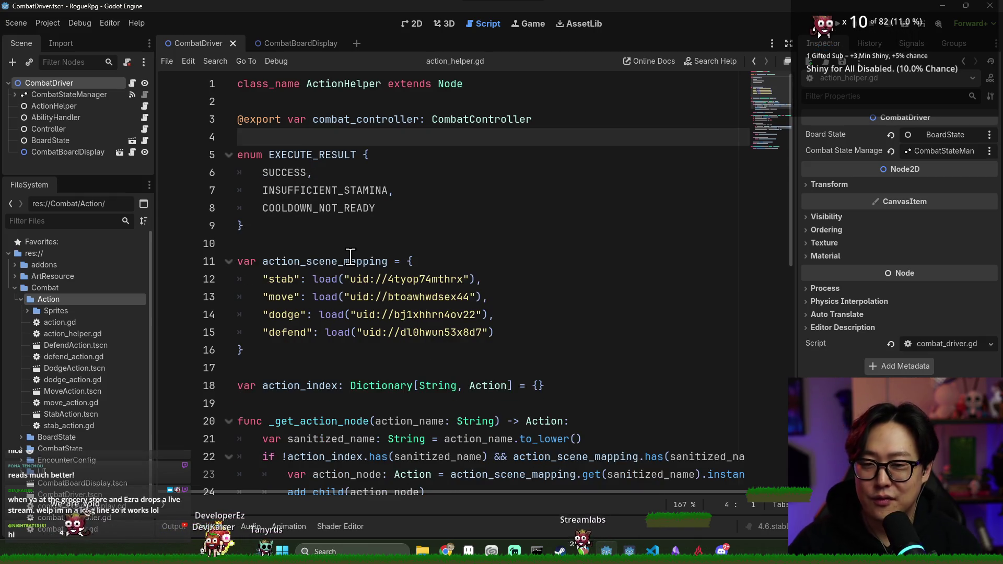
pyautogui.press('Up')
pyautogui.press('Up')
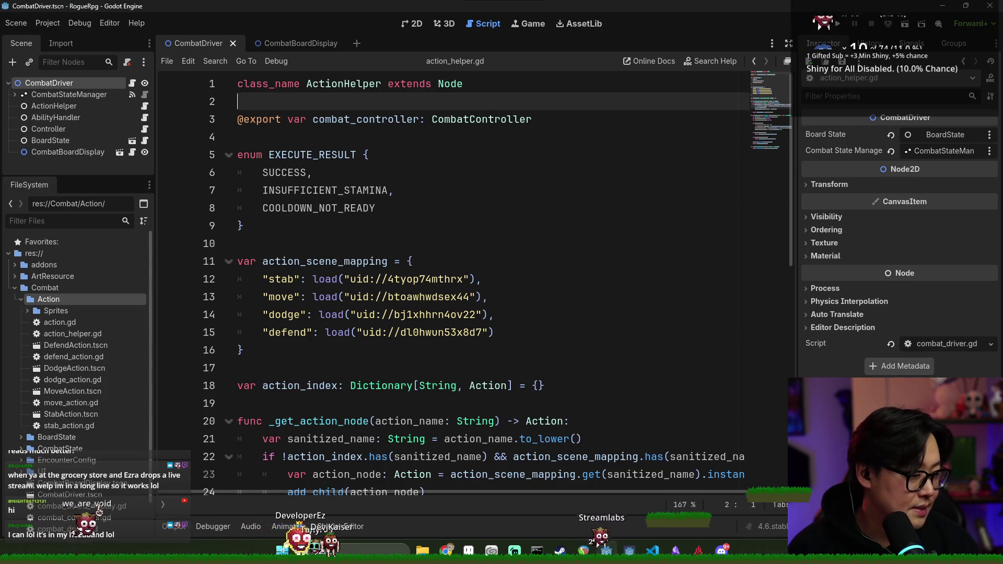
pyautogui.scroll(-2, 288, 274)
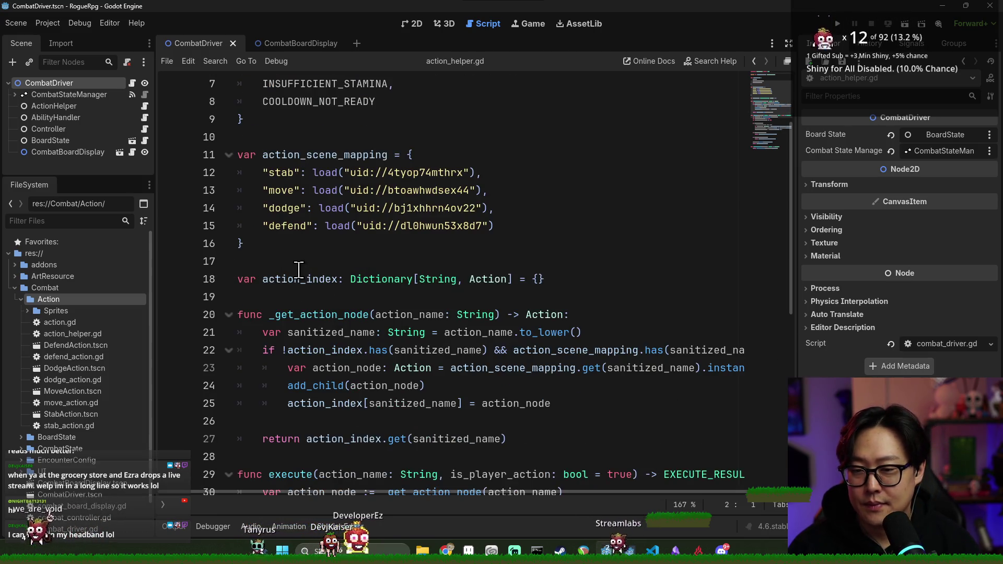
pyautogui.scroll(2, 287, 274)
pyautogui.press('Return')
pyautogui.click(316, 102)
# Declare 'signal action_data_changed(action_node: Action)' on line 3 and save action_helper.gd
pyautogui.press('Return')
pyautogui.write('signal action')
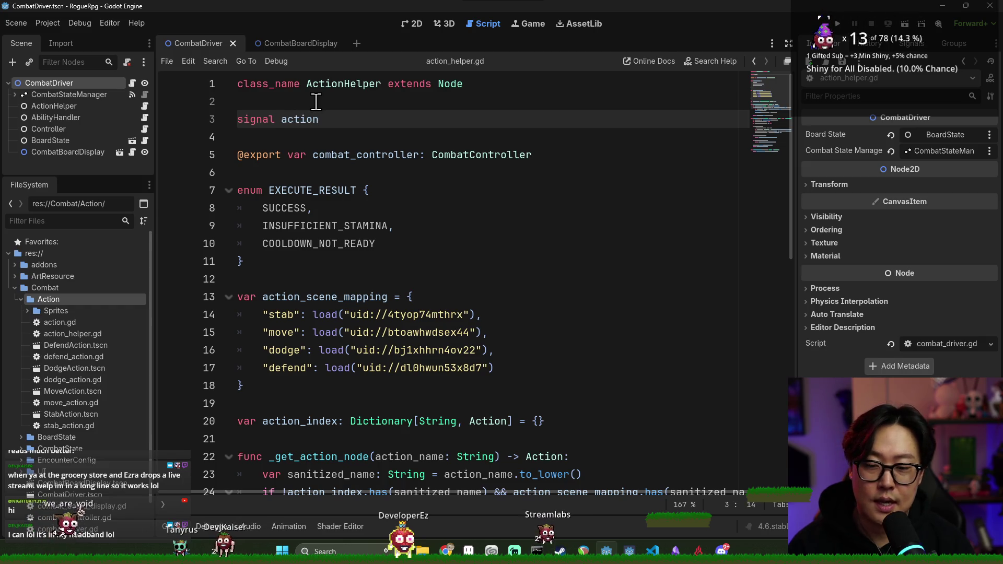
pyautogui.write('+_d')
pyautogui.press('BackSpace')
pyautogui.press('BackSpace')
pyautogui.press('BackSpace')
pyautogui.write('_data(')
pyautogui.press('BackSpace')
pyautogui.write('_changed(')
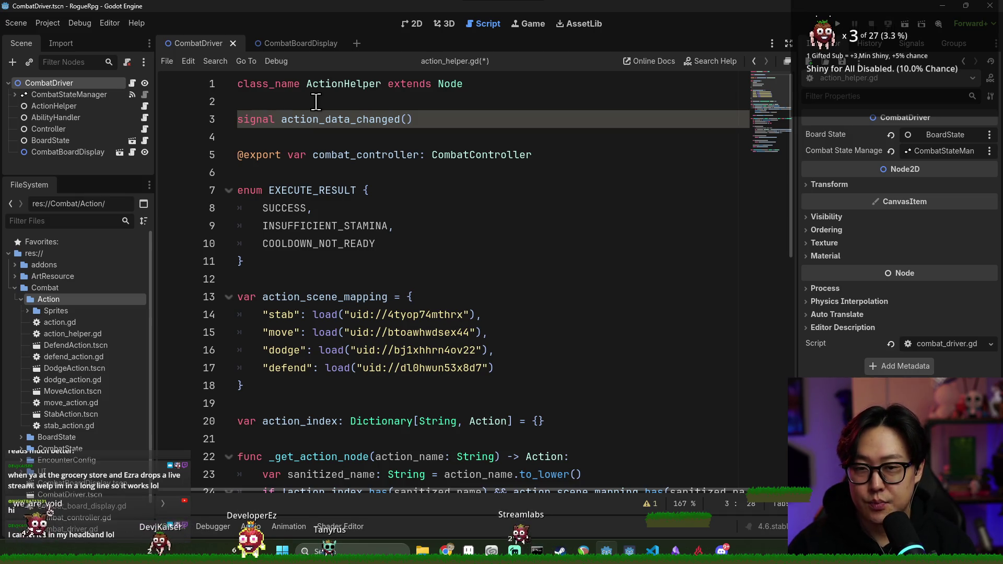
pyautogui.write('action_node: Ac')
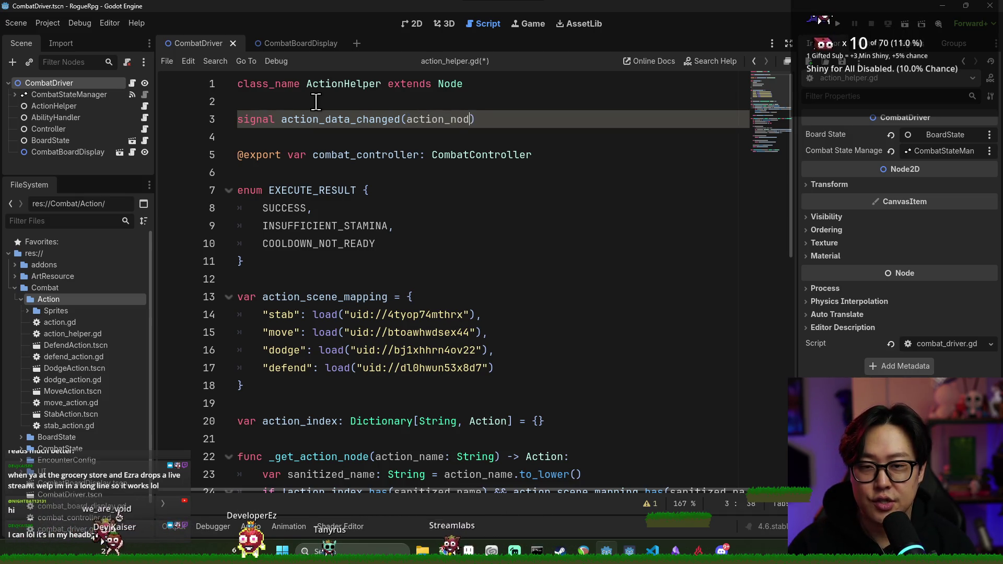
pyautogui.write('tion')
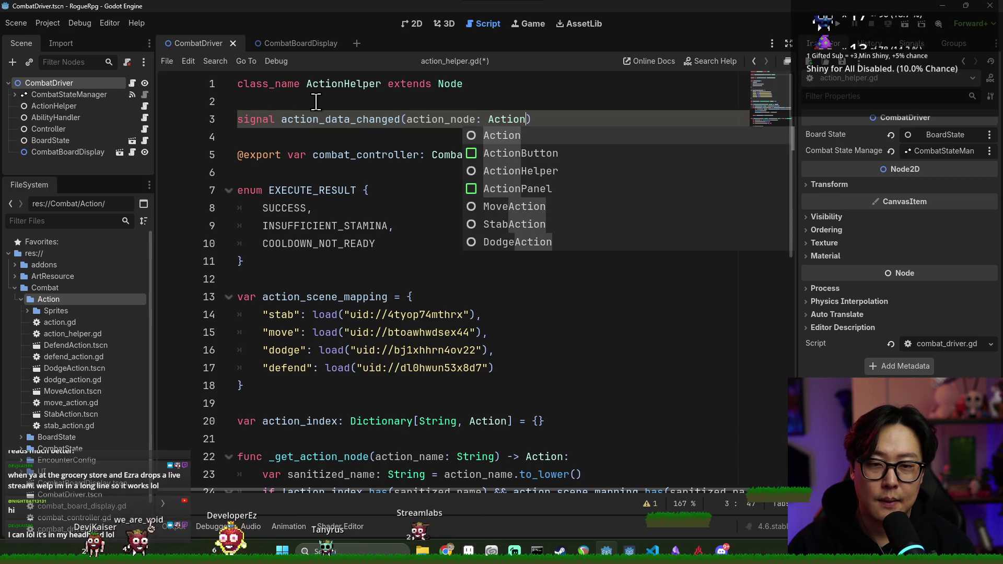
pyautogui.write(',')
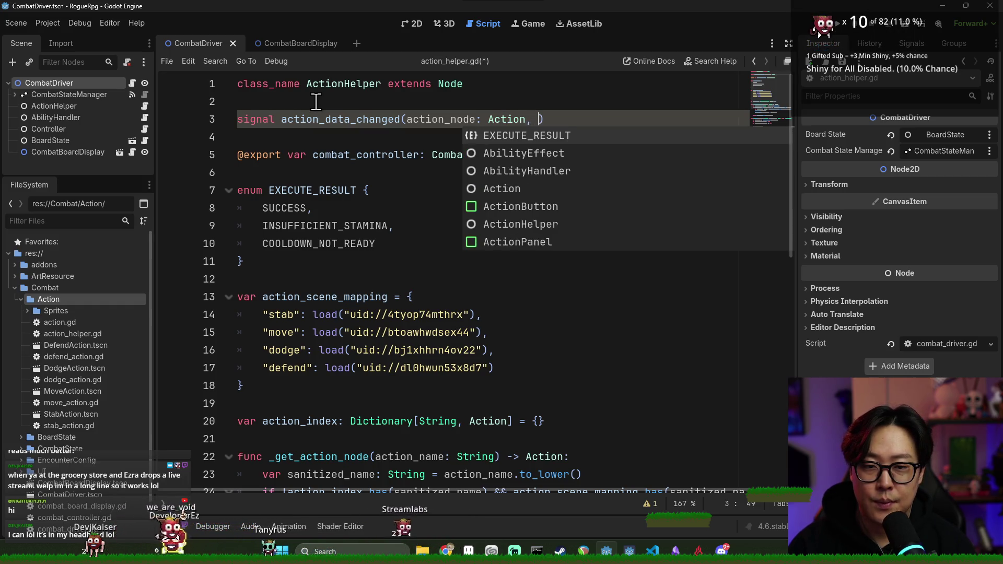
pyautogui.press('Escape')
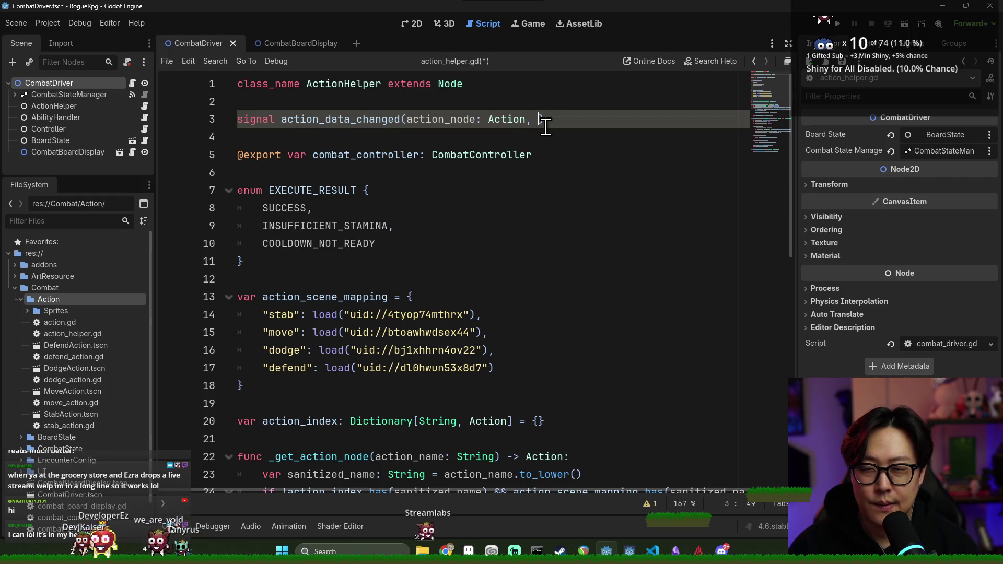
pyautogui.hotkey('ctrl', 's')
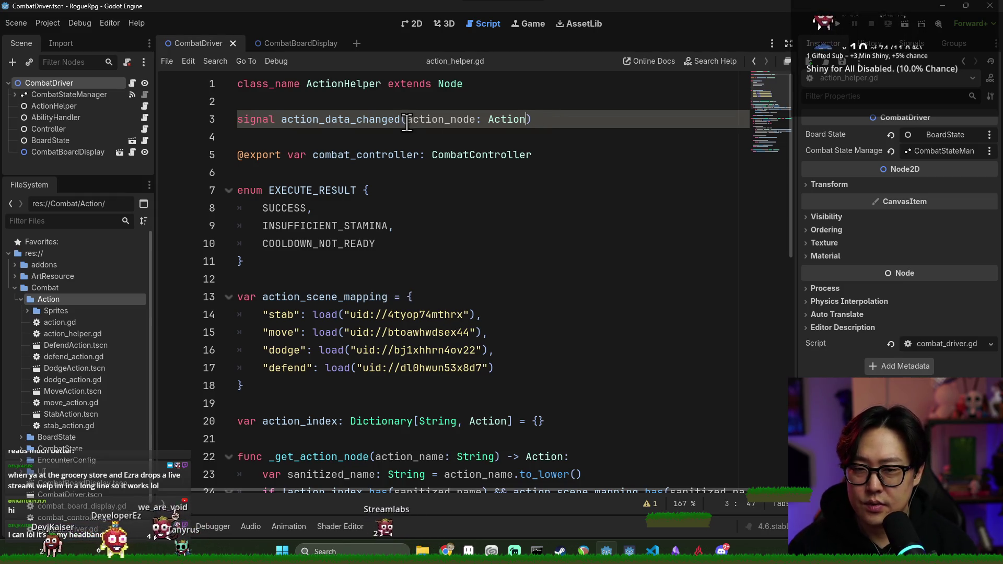
# Trace the stab entry to StabAction and the Action base class's cooldown and current_cooldown properties
pyautogui.doubleClick(392, 119)
pyautogui.doubleClick(287, 313)
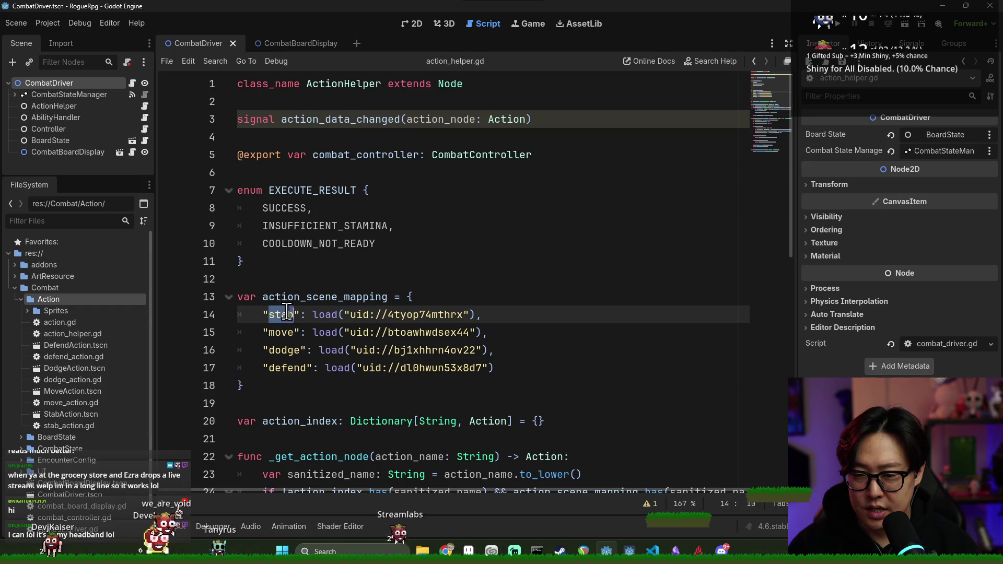
pyautogui.keyDown('ctrl'); pyautogui.click(390, 321); pyautogui.keyUp('ctrl')
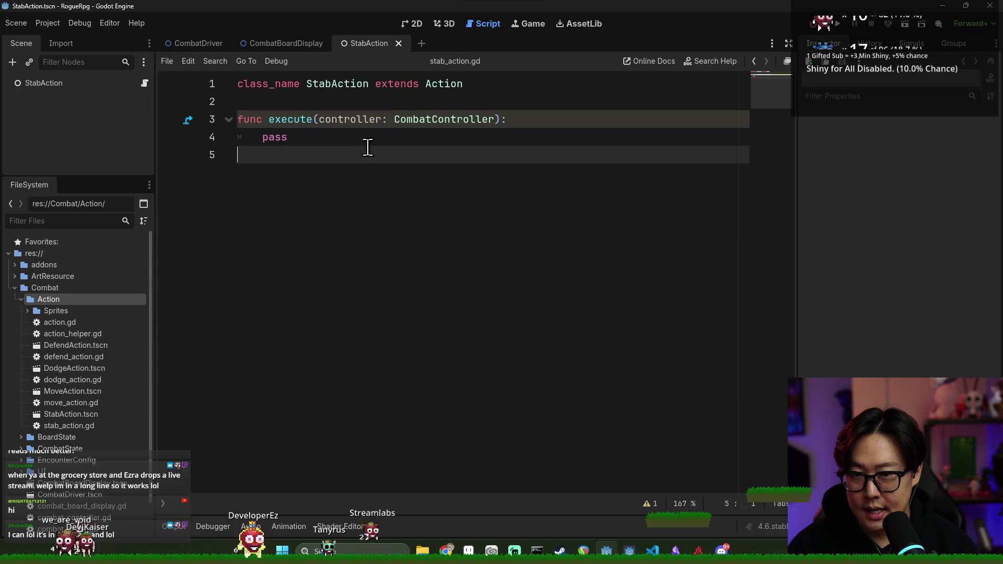
pyautogui.click(344, 83)
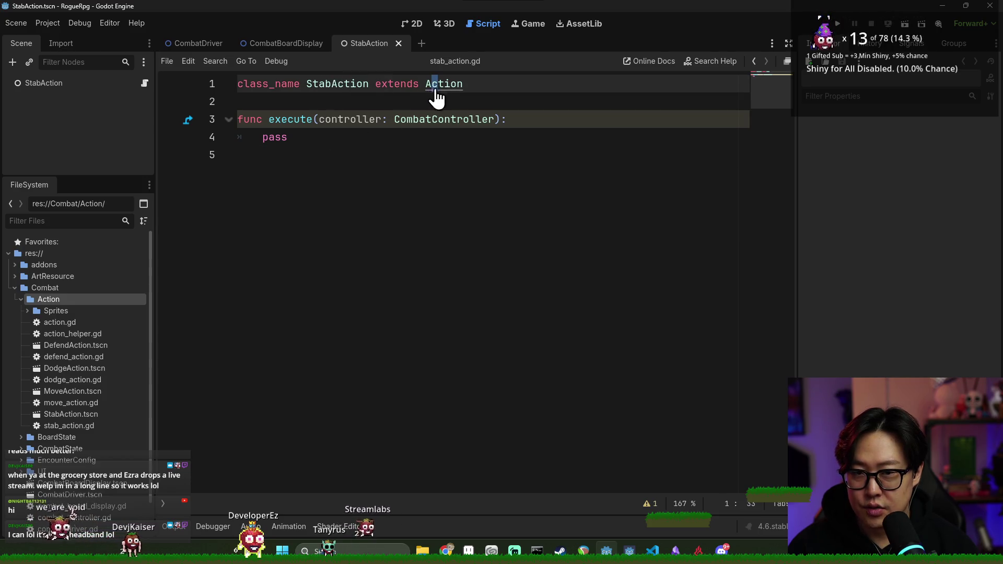
pyautogui.keyDown('ctrl'); pyautogui.click(434, 90); pyautogui.keyUp('ctrl')
pyautogui.doubleClick(337, 155)
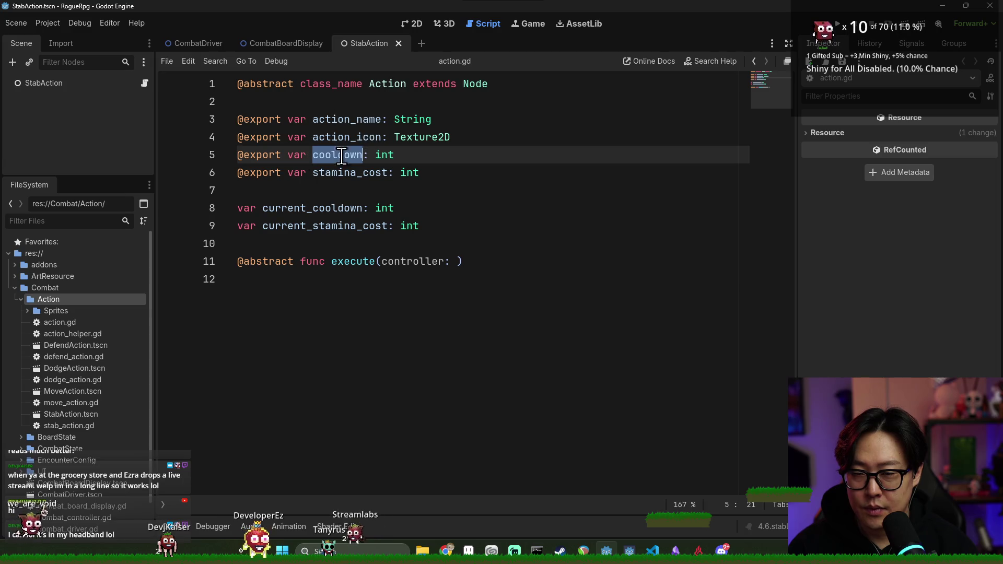
pyautogui.click(417, 208)
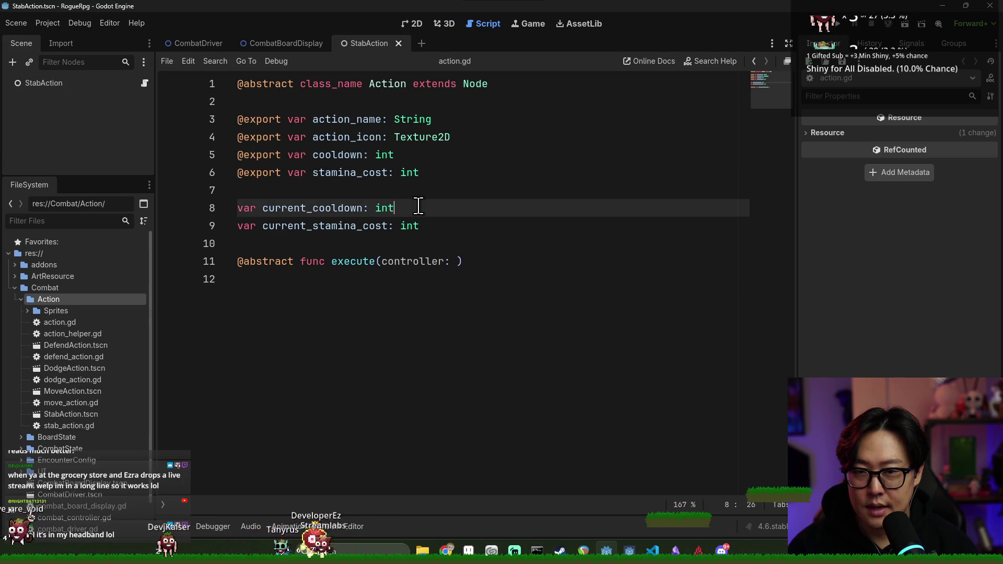
# Return to action_helper.gd's EXECUTE_RESULT, then check CombatDriver's combat_finished signal
pyautogui.hotkey('alt', 'Left')
pyautogui.hotkey('alt', 'Left')
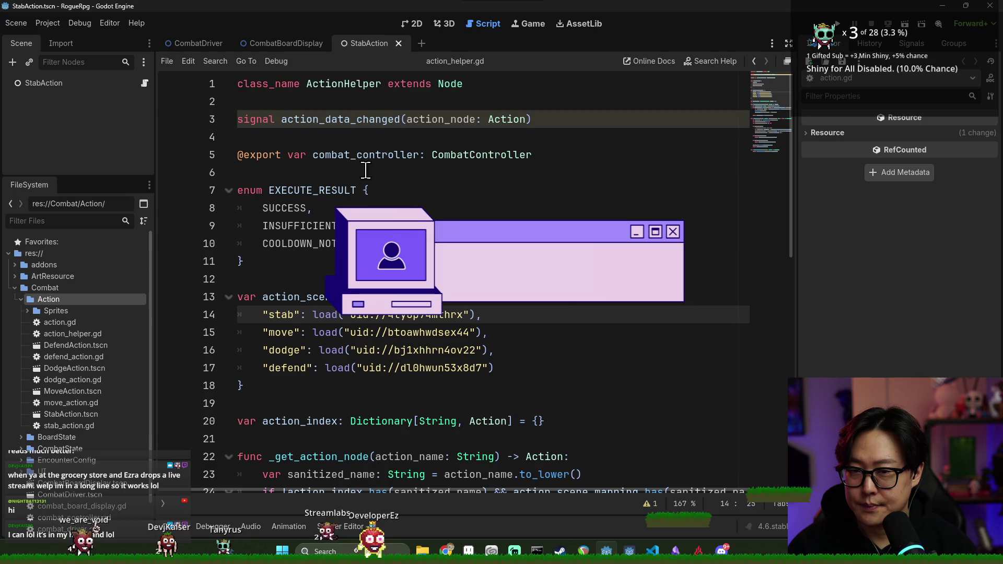
pyautogui.scroll(-10, 366, 209)
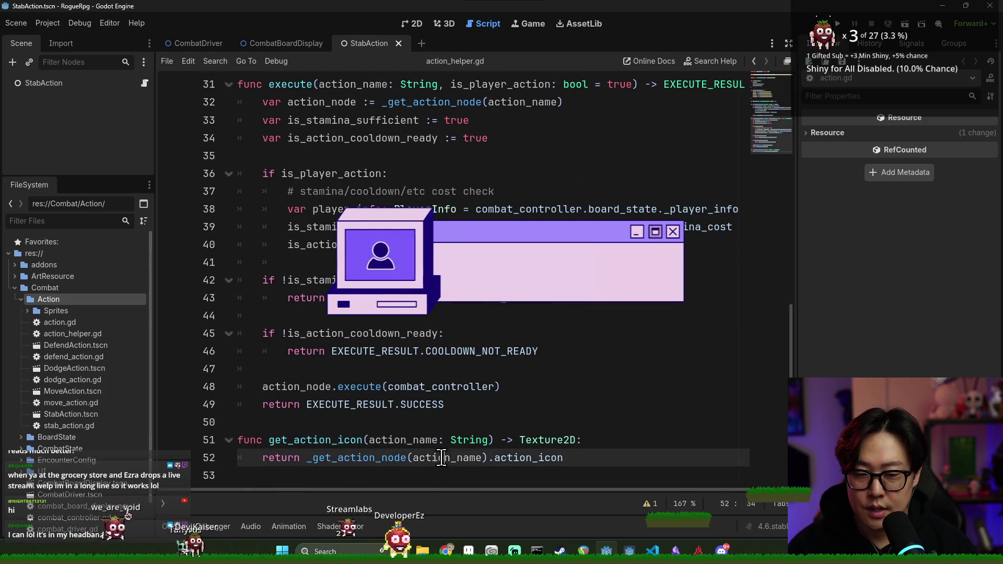
pyautogui.doubleClick(334, 405)
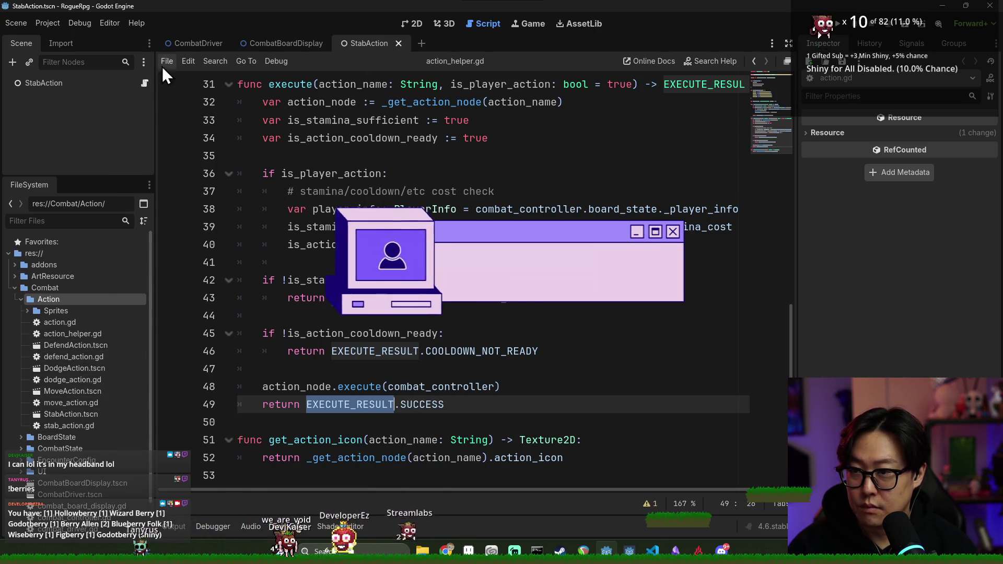
pyautogui.click(199, 43)
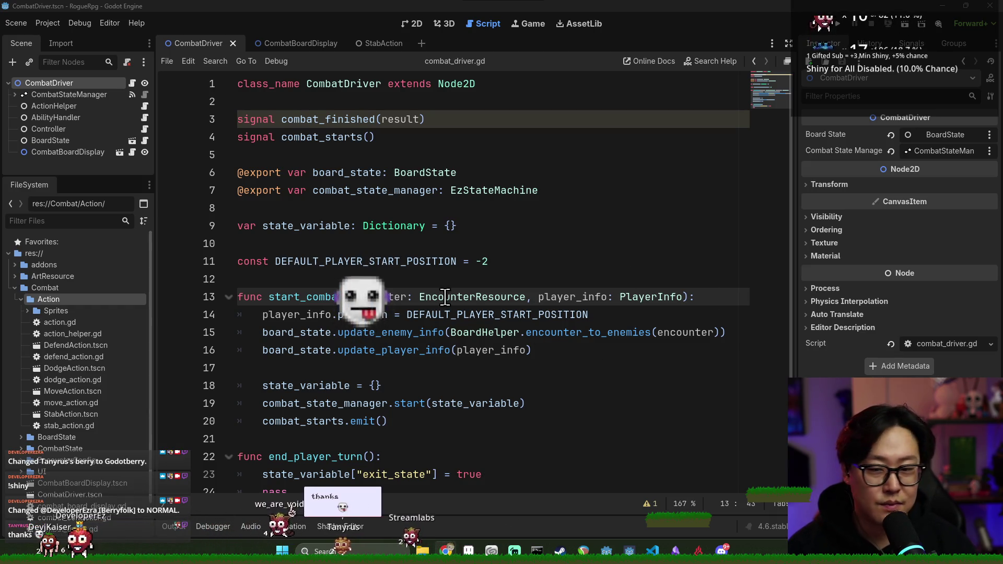
pyautogui.click(359, 137)
pyautogui.doubleClick(349, 119)
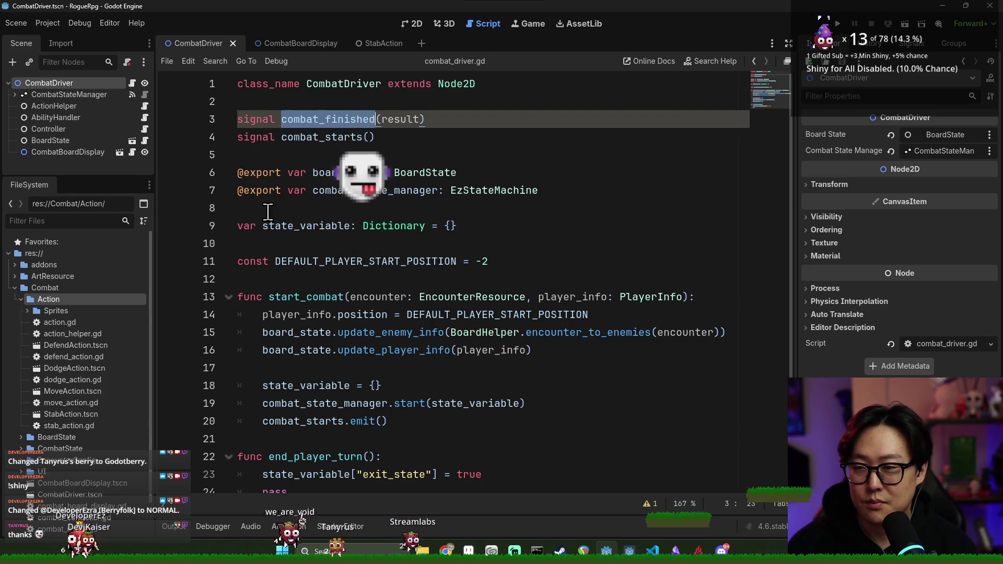
# Drag the Scene/FileSystem divider down to enlarge the scene tree and bring up the window switcher
pyautogui.moveTo(99, 174); pyautogui.dragTo(116, 201)
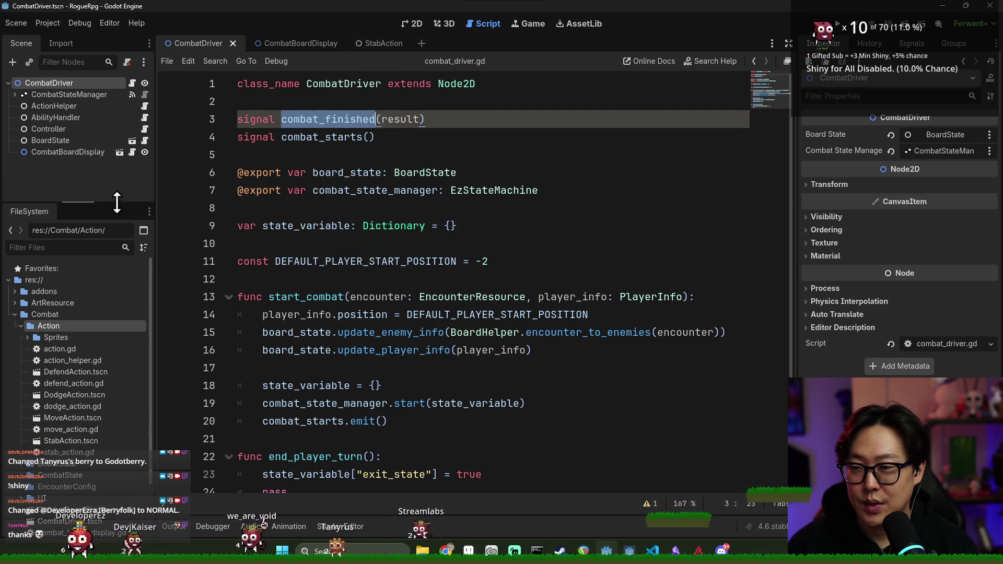
pyautogui.click(361, 190)
pyautogui.hotkey('alt', 'Tab')
pyautogui.hotkey('alt', 'Tab')
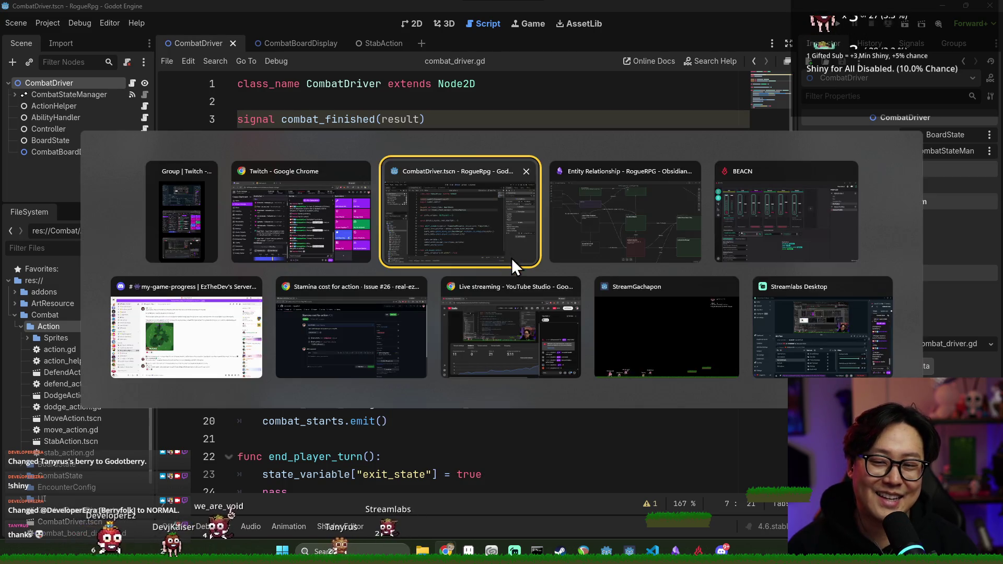
# Switch to Discord, scroll through the my-game-progress channel, then close Discord
pyautogui.click(213, 347)
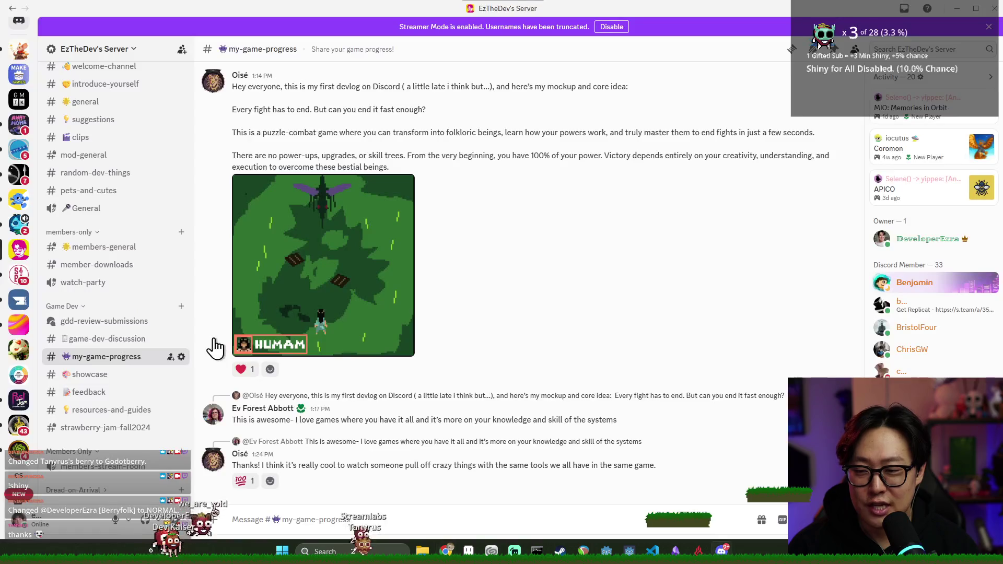
pyautogui.scroll(-3, 141, 265)
pyautogui.scroll(5, 148, 265)
pyautogui.scroll(3, 148, 265)
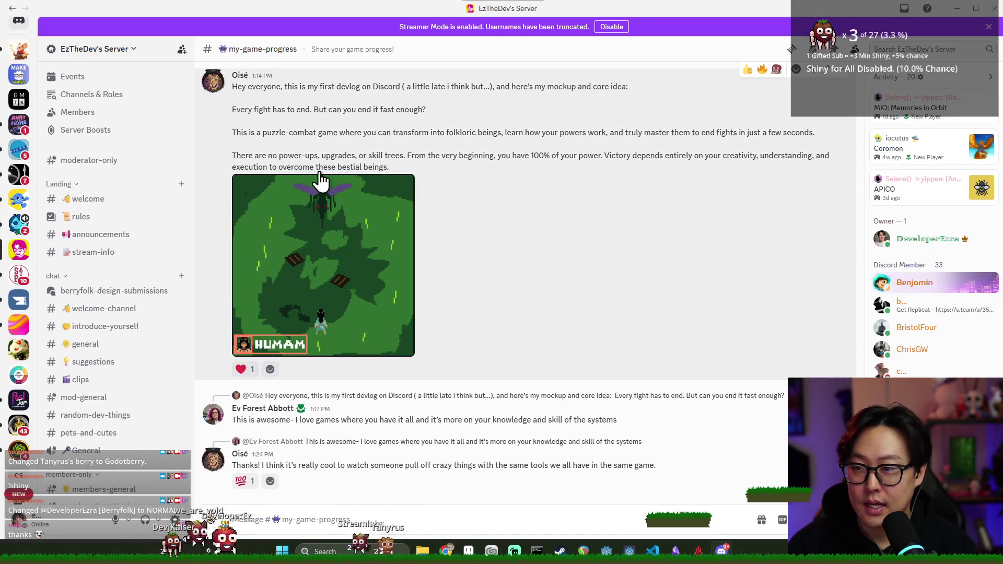
pyautogui.click(992, 12)
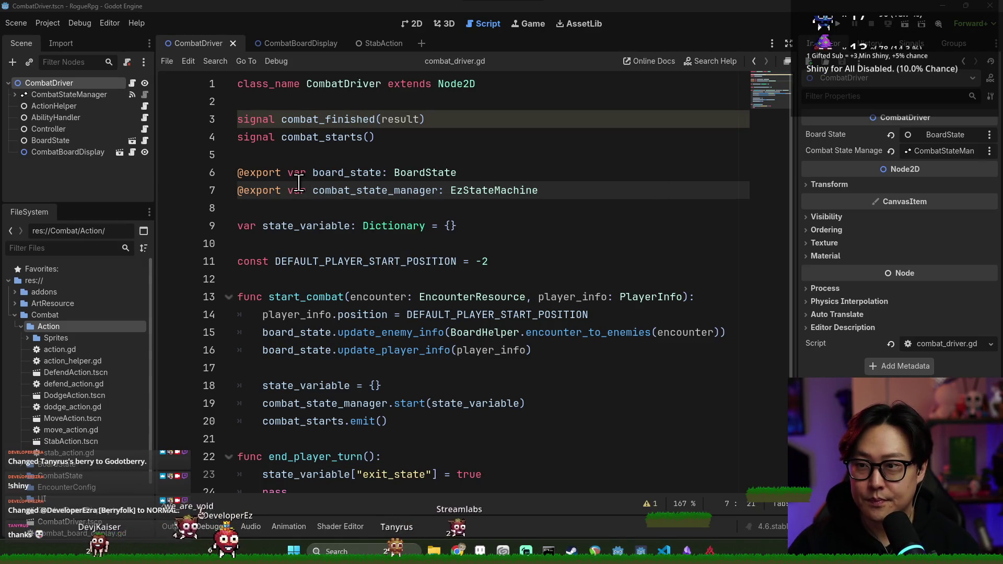
# Open action_helper.gd and insert a new line above the action_node.execute call in execute()
pyautogui.click(398, 43)
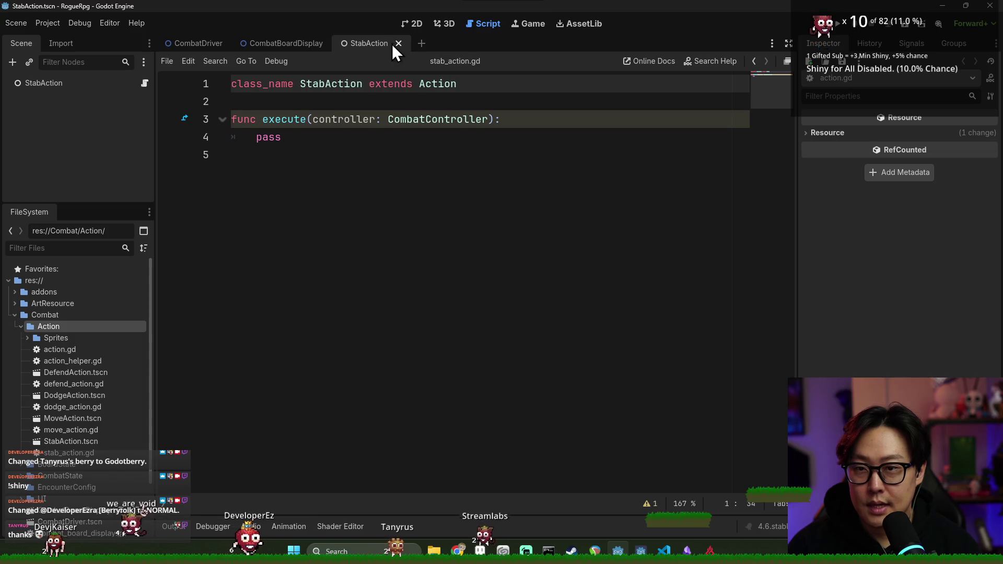
pyautogui.middleClick(393, 43)
pyautogui.click(214, 46)
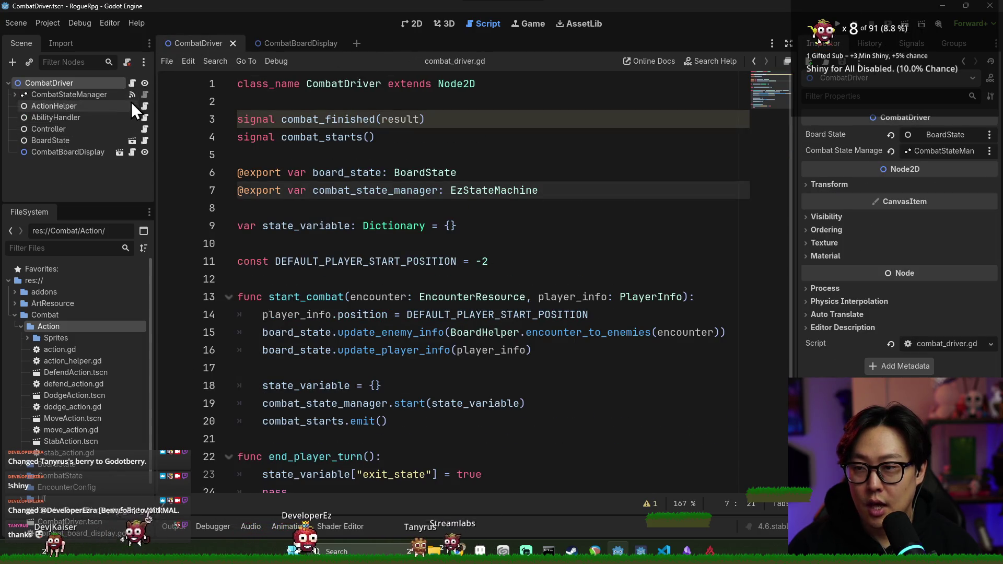
pyautogui.click(144, 106)
pyautogui.press('Left')
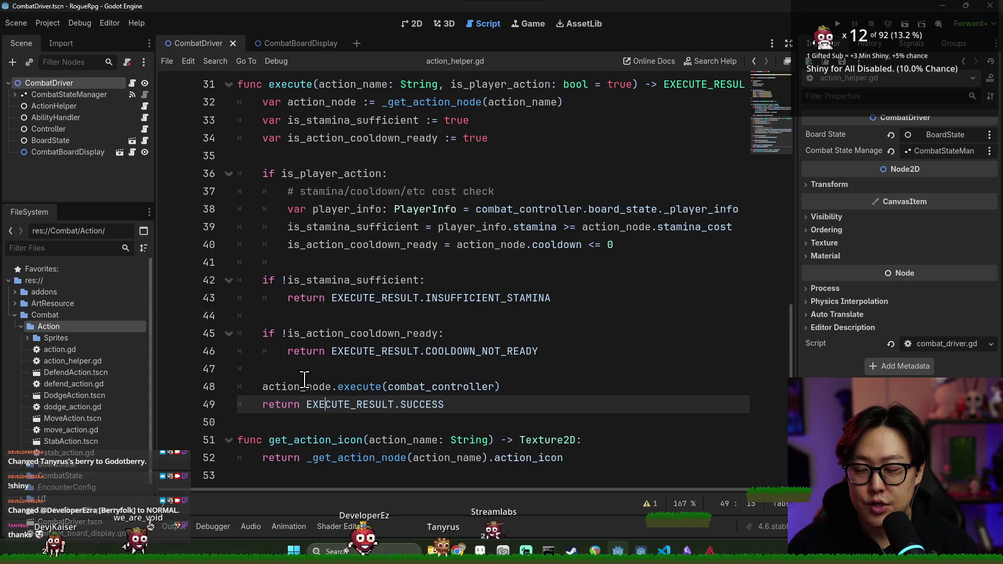
pyautogui.press('Up')
pyautogui.doubleClick(354, 388)
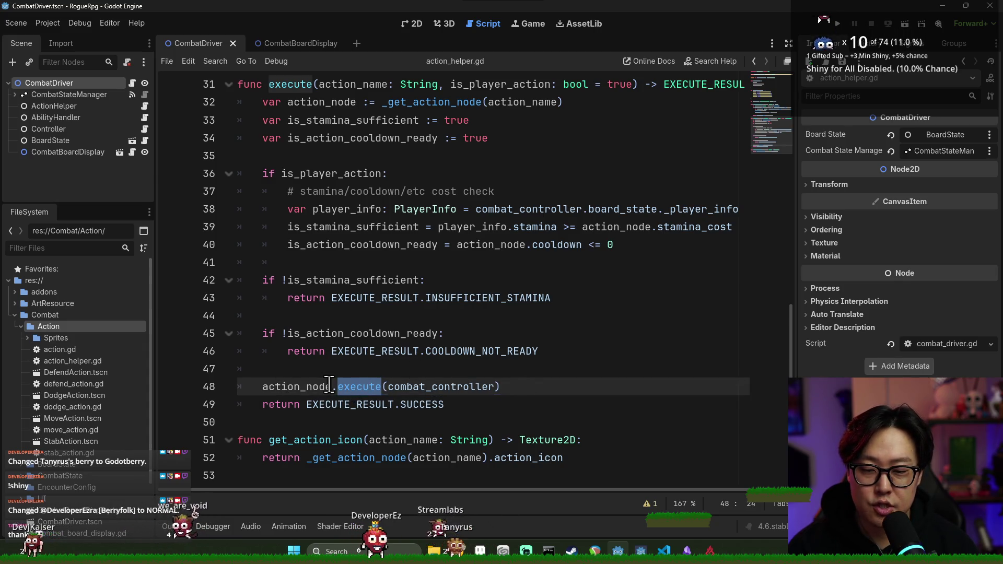
pyautogui.click(571, 351)
pyautogui.press('Down')
pyautogui.press('Return')
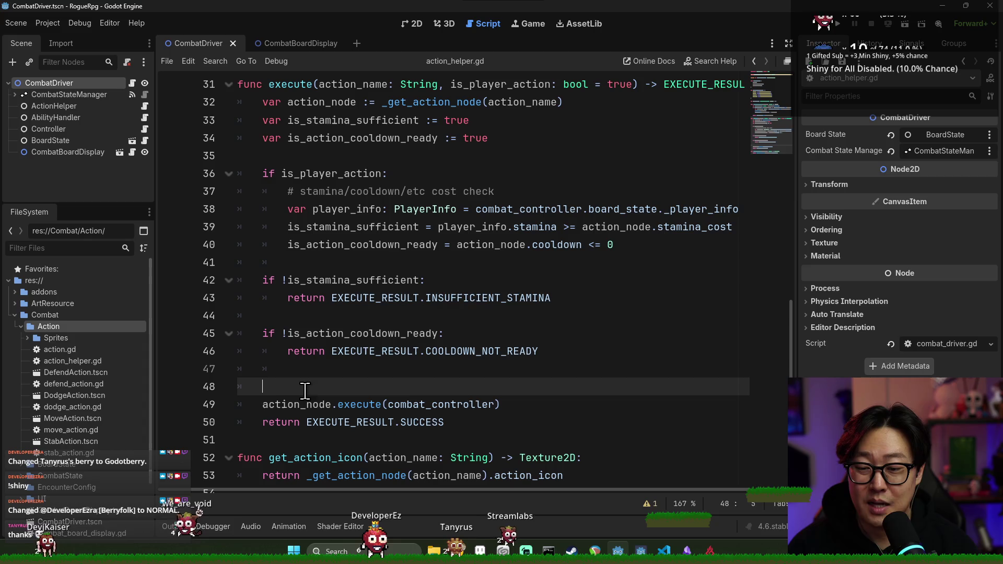
# Type 'action_node.current_cooldown = action_node.cooldown' on the new line using autocomplete
pyautogui.write('n')
pyautogui.press('Return')
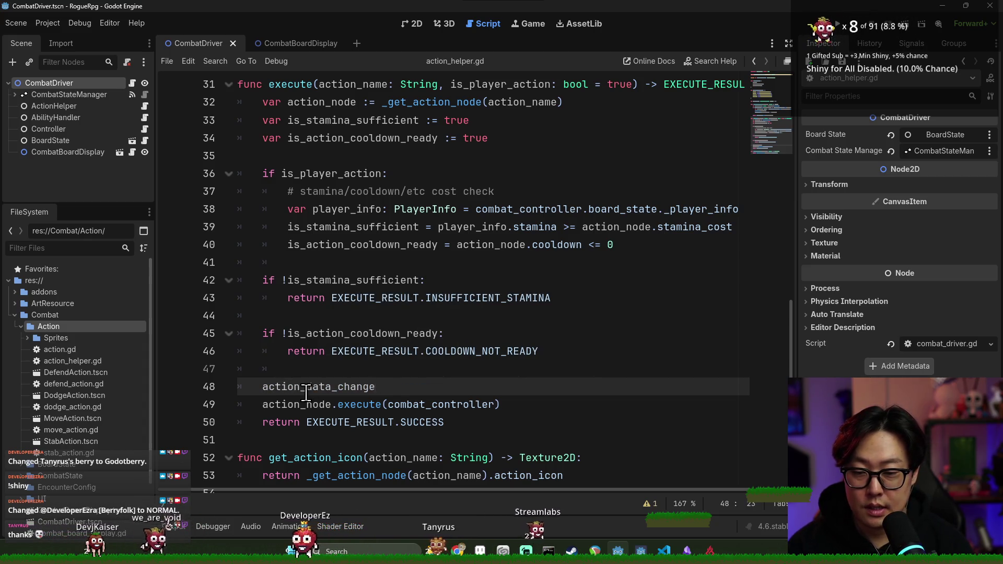
pyautogui.write('ode.cool')
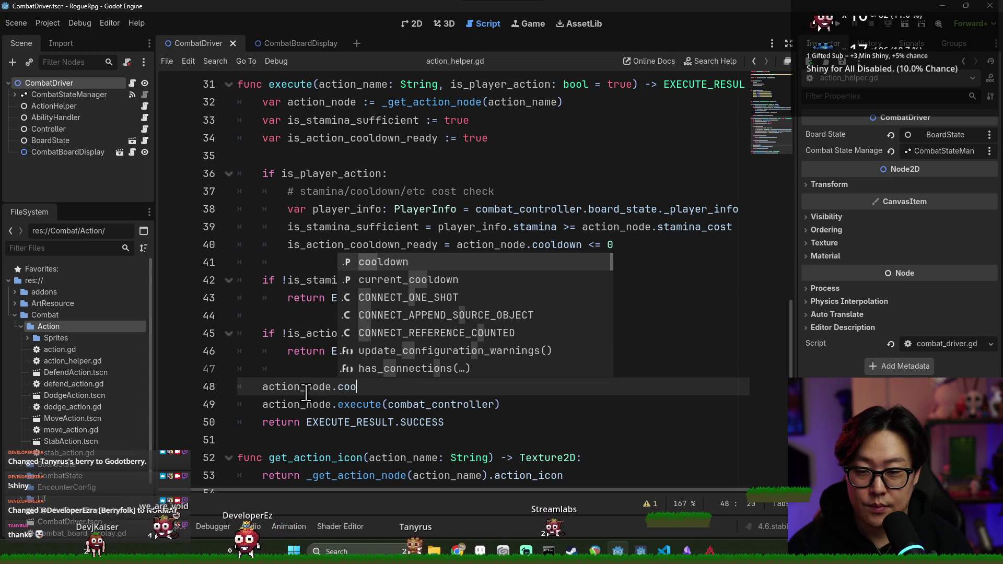
pyautogui.press('Down')
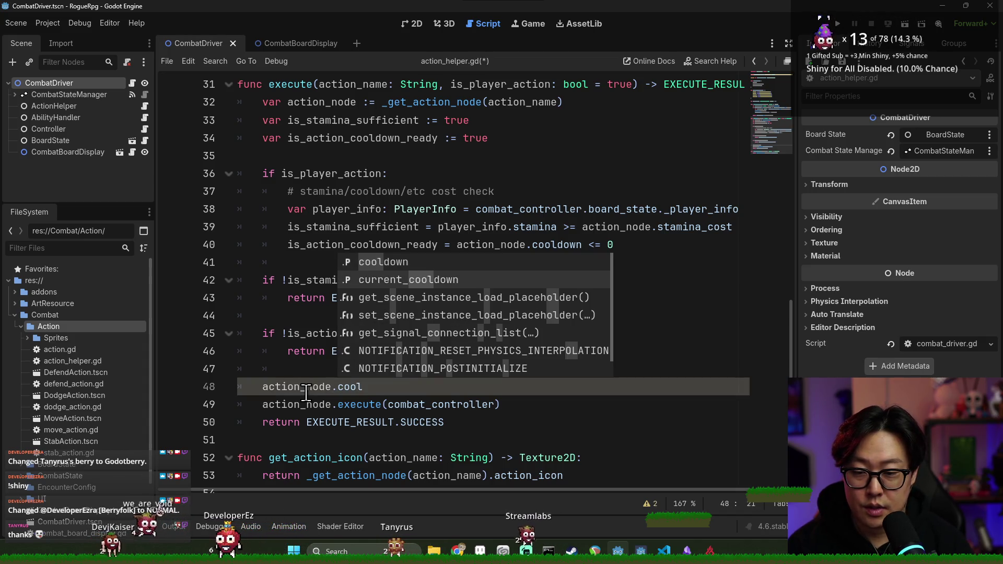
pyautogui.press('Return')
pyautogui.write('=')
pyautogui.write(' coo')
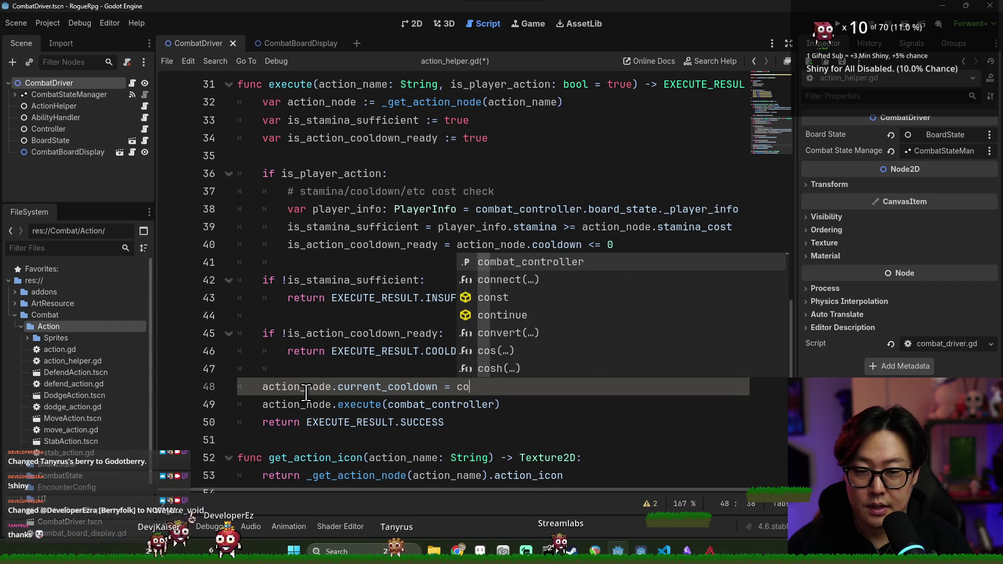
pyautogui.press('BackSpace')
pyautogui.press('BackSpace')
pyautogui.write('ol')
pyautogui.press('BackSpace')
pyautogui.write('old')
pyautogui.press('BackSpace')
pyautogui.press('BackSpace')
pyautogui.press('BackSpace')
pyautogui.press('Escape')
pyautogui.press('BackSpace')
pyautogui.write('action_,.')
pyautogui.press('BackSpace')
pyautogui.press('BackSpace')
pyautogui.press('BackSpace')
pyautogui.write('_node.')
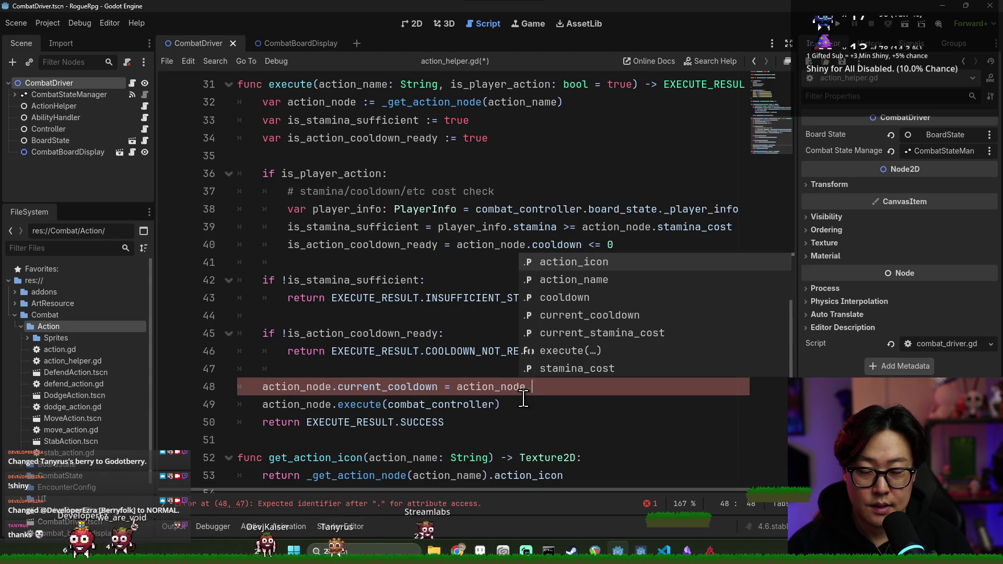
pyautogui.press('Down')
pyautogui.press('Down')
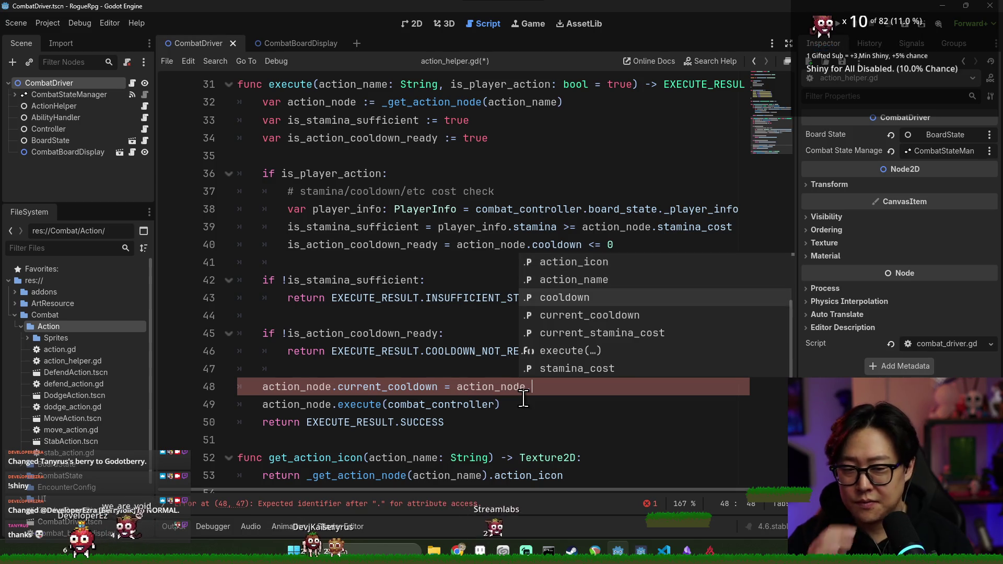
pyautogui.press('Return')
# Review the new assignment line, then start a new line below execute for a helper function
pyautogui.keyDown('shift'); pyautogui.click(263, 386); pyautogui.keyUp('shift')
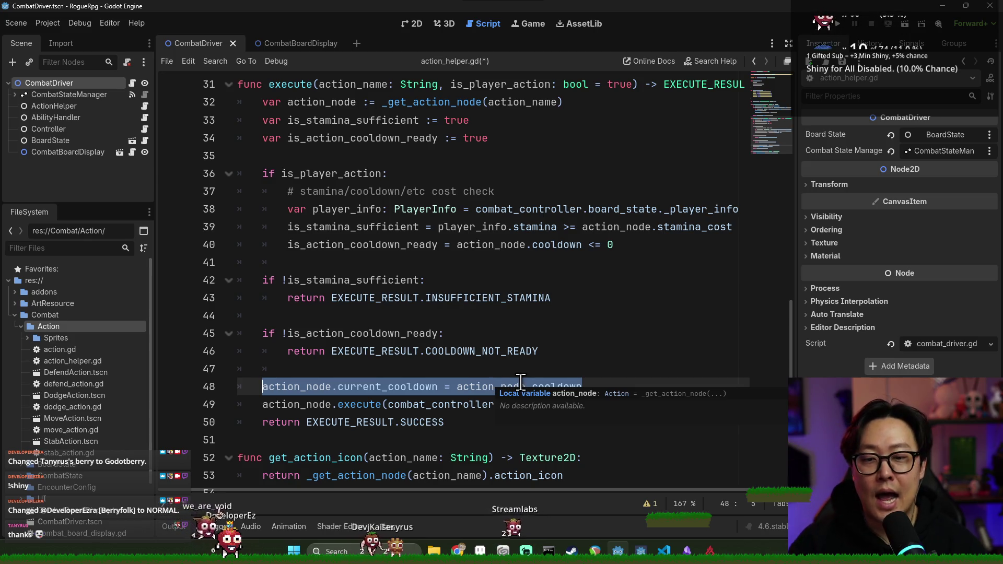
pyautogui.click(331, 423)
pyautogui.tripleClick(336, 387)
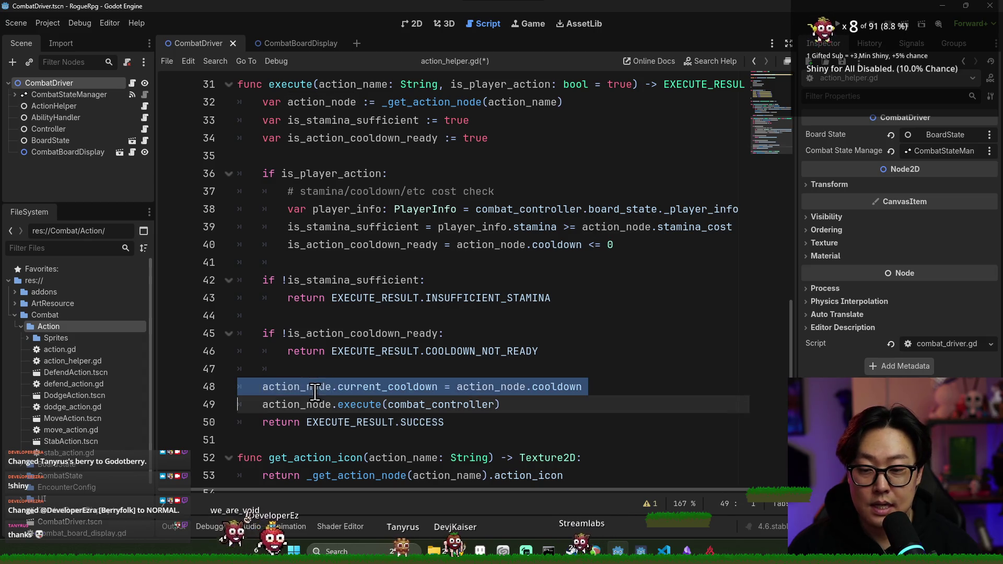
pyautogui.moveTo(268, 387)
pyautogui.mouseDown()
pyautogui.moveTo(595, 387)
pyautogui.moveTo(257, 387)
pyautogui.moveTo(271, 389)
pyautogui.mouseUp()
pyautogui.scroll(1, 361, 423)
pyautogui.scroll(-1, 324, 418)
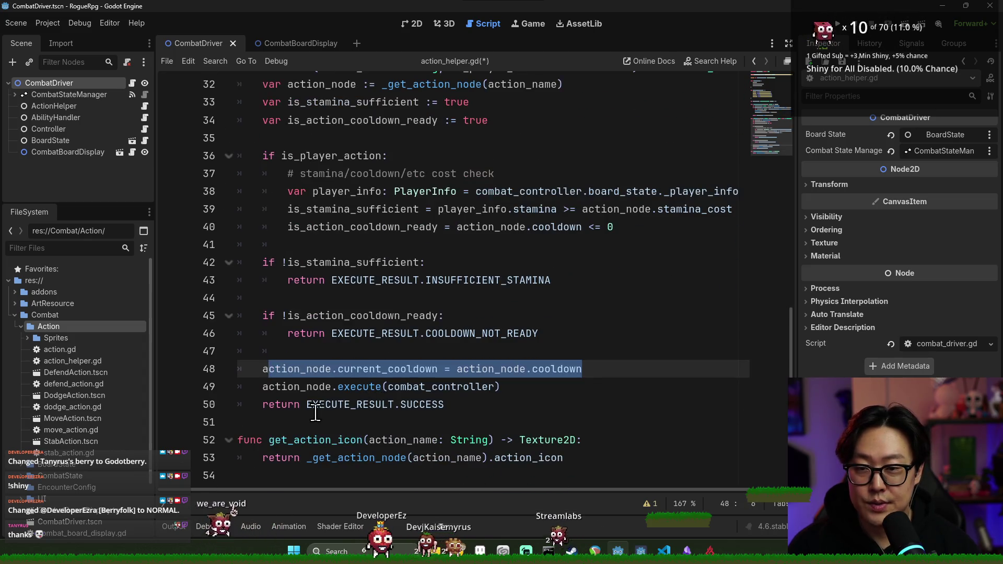
pyautogui.click(315, 421)
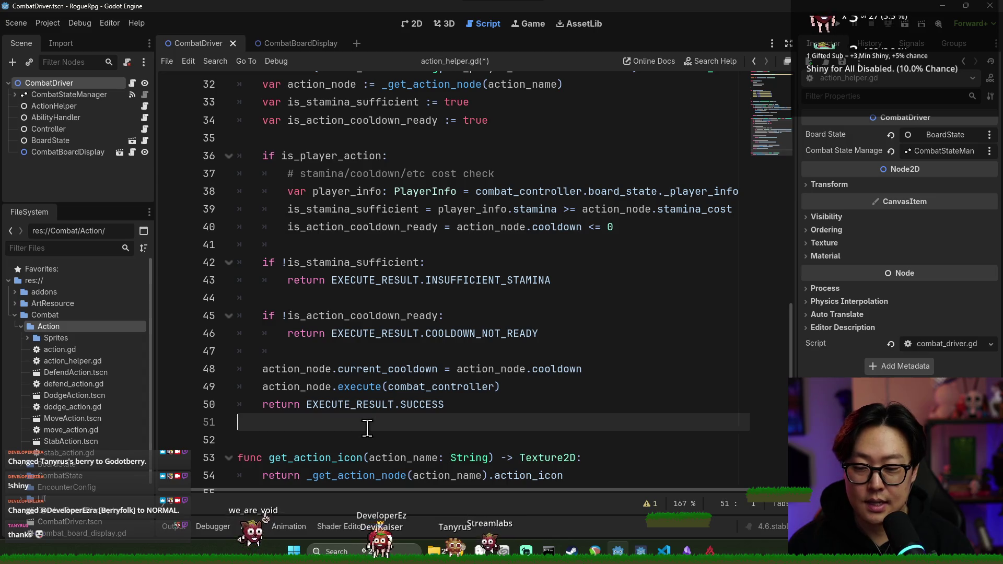
pyautogui.scroll(5, 366, 426)
pyautogui.scroll(-4, 307, 359)
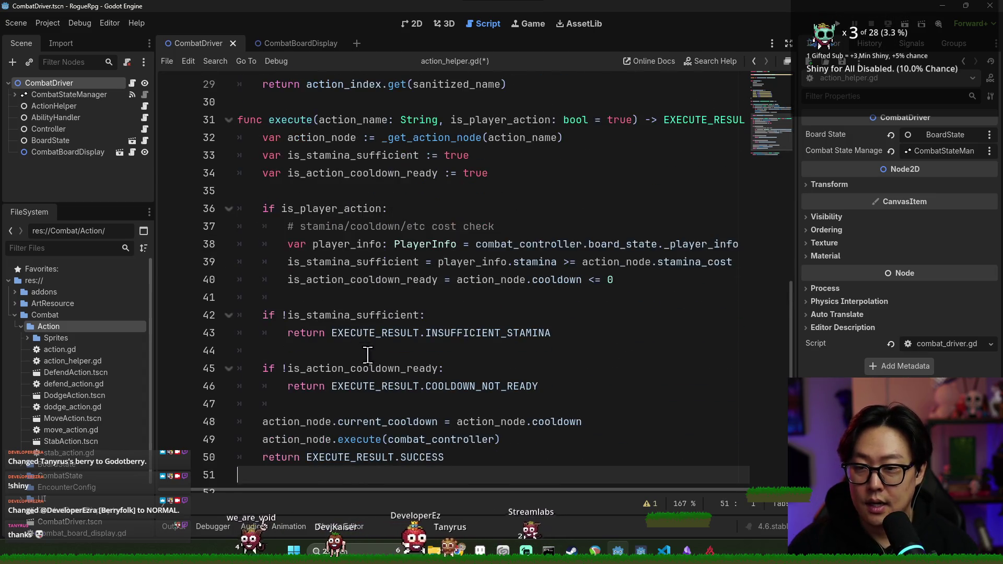
pyautogui.press('Left')
pyautogui.scroll(-1, 352, 361)
pyautogui.click(324, 422)
pyautogui.press('Return')
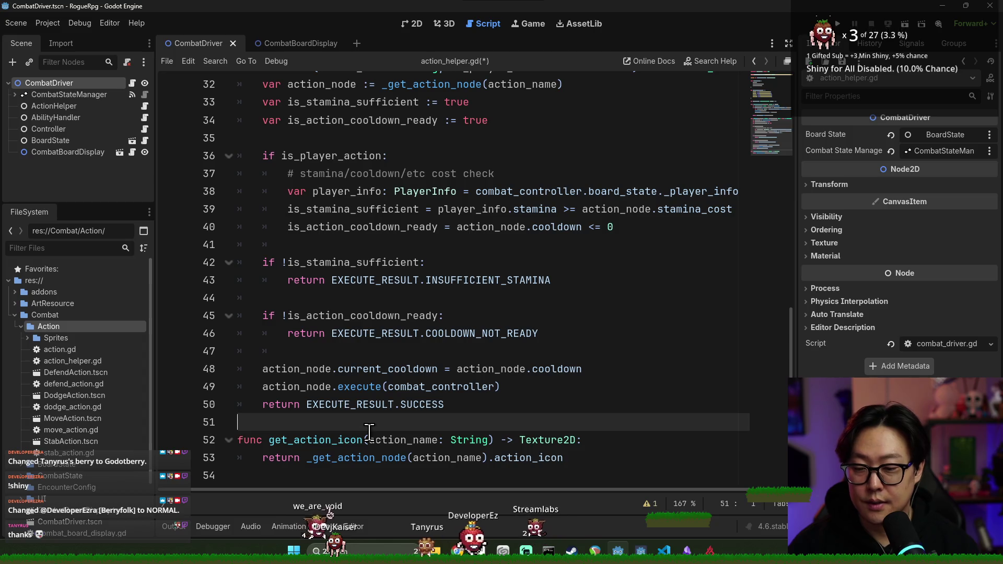
# Declare a new start_cooldown function below execute
pyautogui.write('func app')
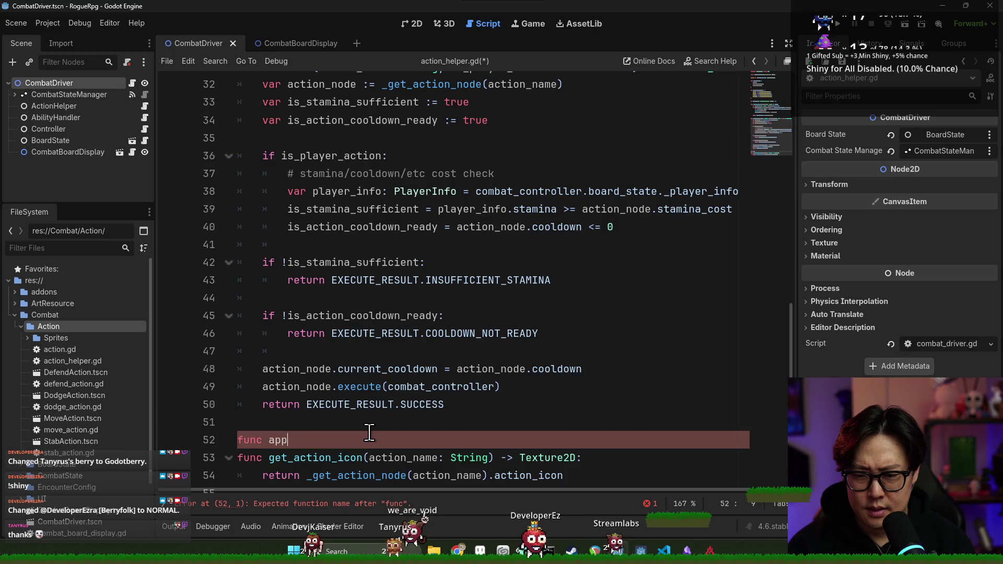
pyautogui.press('BackSpace')
pyautogui.press('BackSpace')
pyautogui.press('BackSpace')
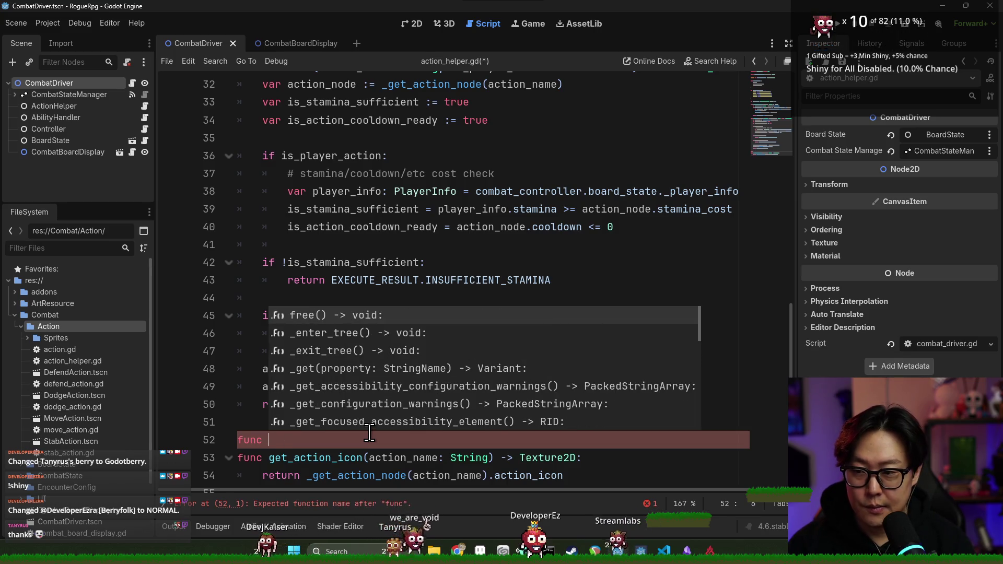
pyautogui.write('start_cooldown(action_name: String')
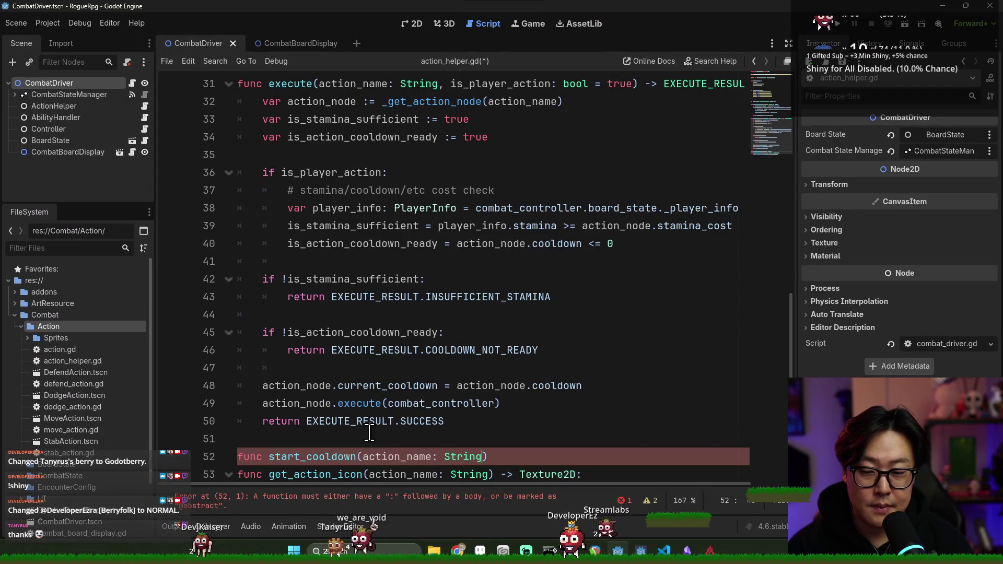
pyautogui.write(':')
pyautogui.press('Return')
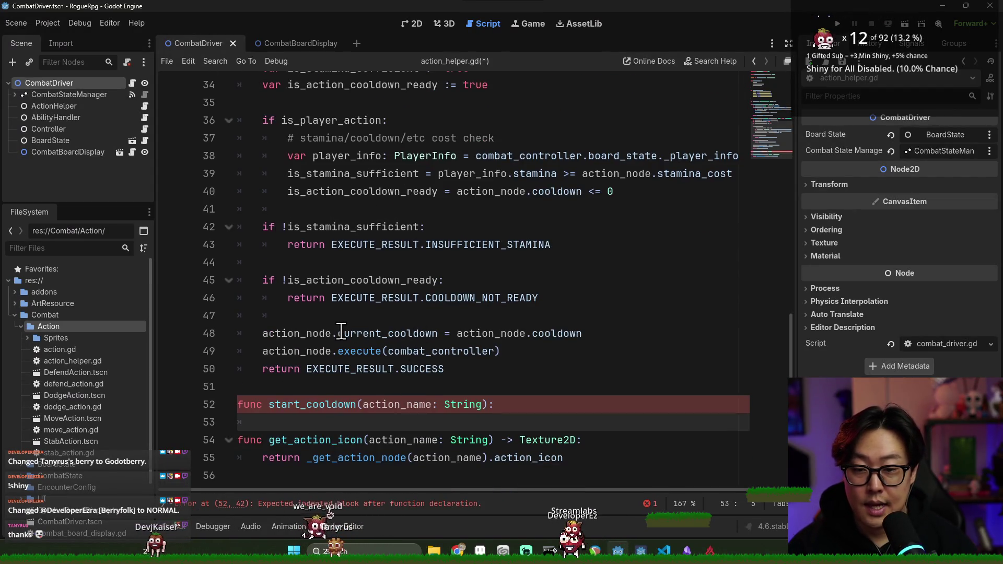
# Move the cooldown assignment and the action_node lookup line into start_cooldown's body
pyautogui.tripleClick(341, 334)
pyautogui.hotkey('ctrl', 'x')
pyautogui.click(340, 405)
pyautogui.hotkey('ctrl', 'v')
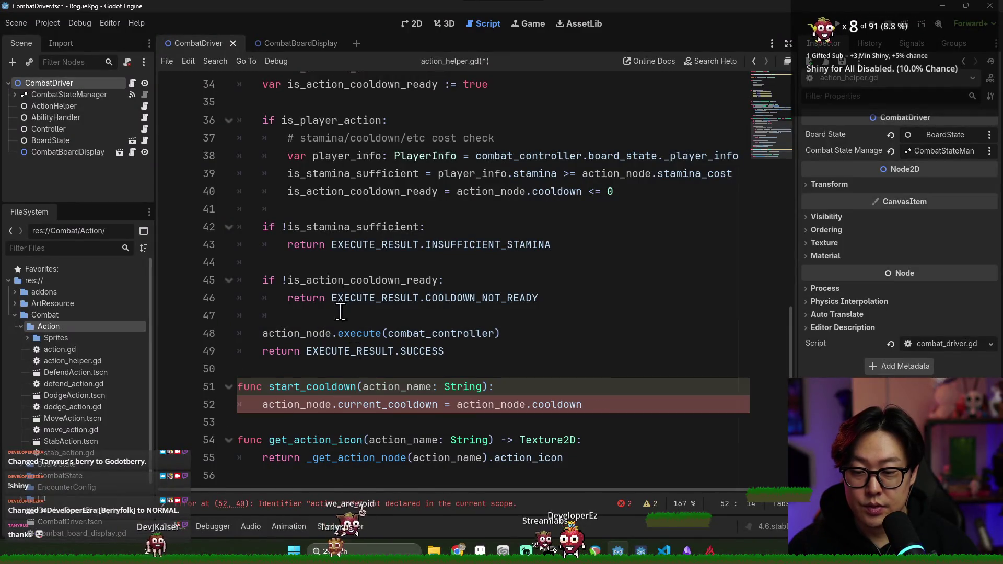
pyautogui.scroll(3, 337, 237)
pyautogui.tripleClick(337, 236)
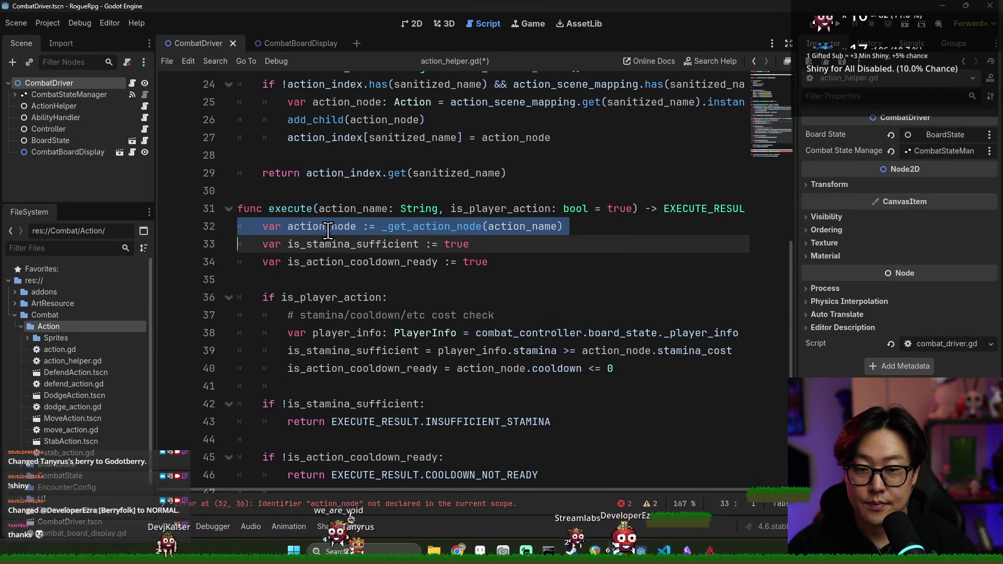
pyautogui.scroll(-3, 416, 363)
pyautogui.click(505, 387)
pyautogui.press('Return')
pyautogui.hotkey('ctrl', 'v')
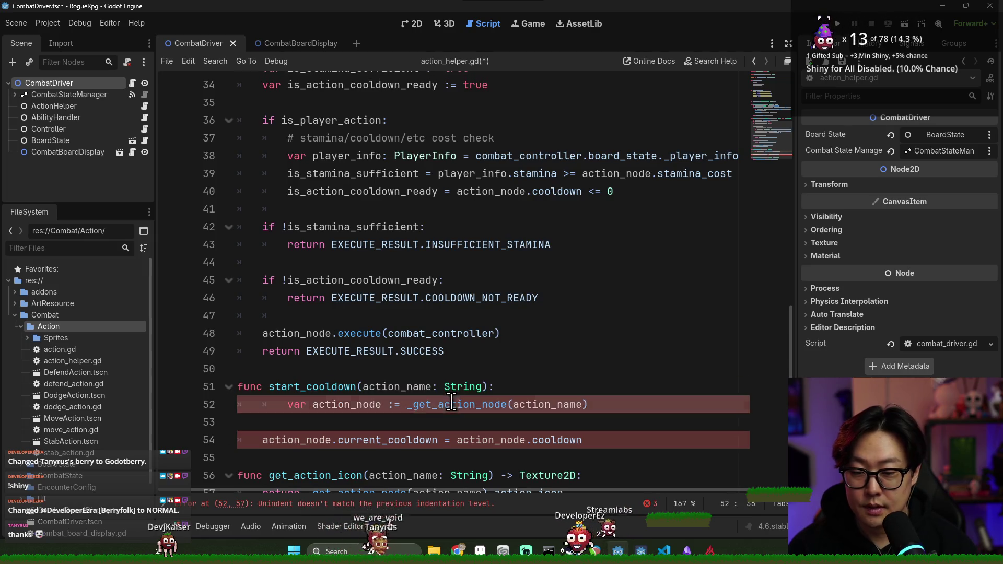
pyautogui.press('BackSpace')
# Call start_cooldown() in execute before the action runs, then switch to the Obsidian diagram
pyautogui.doubleClick(317, 387)
pyautogui.hotkey('ctrl', 'c')
pyautogui.click(328, 316)
pyautogui.hotkey('ctrl', 'v')
pyautogui.hotkey('ctrl', 'z')
pyautogui.write('start_cooldow')
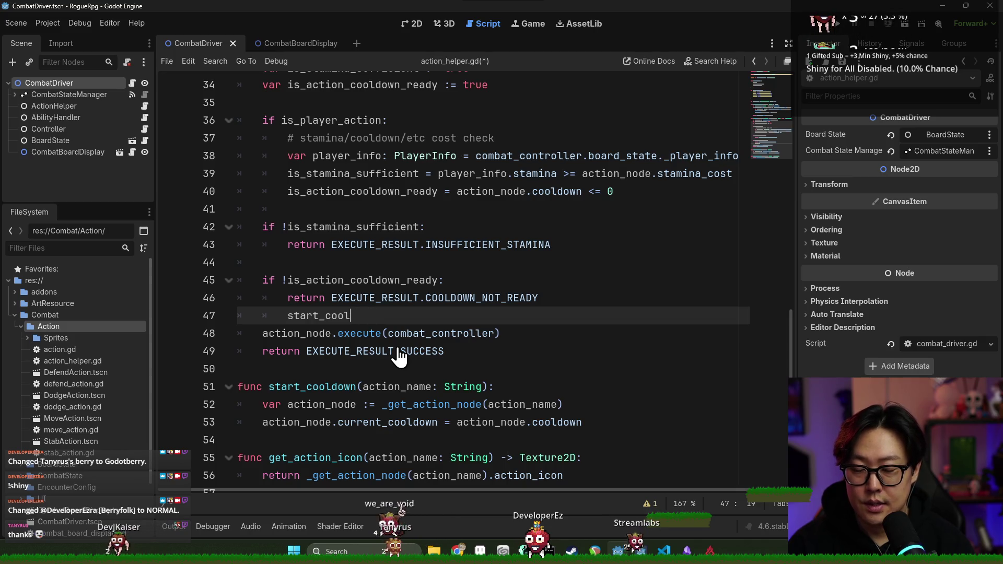
pyautogui.press('Return')
pyautogui.write('start_cooldown(')
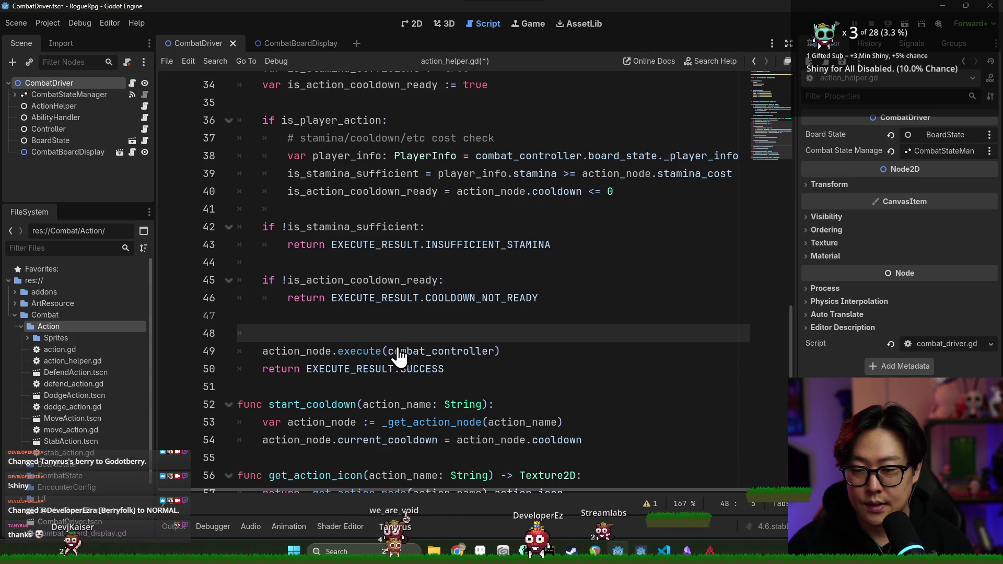
pyautogui.click(446, 370)
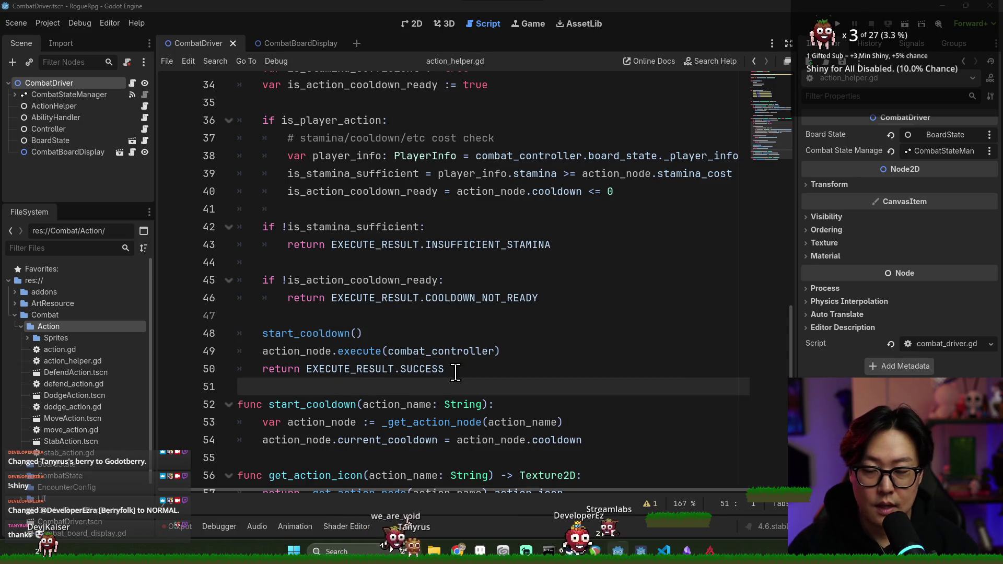
pyautogui.hotkey('alt', 'Tab')
pyautogui.moveTo(497, 313); pyautogui.dragTo(481, 284)
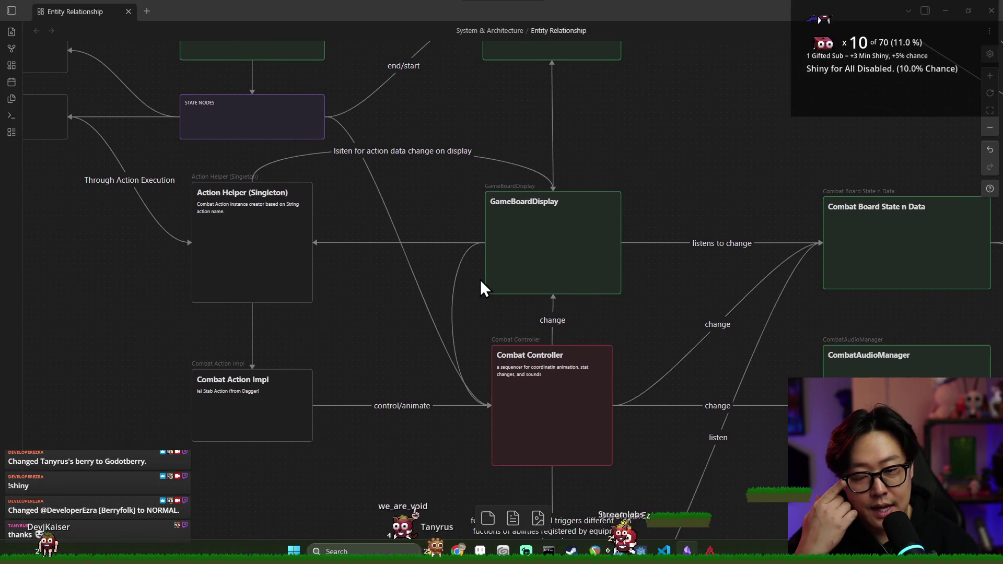
# Pan the canvas, inspect the EnemyAIExecuter, Action Helper (Singleton) and STATE NODES cards, then return to Godot
pyautogui.scroll(2, 356, 262)
pyautogui.hscroll(-3, 225, 149)
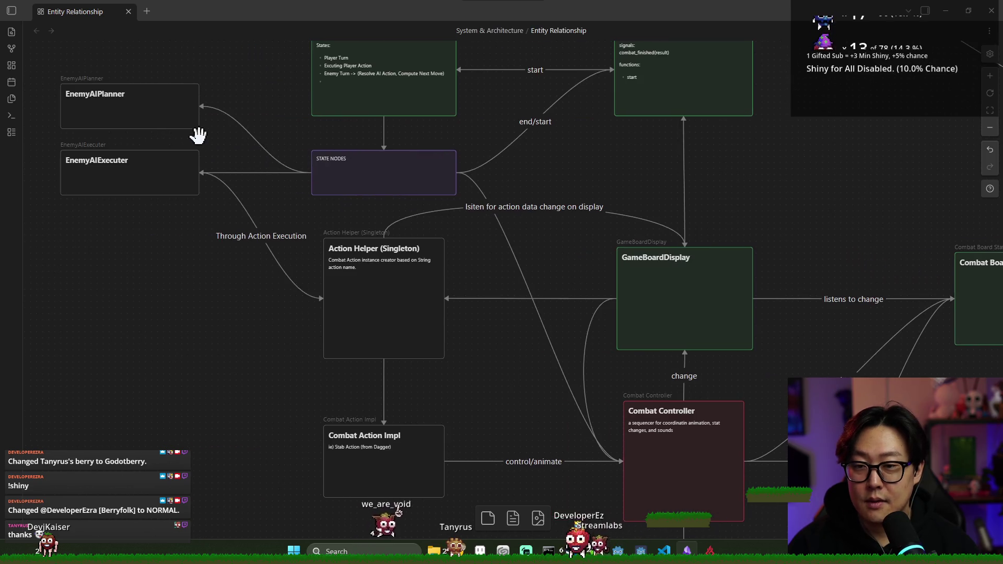
pyautogui.click(133, 172)
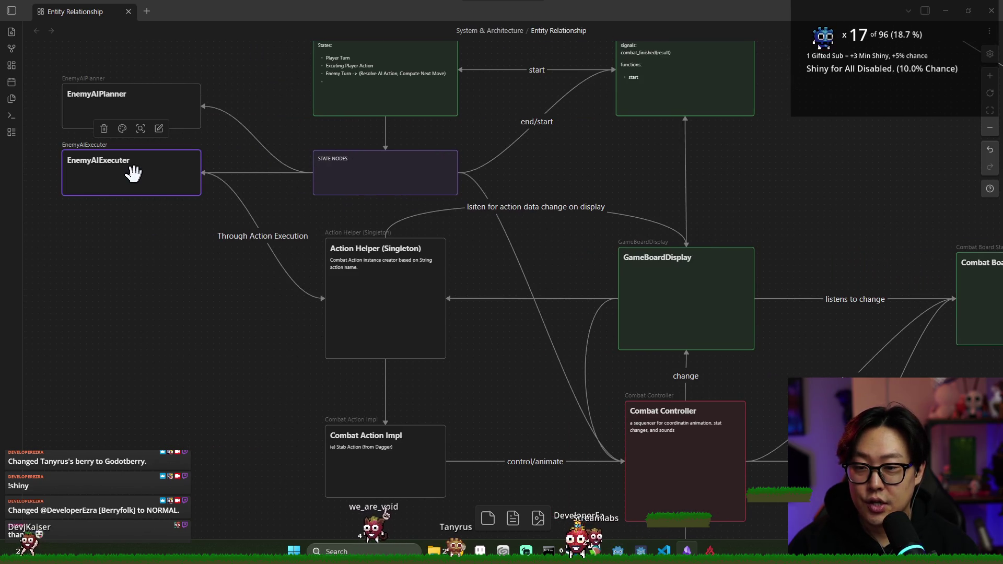
pyautogui.click(377, 309)
pyautogui.click(161, 168)
pyautogui.click(377, 288)
pyautogui.click(176, 179)
pyautogui.click(370, 302)
pyautogui.click(343, 163)
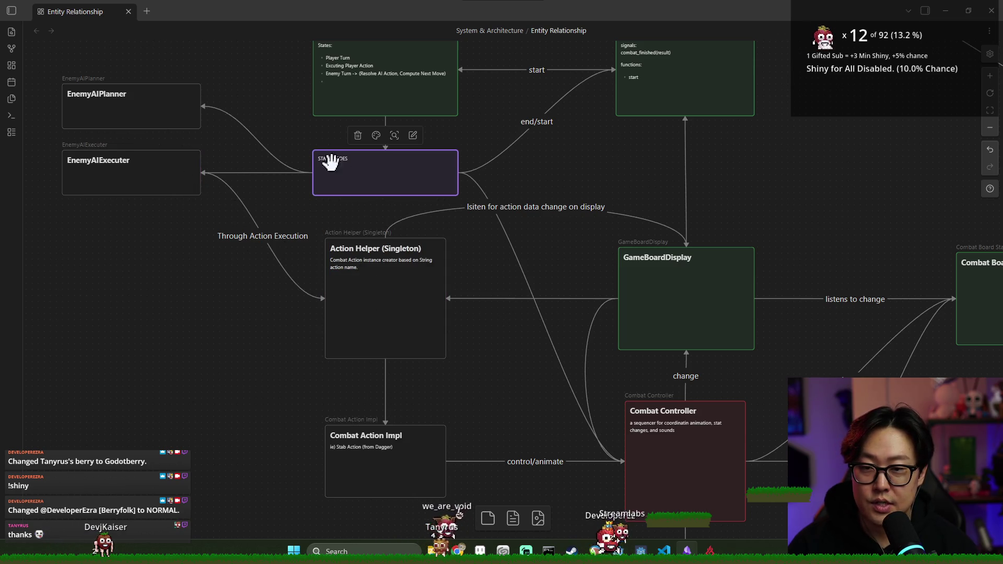
pyautogui.hotkey('alt', 'Tab')
pyautogui.click(387, 235)
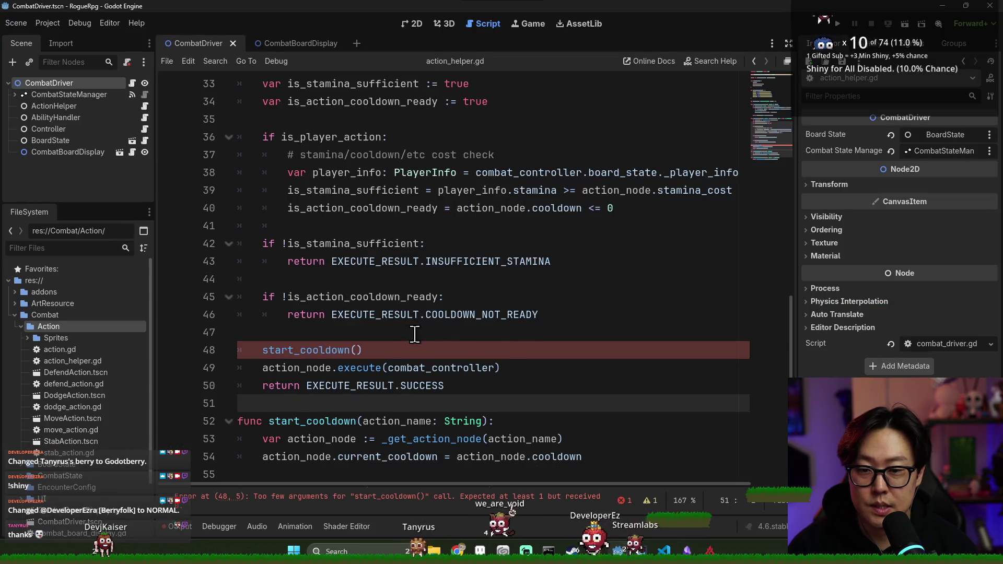
# Add a countdown_cooldown function stub below start_cooldown
pyautogui.click(400, 422)
pyautogui.press('Return')
pyautogui.write('fu')
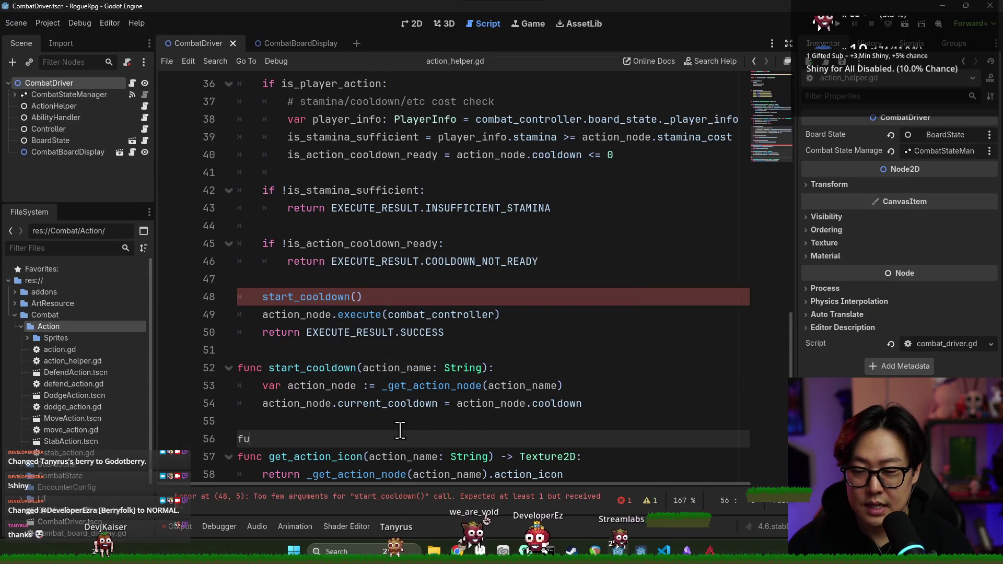
pyautogui.write('con')
pyautogui.press('BackSpace')
pyautogui.press('BackSpace')
pyautogui.press('BackSpace')
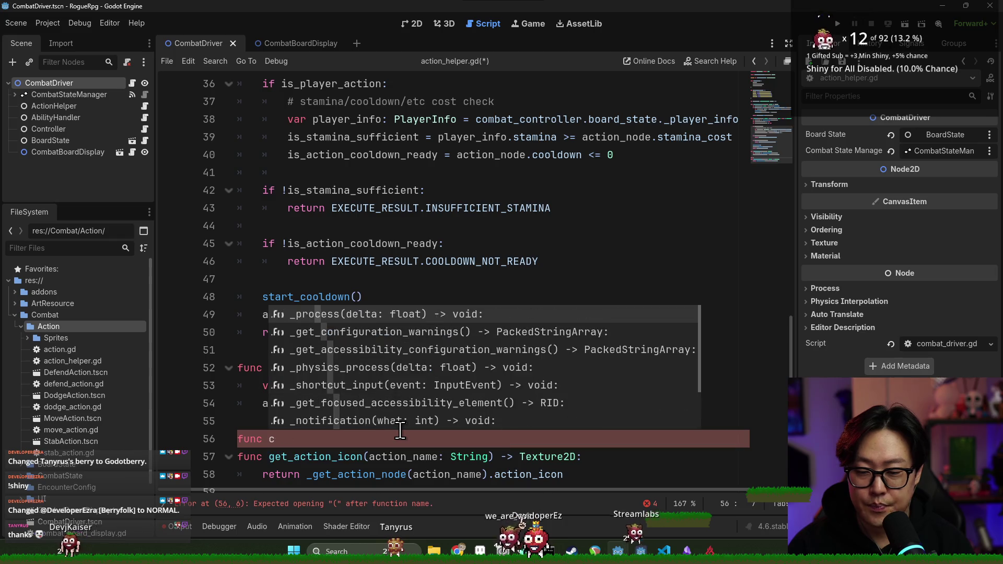
pyautogui.write('countdown_c')
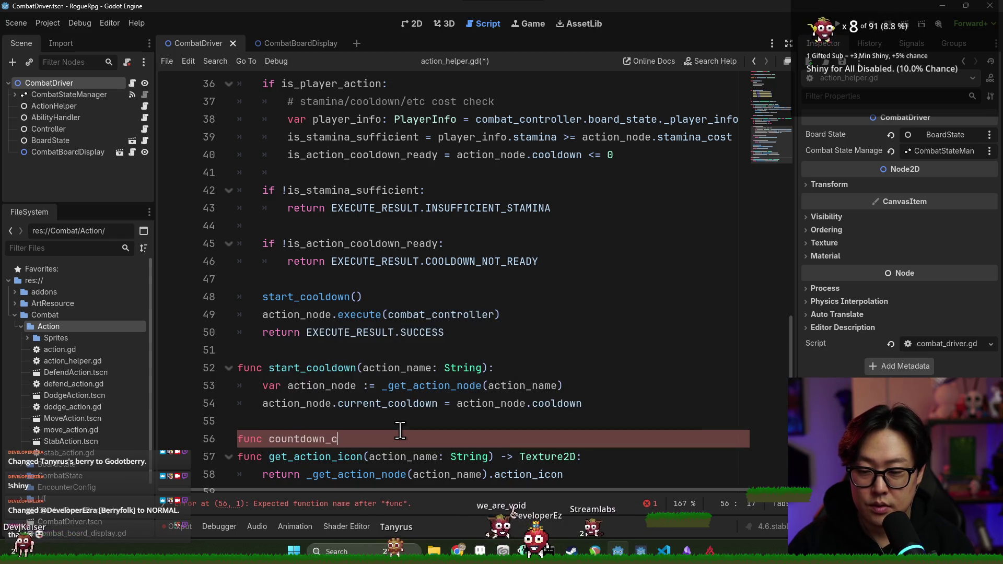
pyautogui.write('n(act')
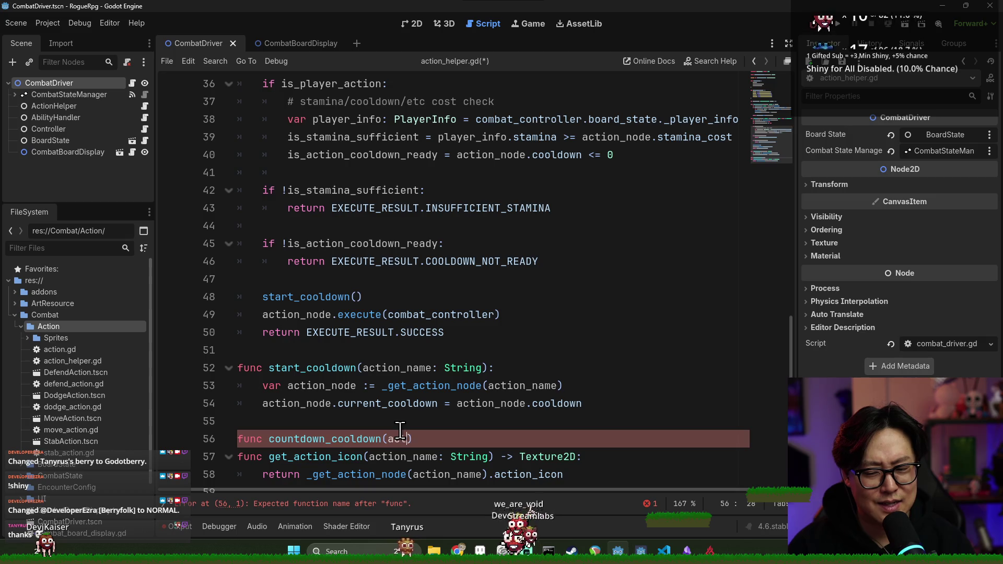
pyautogui.write('):')
pyautogui.press('Return')
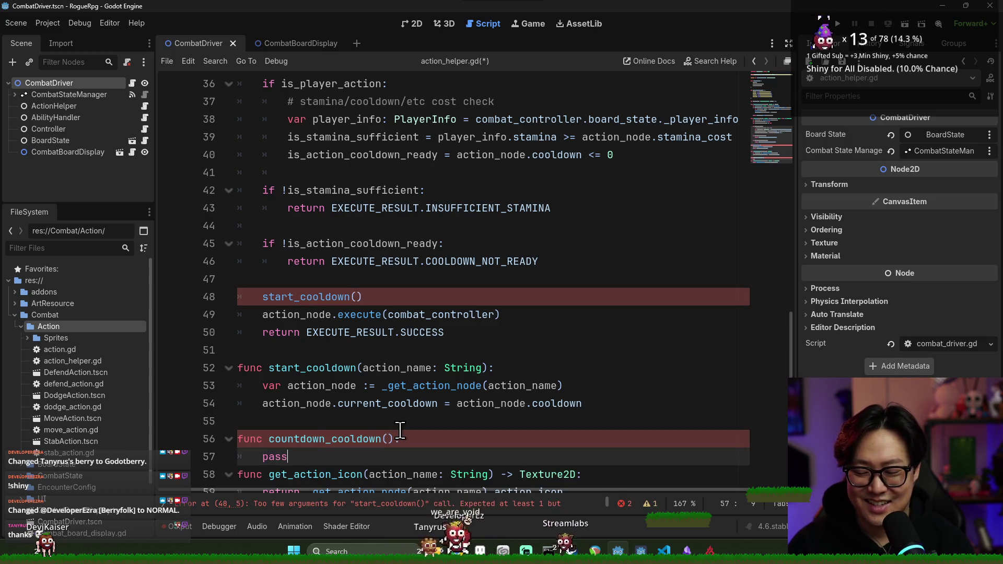
pyautogui.click(383, 439)
pyautogui.write('_')
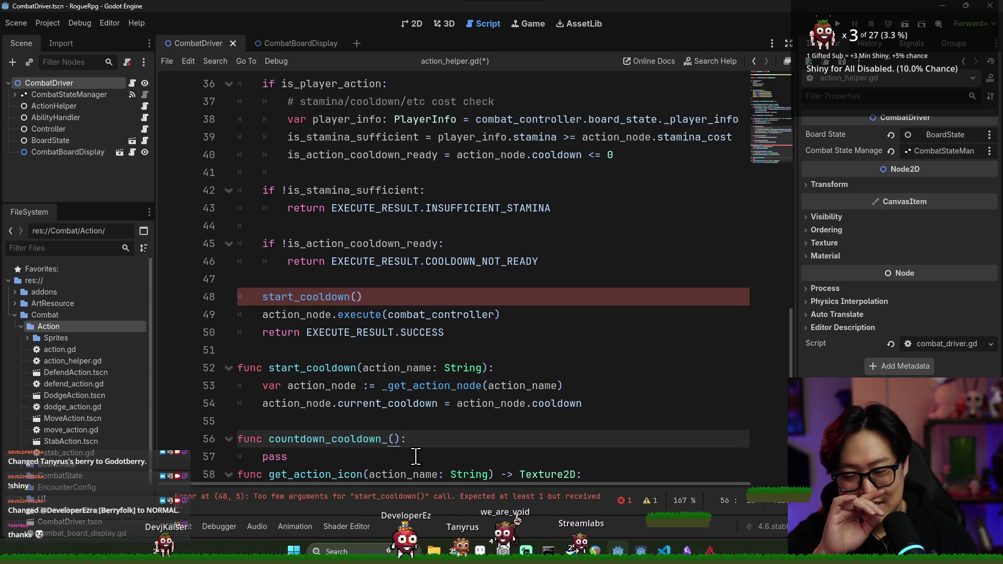
pyautogui.click(351, 459)
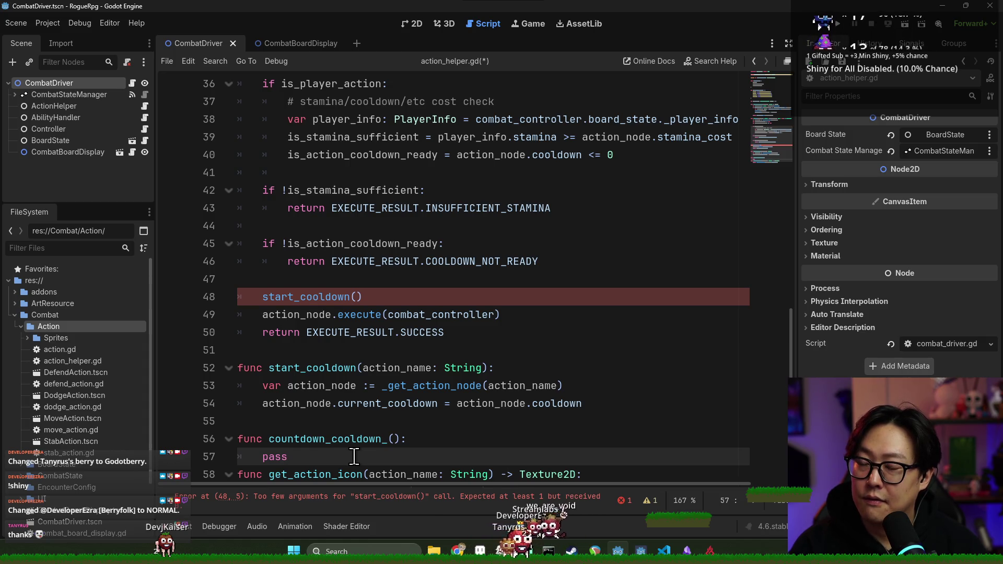
pyautogui.press('Return')
pyautogui.click(395, 437)
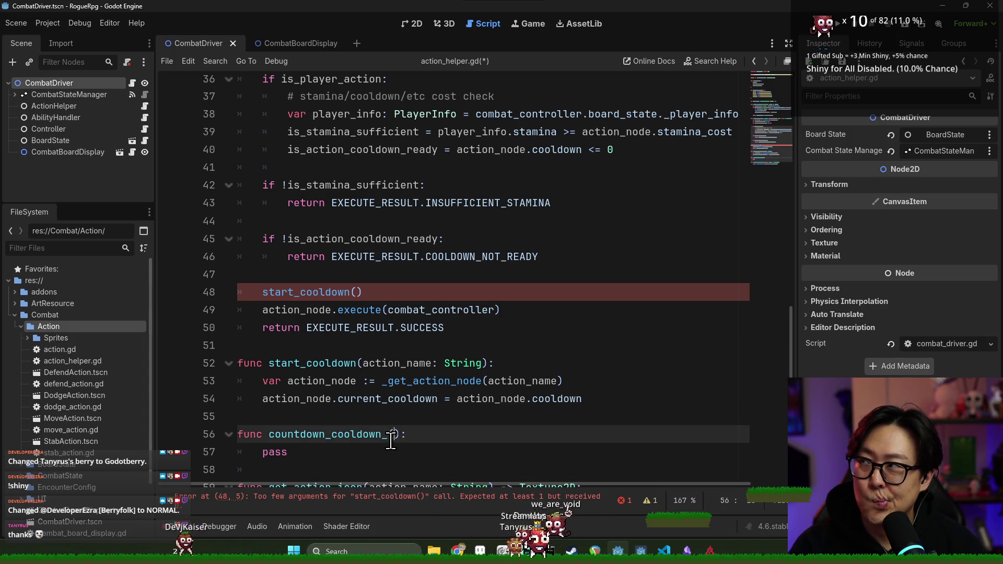
# Give countdown_cooldown the action_name parameter, matching start_cooldown's signature
pyautogui.scroll(4, 391, 441)
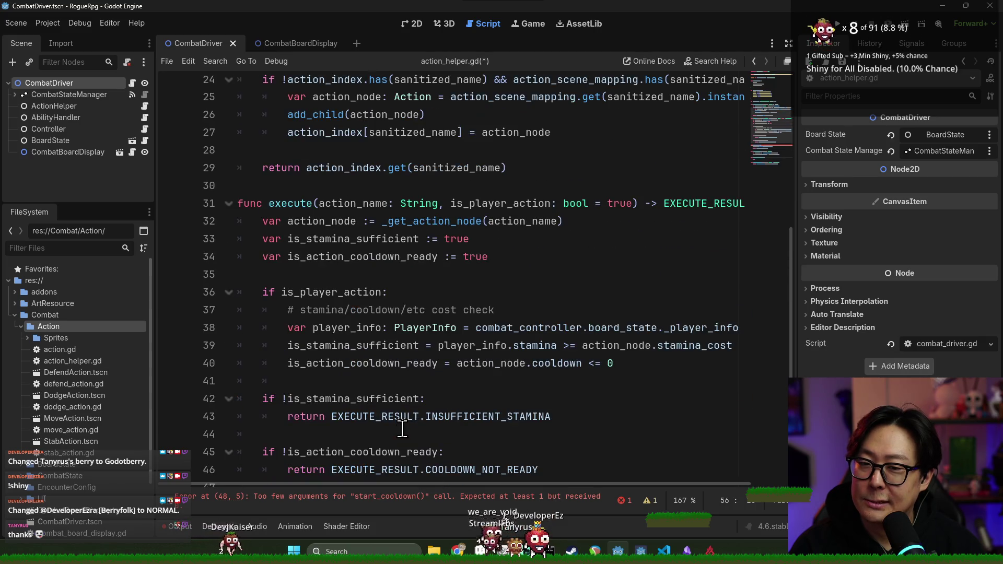
pyautogui.doubleClick(368, 204)
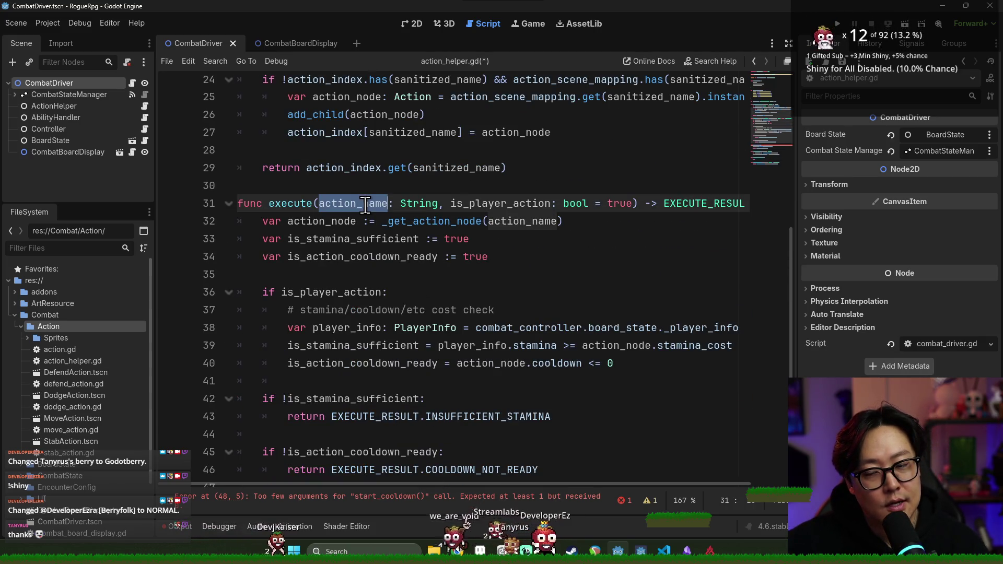
pyautogui.scroll(-3, 383, 228)
pyautogui.scroll(-2, 383, 228)
pyautogui.doubleClick(387, 315)
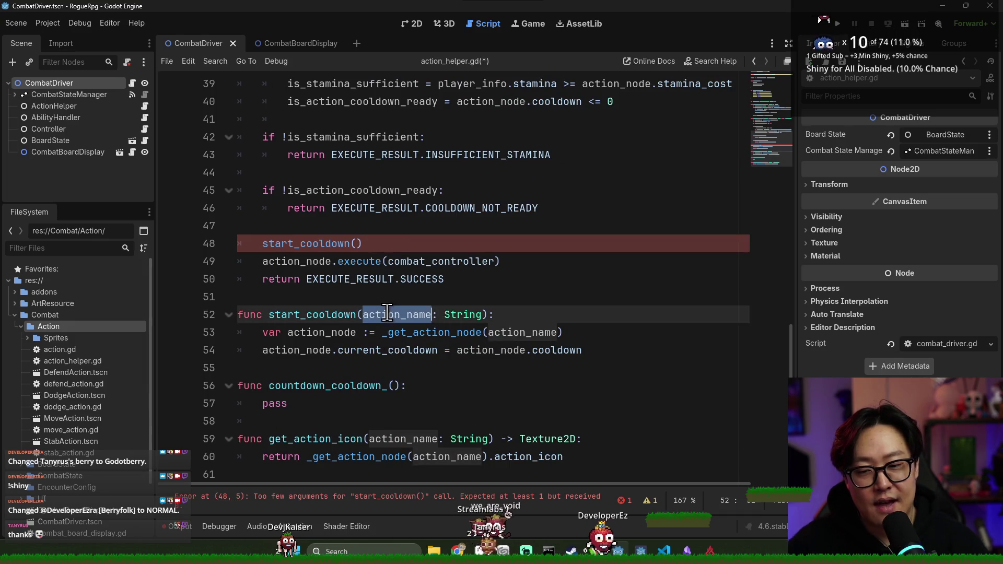
pyautogui.click(396, 386)
pyautogui.hotkey('ctrl', 'v')
pyautogui.click(390, 385)
pyautogui.press('BackSpace')
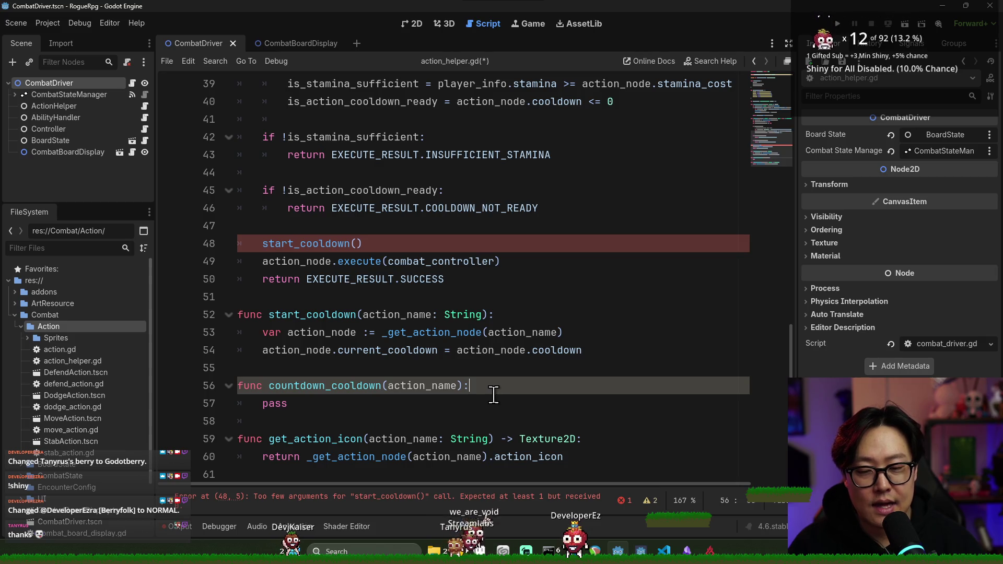
pyautogui.doubleClick(358, 385)
pyautogui.click(385, 389)
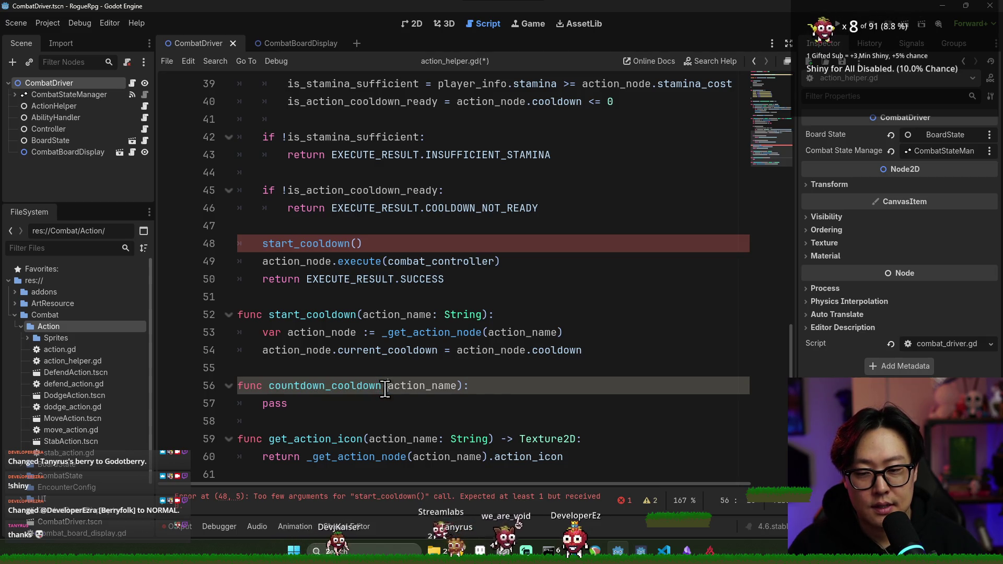
pyautogui.click(468, 387)
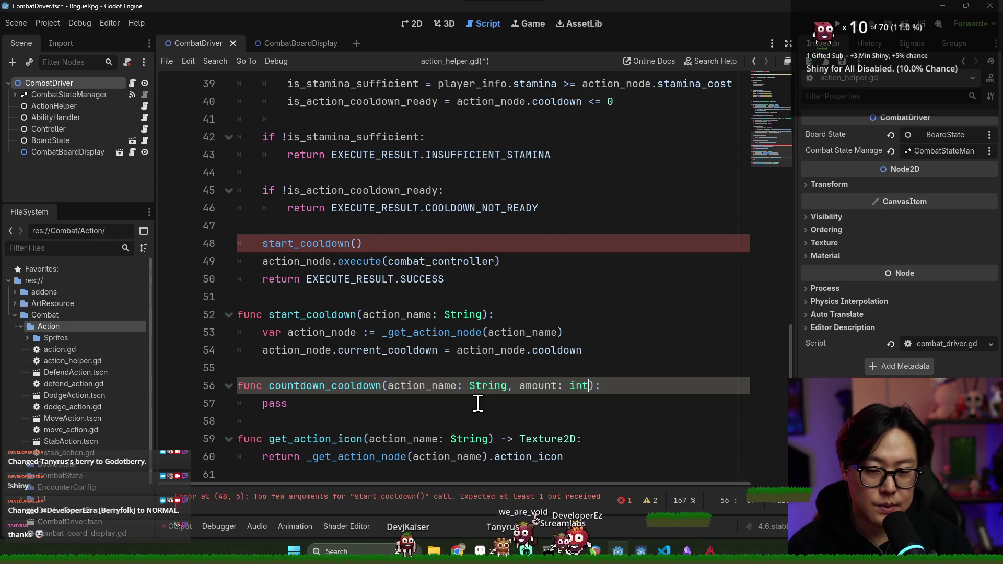
# Copy the action_node lookup line into countdown_cooldown's body and fix its indentation
pyautogui.press('Return')
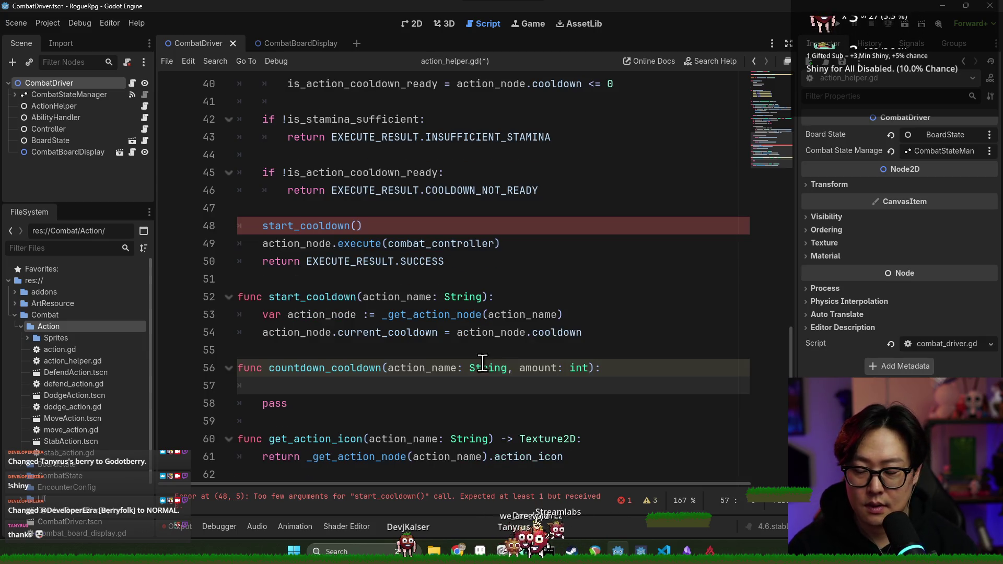
pyautogui.tripleClick(313, 314)
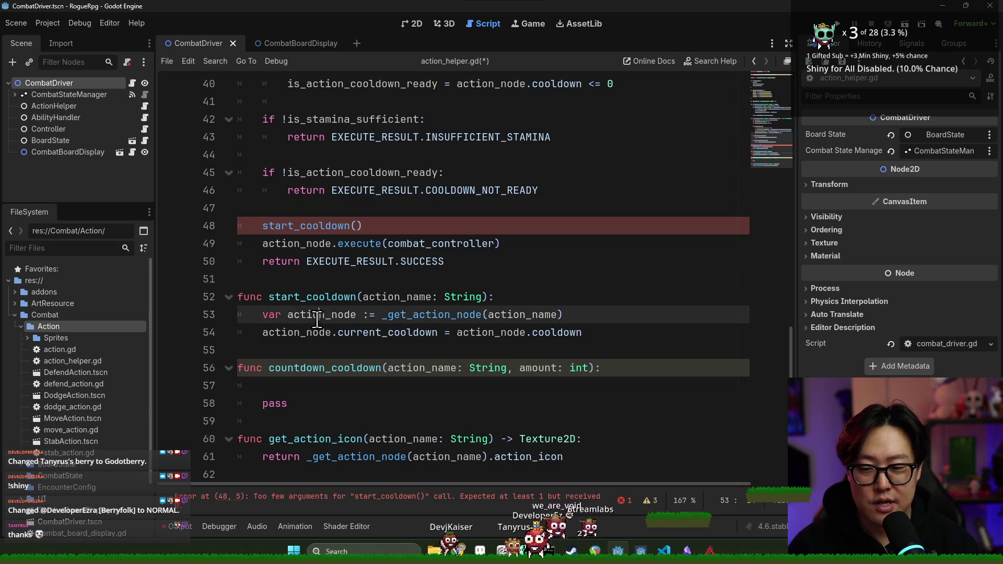
pyautogui.hotkey('ctrl', 'c')
pyautogui.click(324, 386)
pyautogui.hotkey('ctrl', 'v')
pyautogui.hotkey('shift', 'Tab')
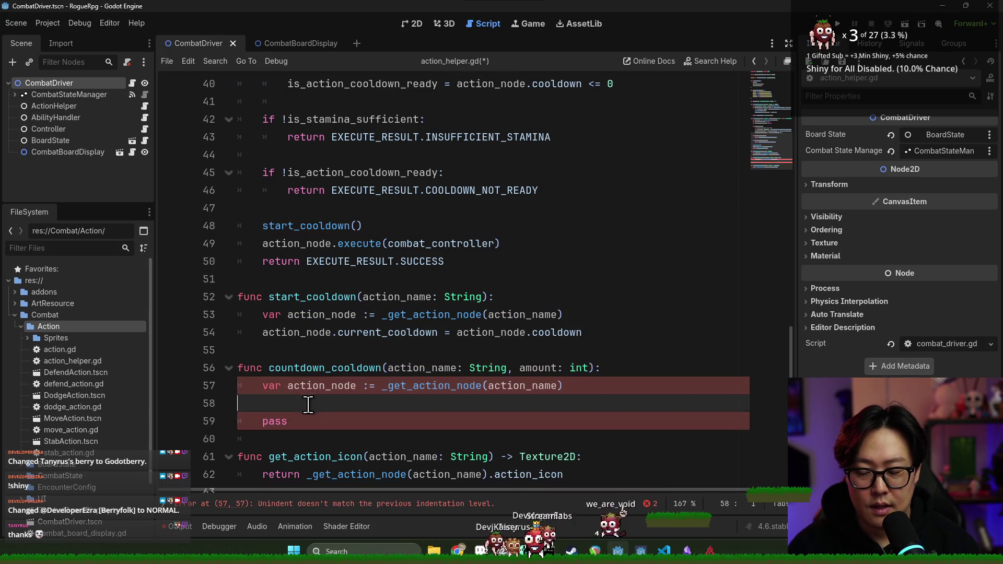
pyautogui.hotkey('alt', 'Tab')
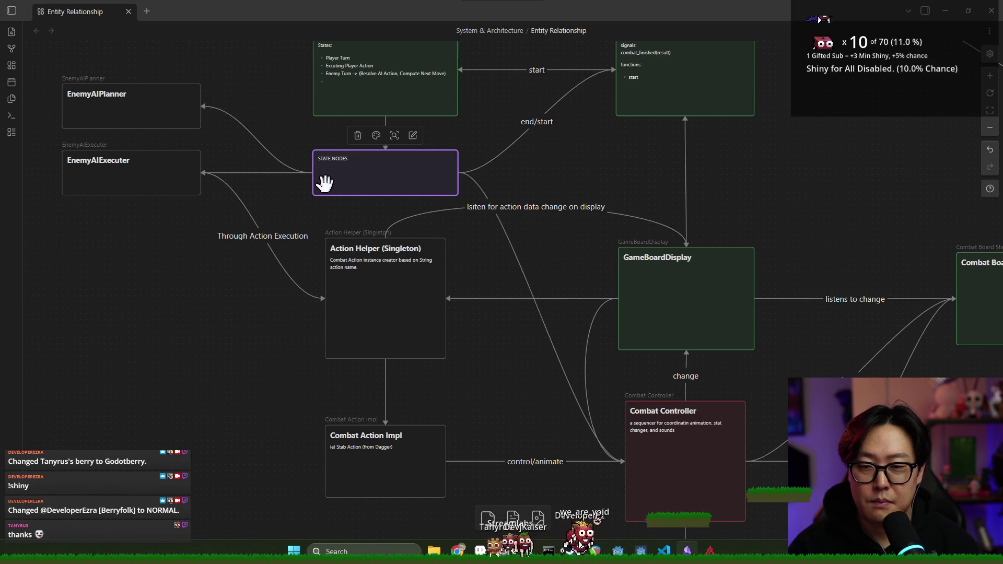
# Pan the canvas to reveal Combat State Manager and CombatDriver, then return to Godot
pyautogui.moveTo(346, 220); pyautogui.dragTo(336, 231)
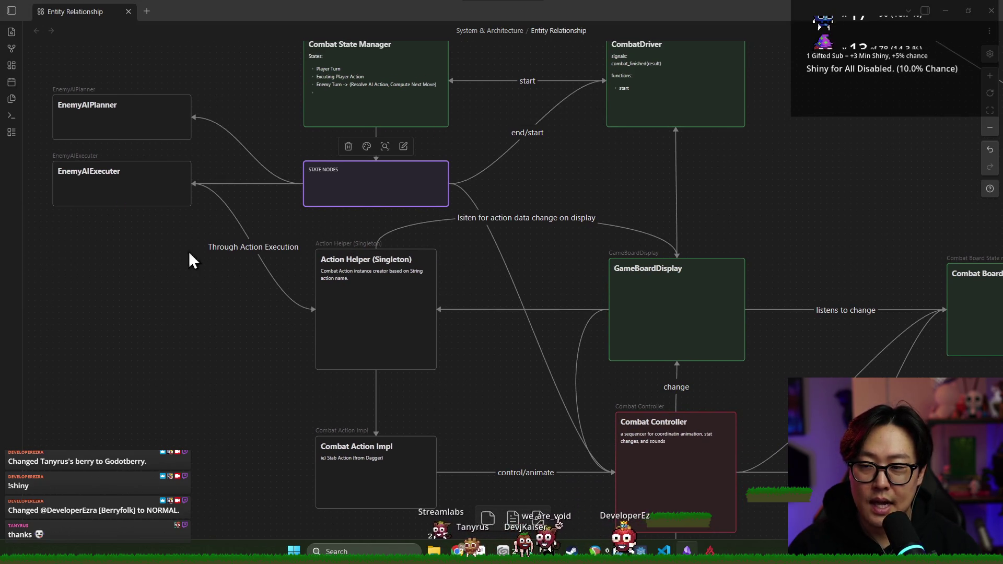
pyautogui.hotkey('alt', 'Tab')
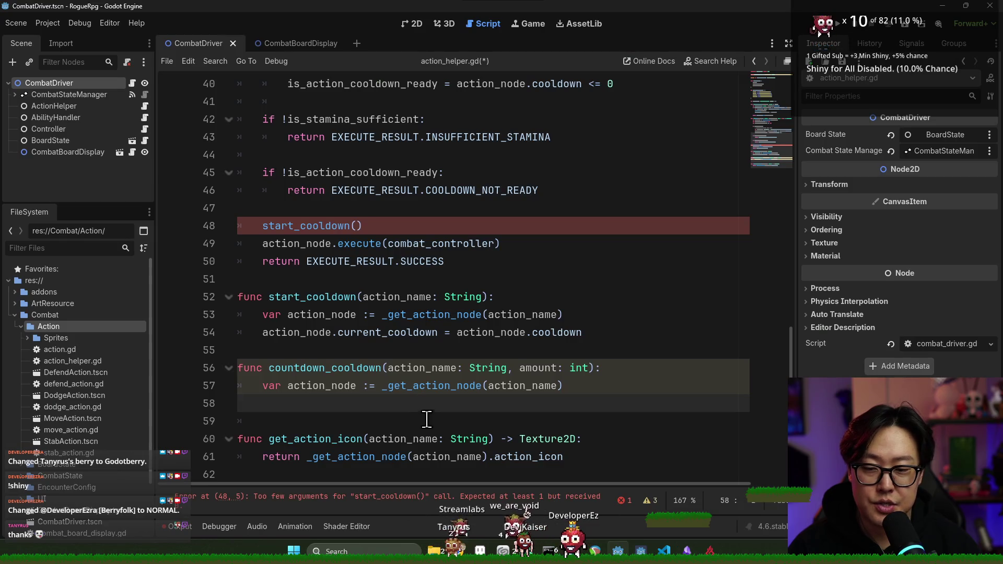
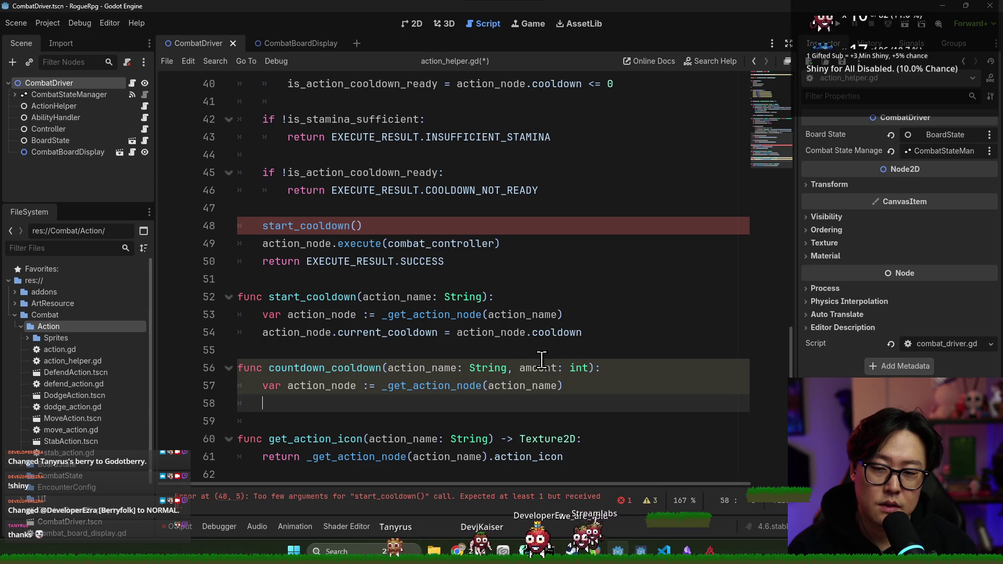
# Switch from Godot to the Entity Relationship architecture canvas in Obsidian and scroll down
pyautogui.hotkey('alt', 'Tab')
pyautogui.scroll(-3, 519, 386)
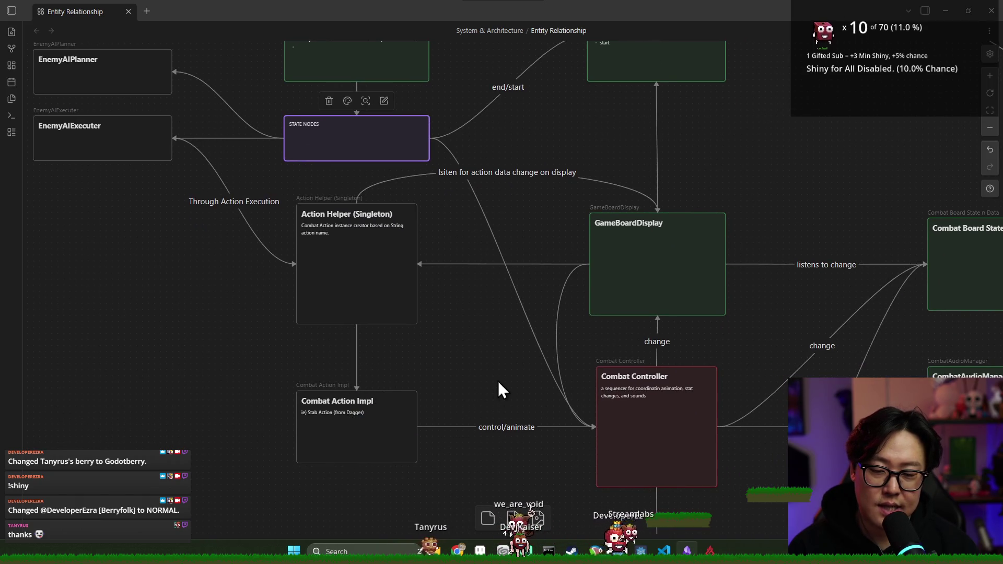
# Pan the canvas to inspect the Combat Controller card, then return to Godot's action_helper.gd
pyautogui.hscroll(3, 402, 377)
pyautogui.click(543, 386)
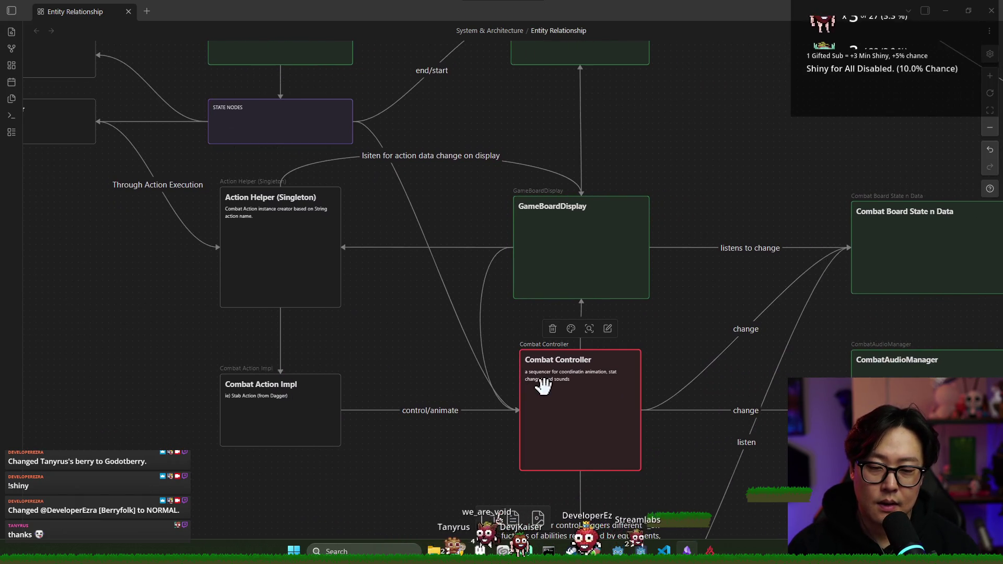
pyautogui.hscroll(5, 726, 269)
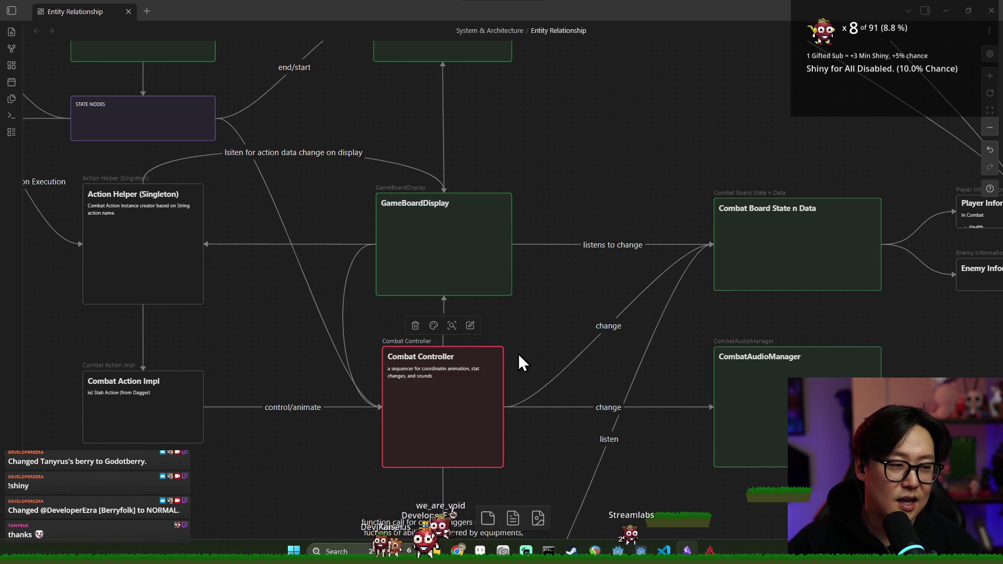
pyautogui.hotkey('alt', 'Tab')
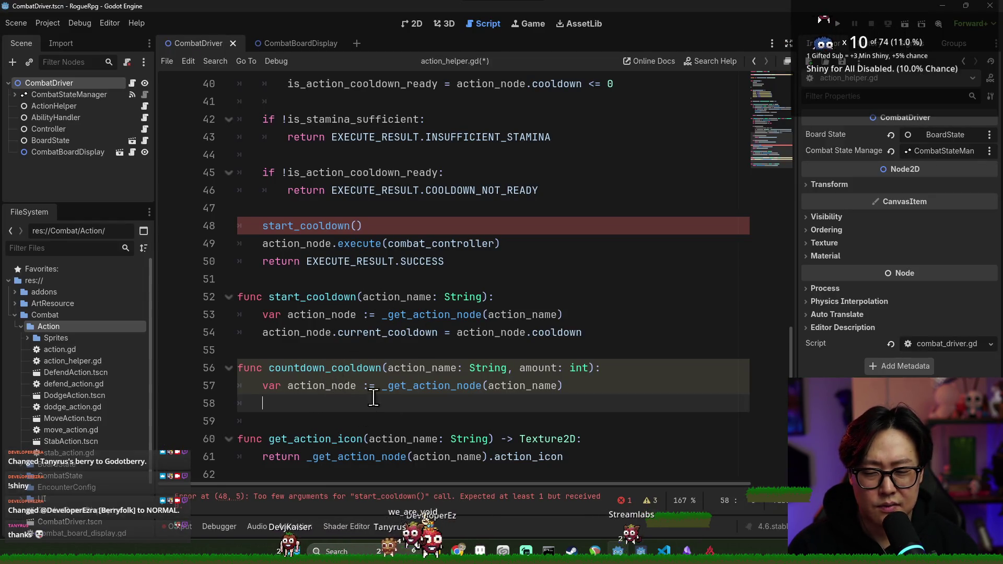
# On line 58 write action_node.current_cooldown = max(0, action_node.current_cooldown - amount) and save
pyautogui.doubleClick(311, 332)
pyautogui.hotkey('ctrl', 'c')
pyautogui.click(333, 403)
pyautogui.hotkey('ctrl', 'v')
pyautogui.write('.')
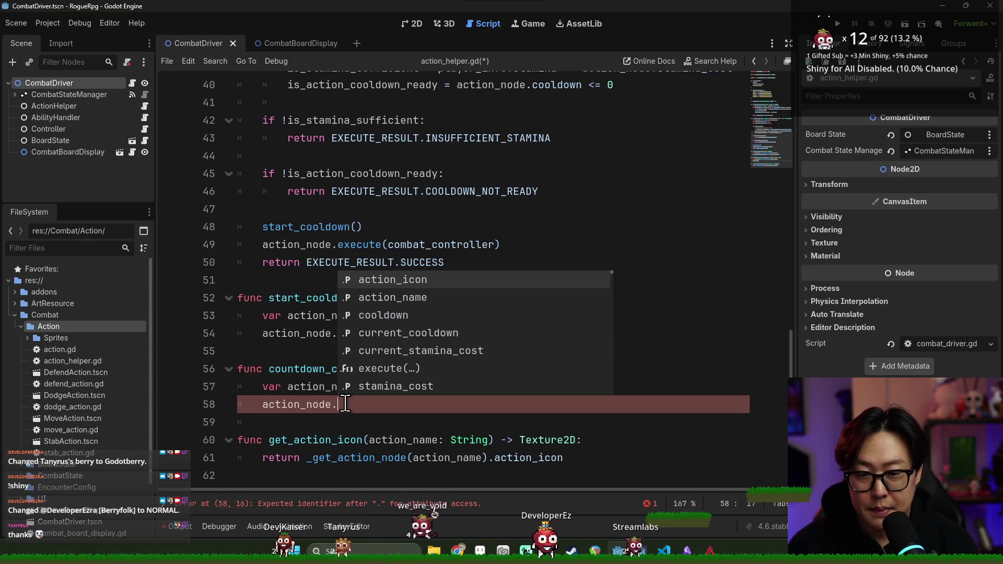
pyautogui.write('cu')
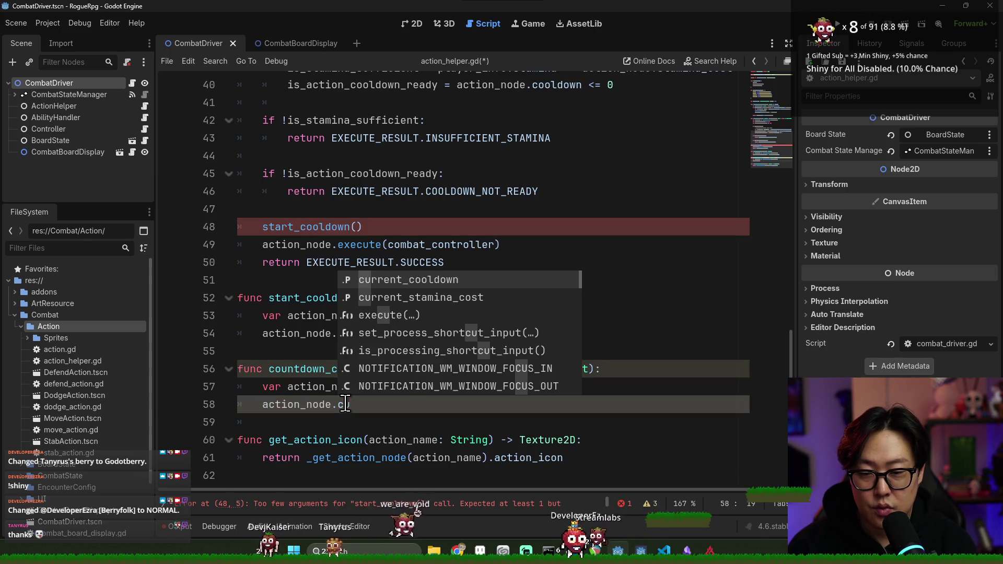
pyautogui.press('Return')
pyautogui.write('= max(0, action_node')
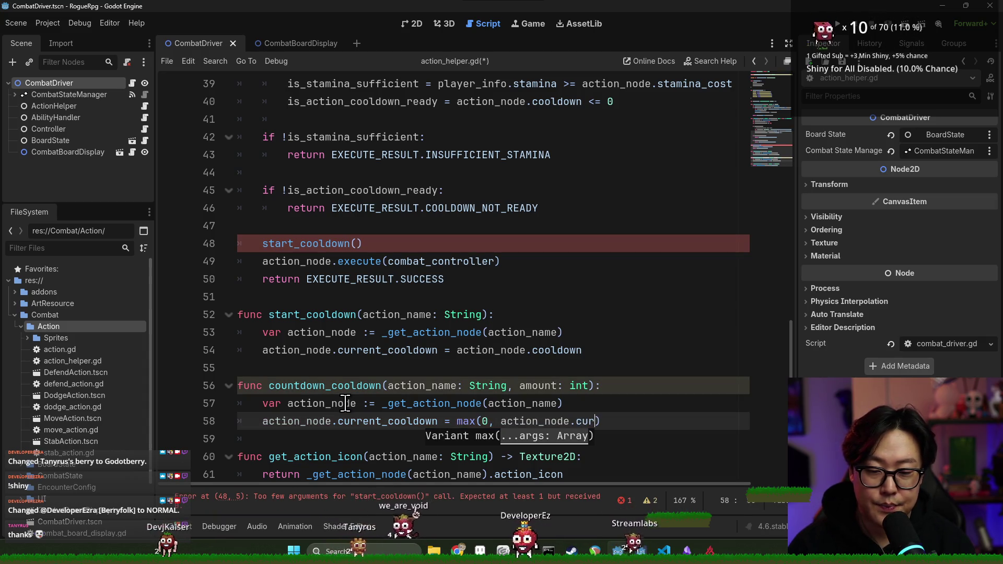
pyautogui.write('.c')
pyautogui.press('Return')
pyautogui.write('-')
pyautogui.press('BackSpace')
pyautogui.write('- amount')
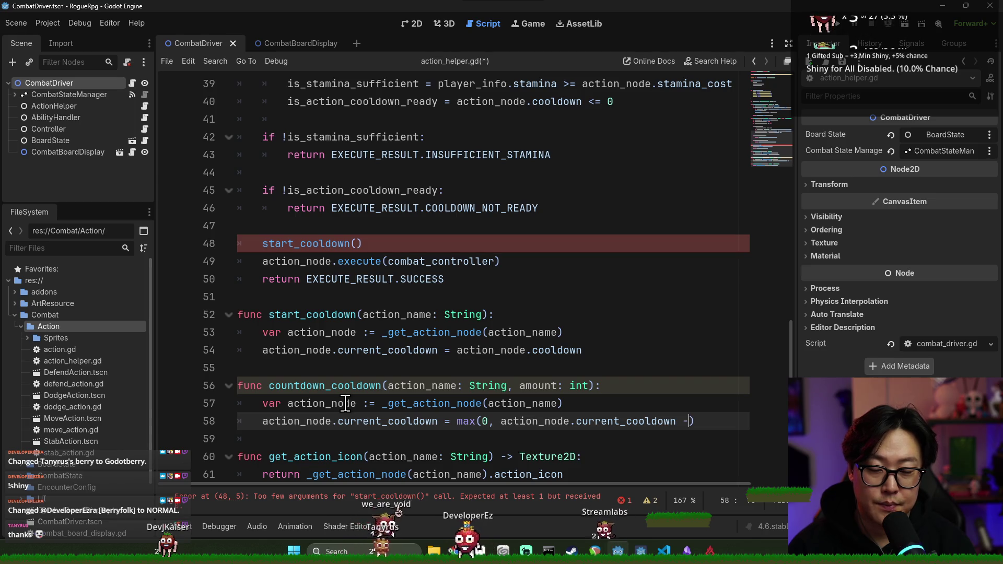
pyautogui.hotkey('ctrl', 's')
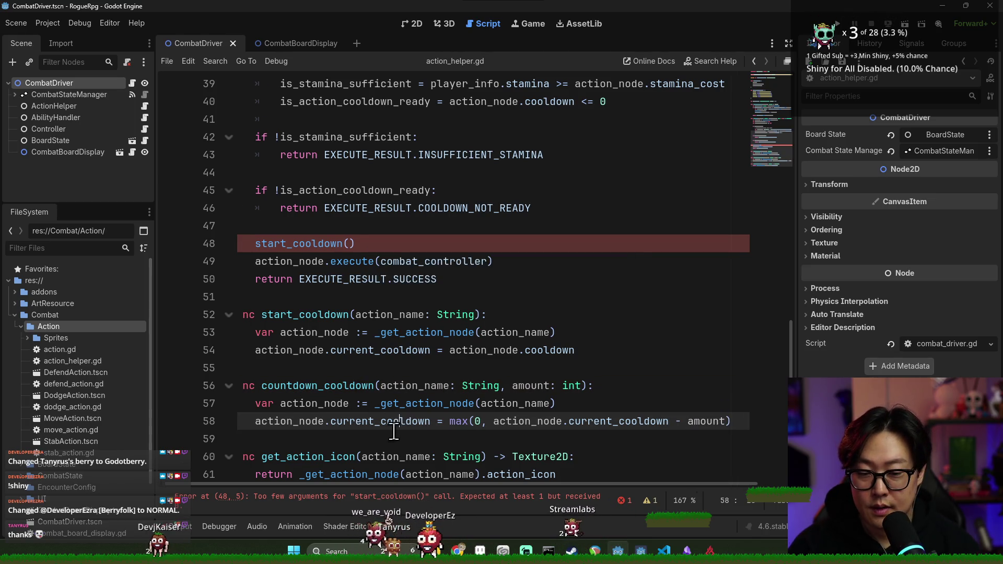
# Pass action_name into the start_cooldown call on line 48 and save the script
pyautogui.press('Down')
pyautogui.scroll(-1, 310, 477)
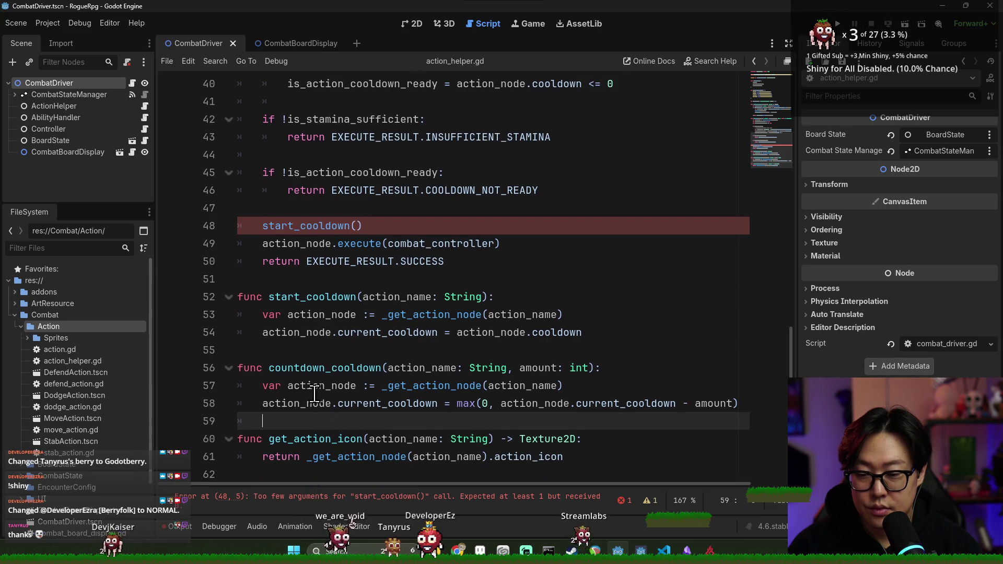
pyautogui.click(326, 368)
pyautogui.click(366, 226)
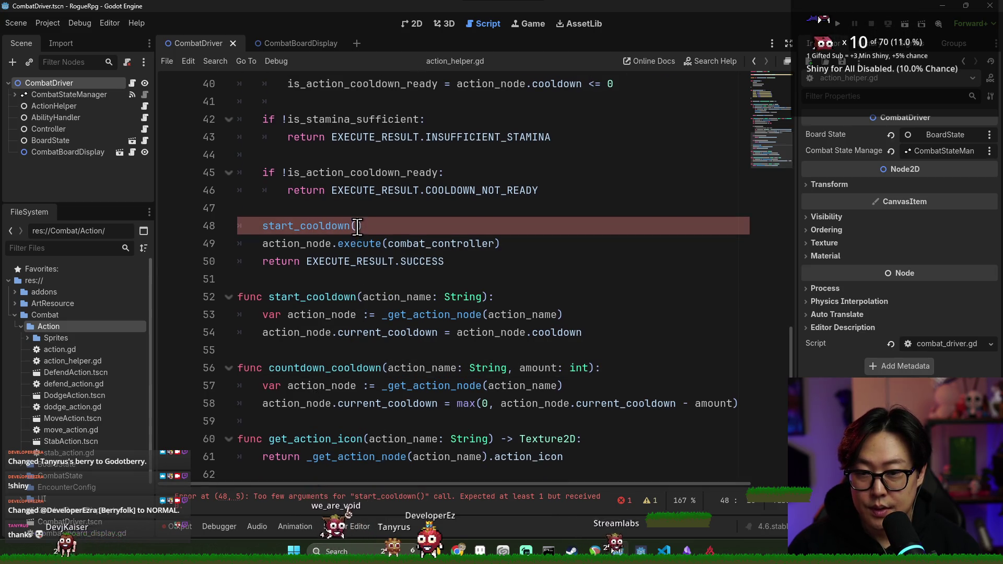
pyautogui.scroll(3, 470, 266)
pyautogui.doubleClick(385, 89)
pyautogui.hotkey('ctrl', 'c')
pyautogui.click(357, 386)
pyautogui.hotkey('ctrl', 'v')
pyautogui.hotkey('ctrl', 's')
# Review the action_node, countdown_cooldown, EXECUTE_RESULT and execute references, saving again
pyautogui.doubleClick(308, 403)
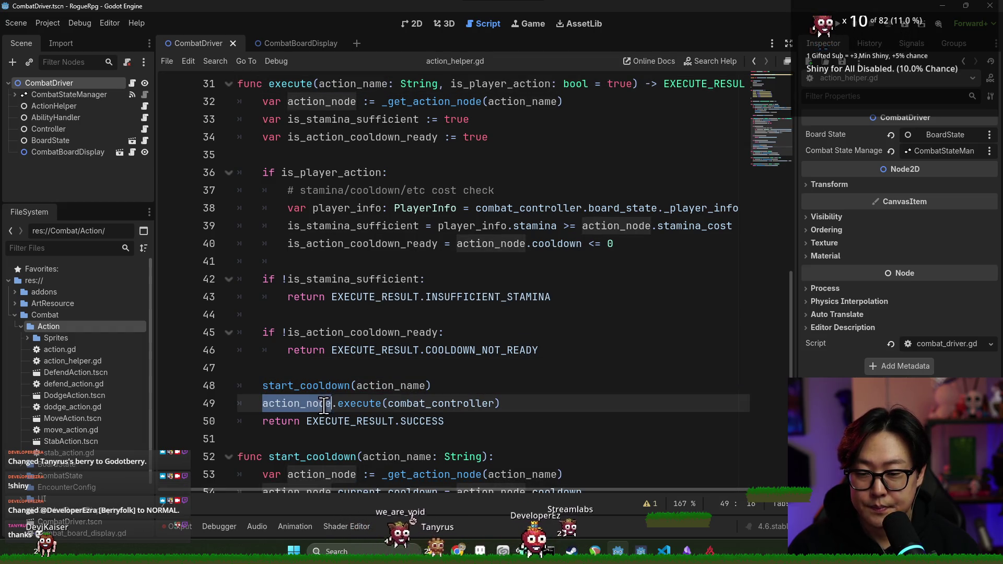
pyautogui.scroll(-3, 377, 399)
pyautogui.click(347, 369)
pyautogui.doubleClick(347, 369)
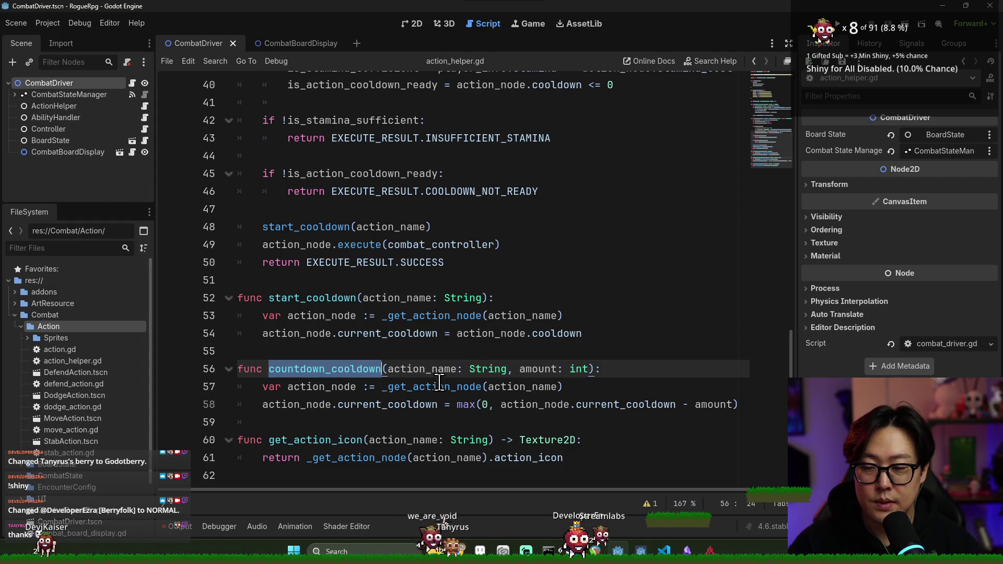
pyautogui.scroll(4, 324, 332)
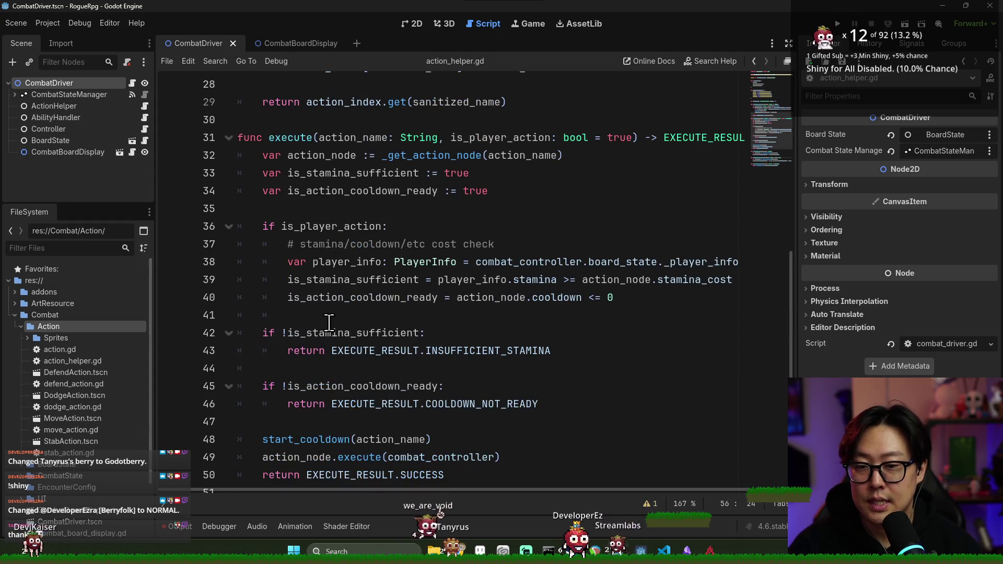
pyautogui.scroll(2, 347, 327)
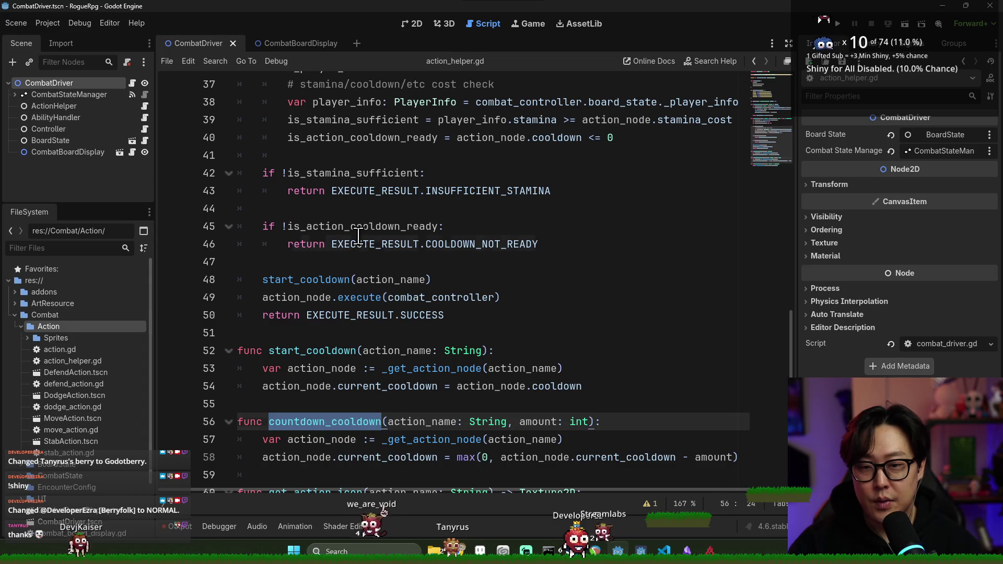
pyautogui.doubleClick(374, 244)
pyautogui.hotkey('ctrl', 's')
pyautogui.scroll(5, 280, 244)
pyautogui.doubleClick(281, 244)
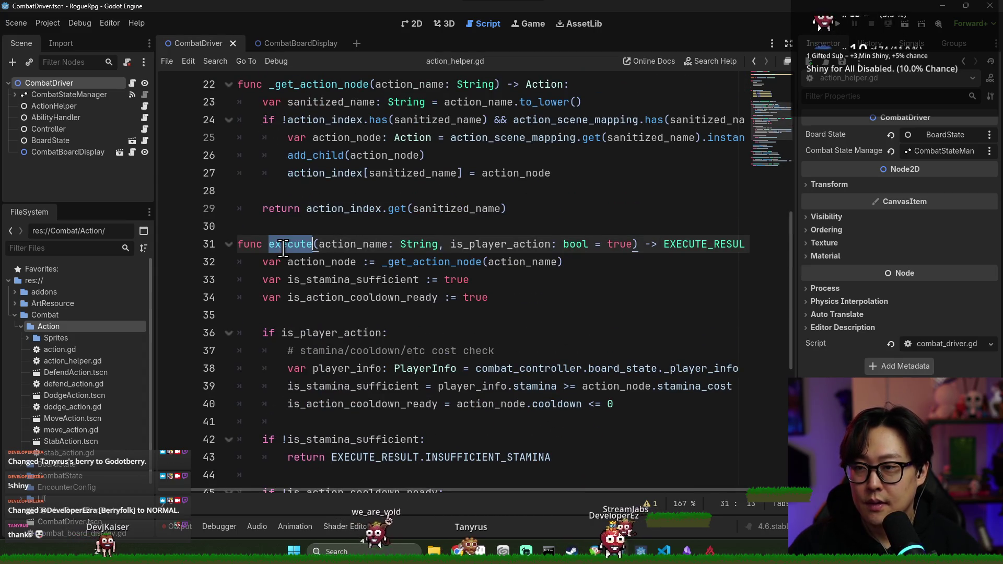
# Switch to the CombatBoardDisplay scene, save it, and open the ActionPanel's action_panel.gd script
pyautogui.click(287, 42)
pyautogui.hotkey('ctrl', 's')
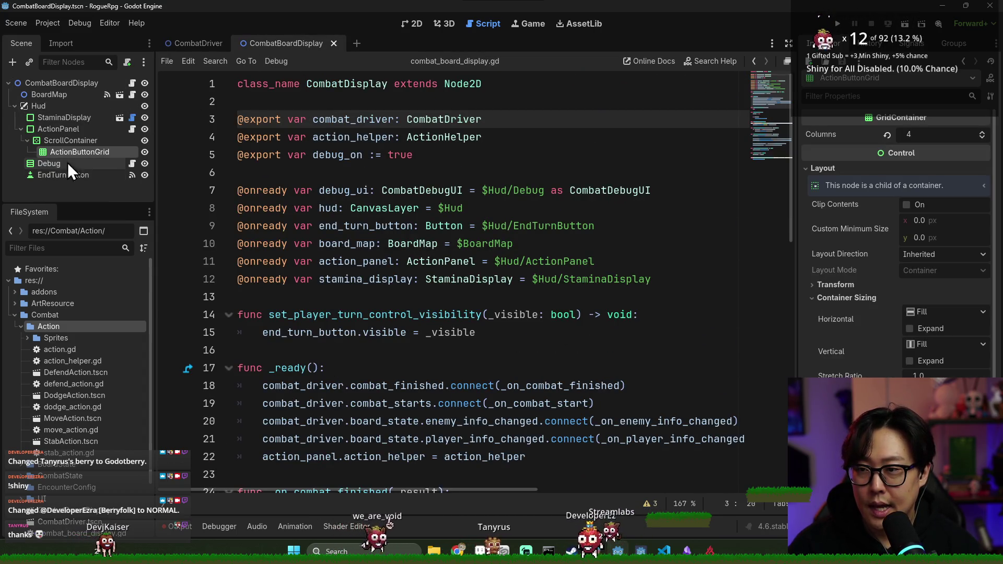
pyautogui.click(131, 131)
pyautogui.scroll(-5, 358, 313)
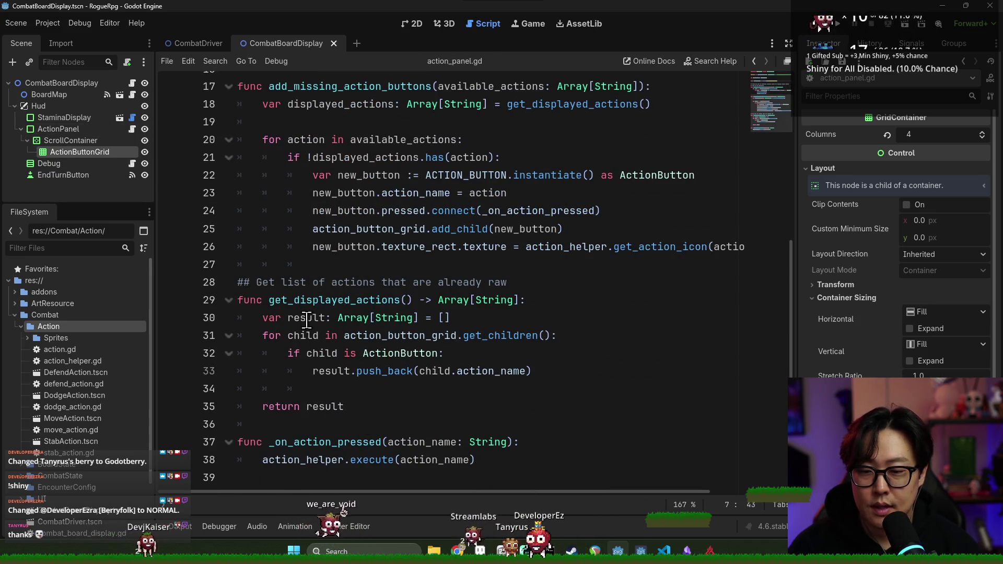
pyautogui.scroll(5, 306, 325)
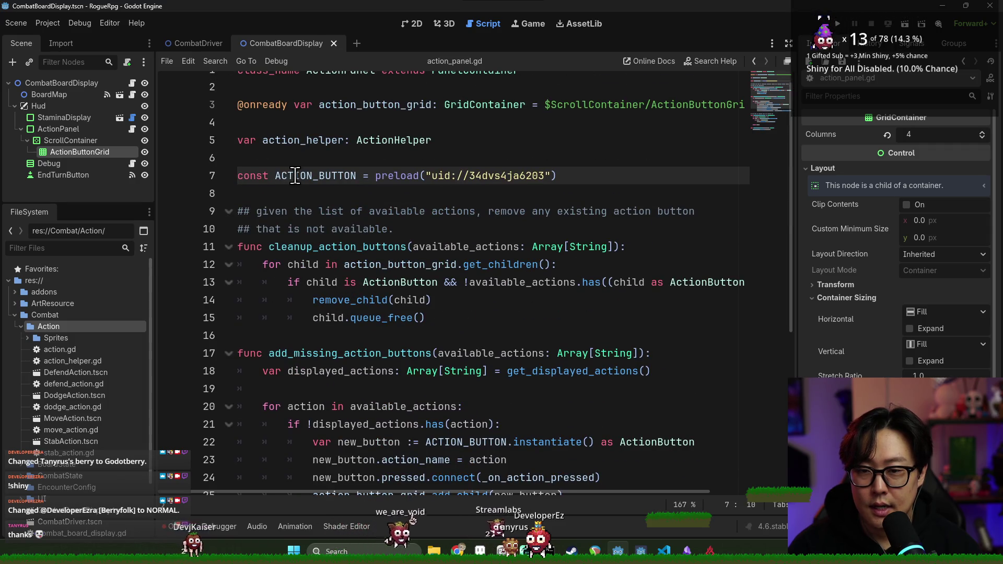
# Jump to the _on_action_pressed definition and place the caret at the end of line 38
pyautogui.doubleClick(319, 180)
pyautogui.scroll(-3, 561, 324)
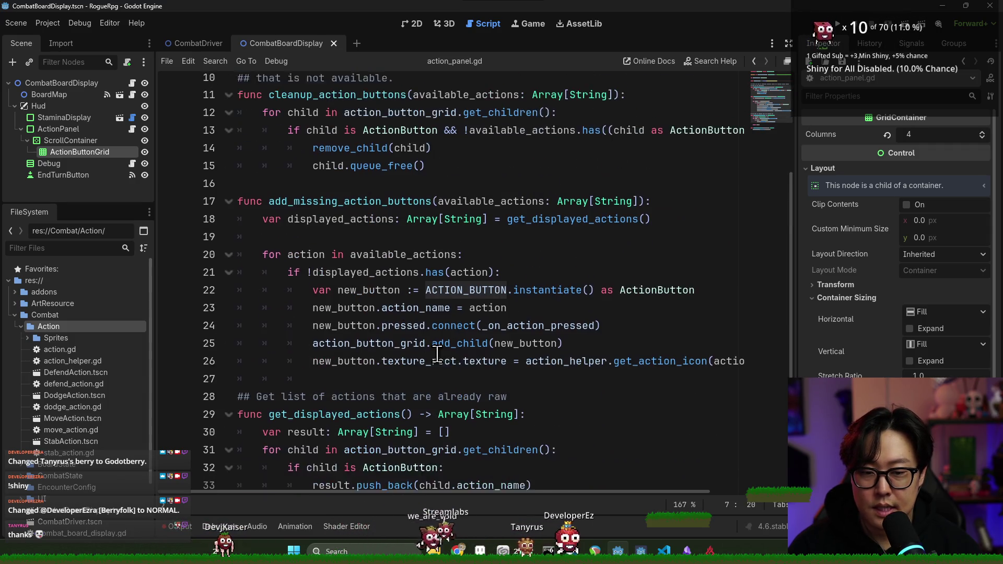
pyautogui.click(546, 318)
pyautogui.keyDown('ctrl'); pyautogui.click(546, 319); pyautogui.keyUp('ctrl')
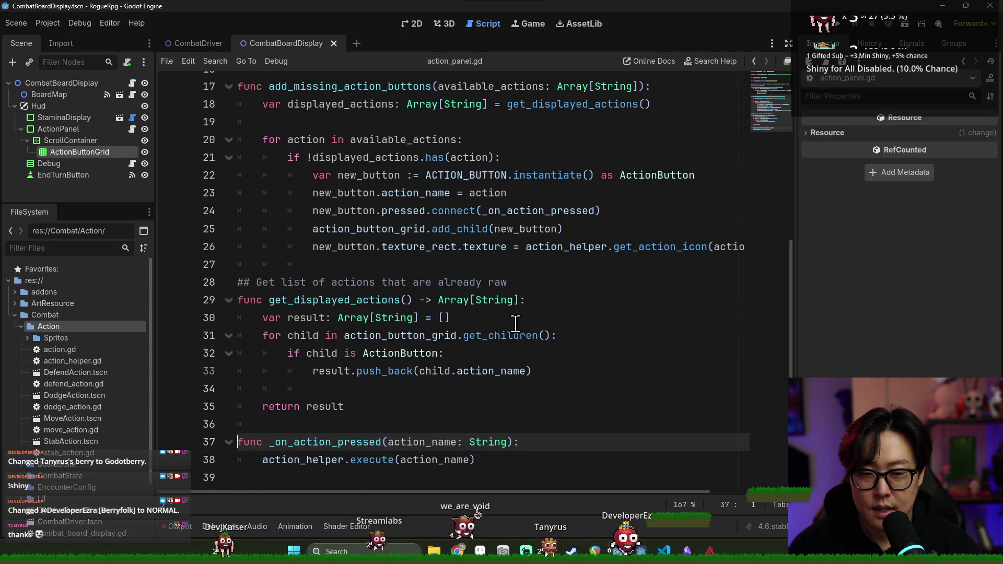
pyautogui.doubleClick(324, 458)
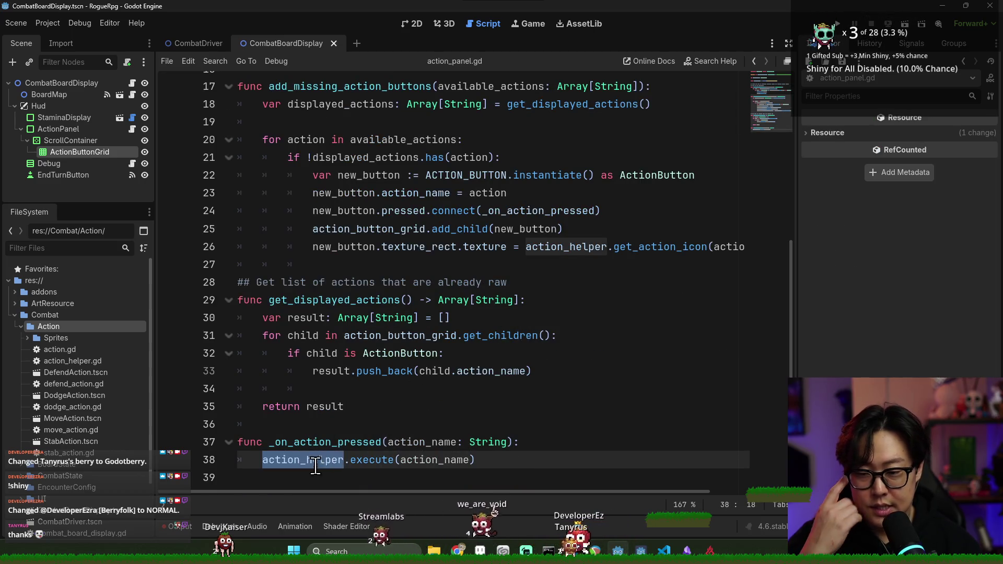
pyautogui.click(490, 460)
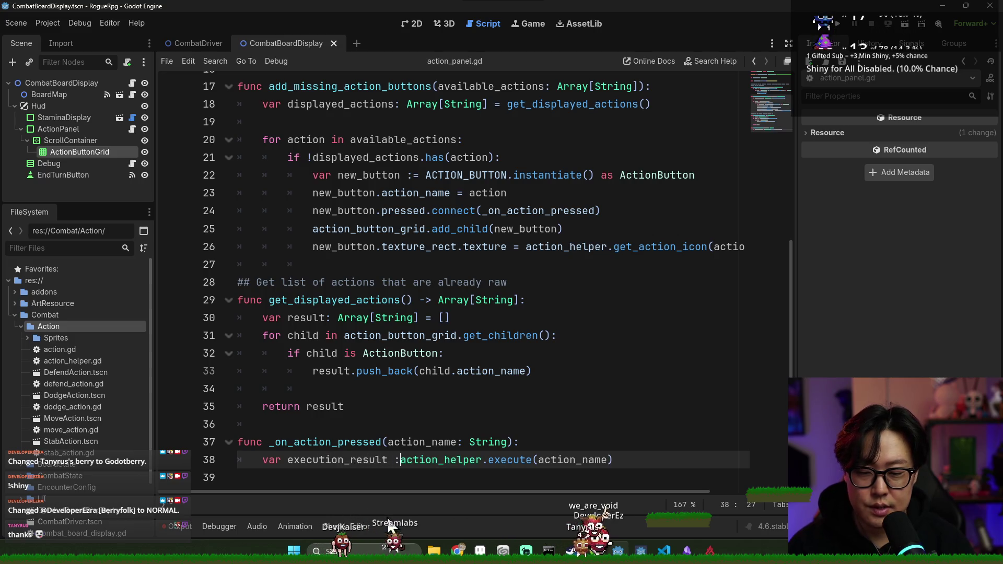
# Add a 'match execution_result:' statement below the execute call, without parentheses
pyautogui.press('Return')
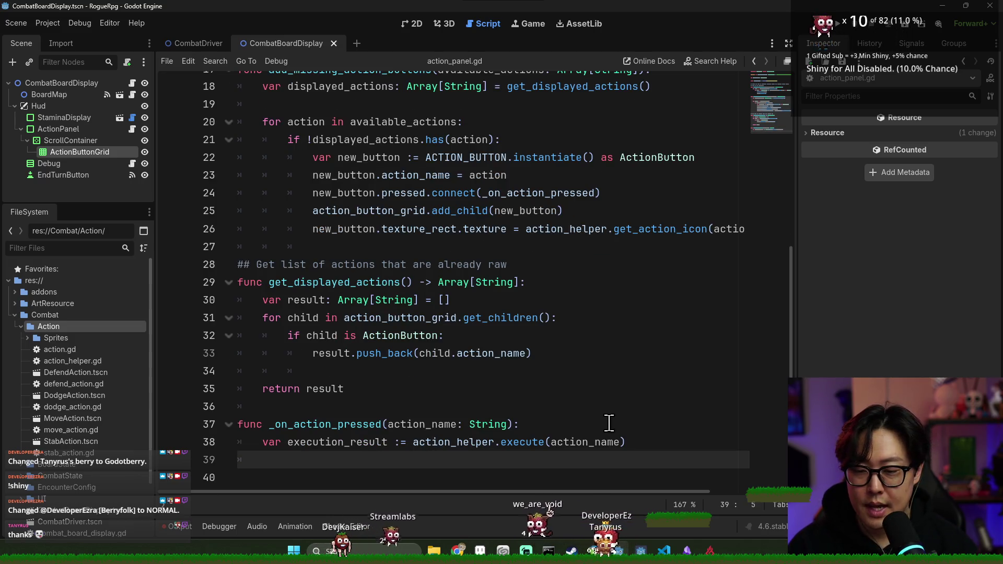
pyautogui.press('Return')
pyautogui.write('h (')
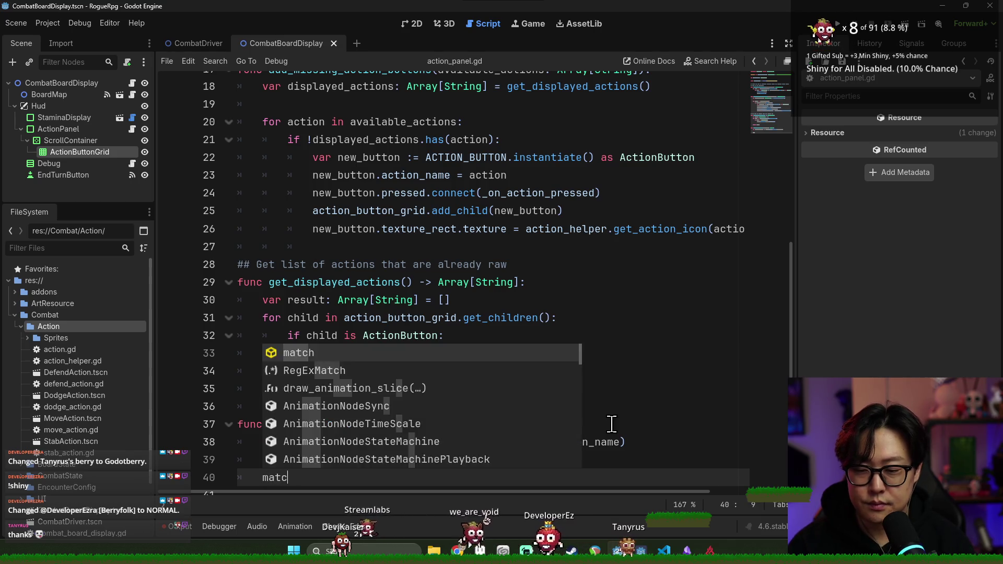
pyautogui.scroll(1, 284, 469)
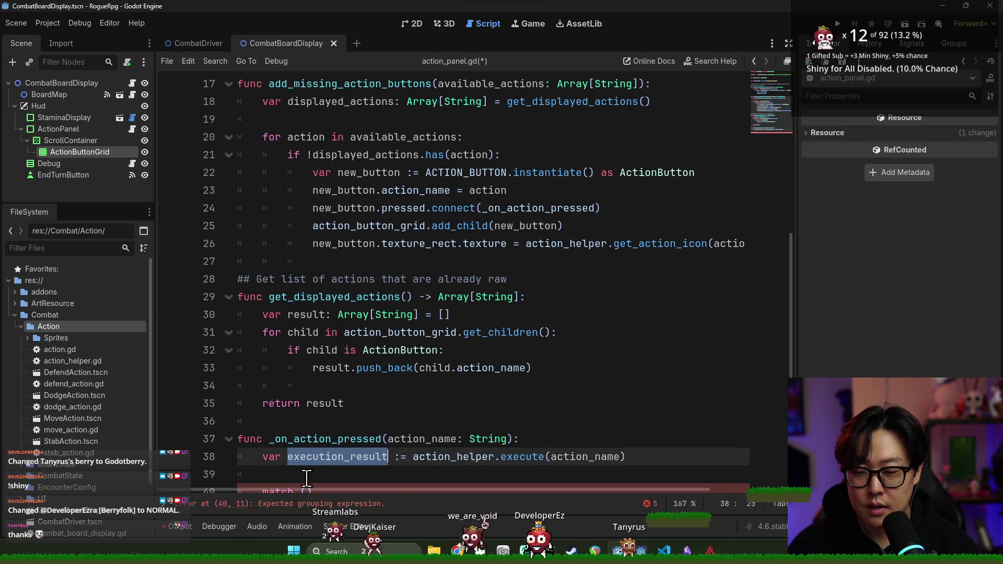
pyautogui.scroll(-2, 297, 466)
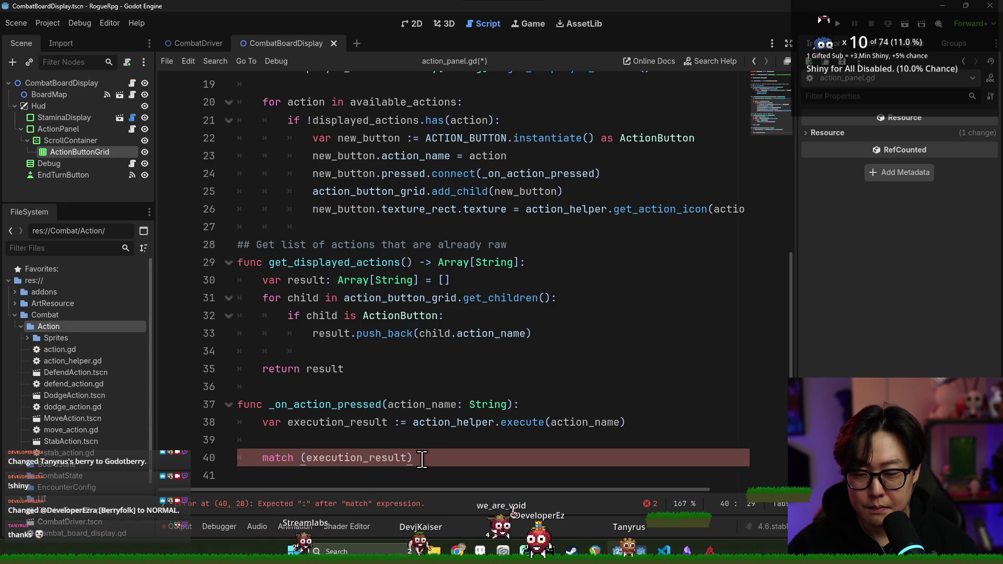
pyautogui.write(':')
pyautogui.press('Return')
pyautogui.click(308, 462)
pyautogui.press('BackSpace')
pyautogui.click(409, 458)
pyautogui.press('BackSpace')
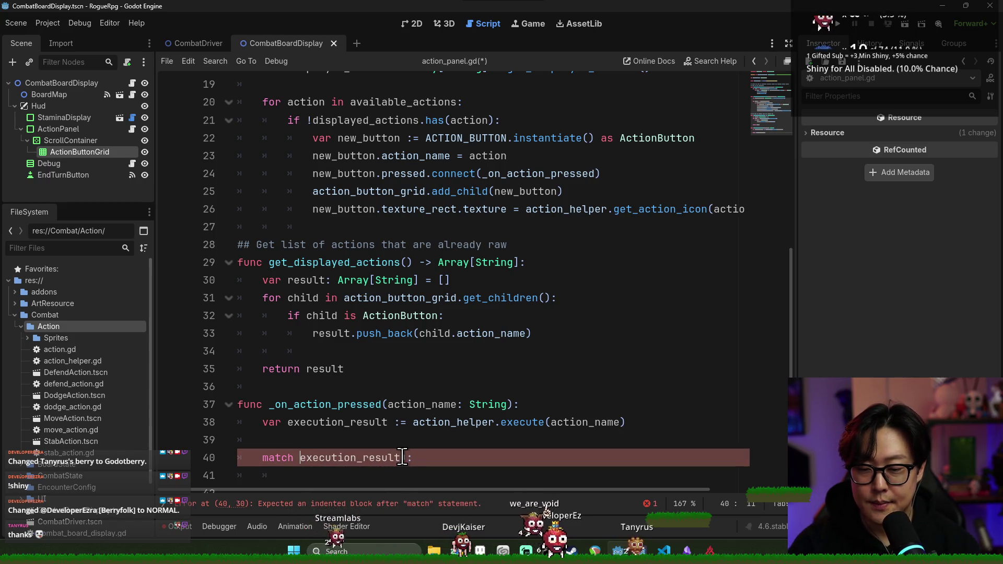
pyautogui.click(380, 474)
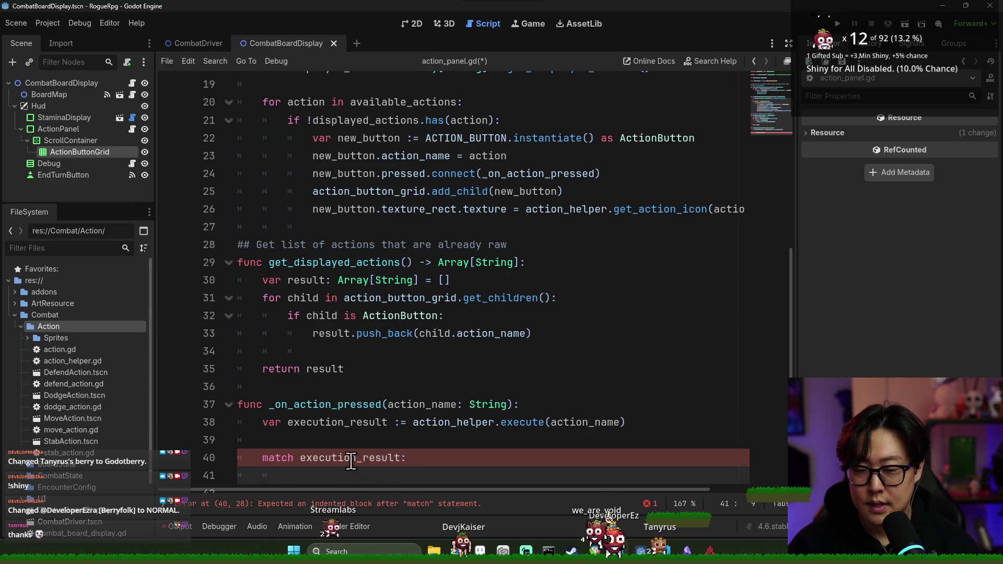
# Look up the EXECUTE_RESULT enum via action_helper's execute definition, then return to action_panel.gd
pyautogui.press('Up')
pyautogui.press('Up')
pyautogui.press('Up')
pyautogui.press('Home')
pyautogui.scroll(-1, 356, 460)
pyautogui.keyDown('ctrl'); pyautogui.click(522, 405); pyautogui.keyUp('ctrl')
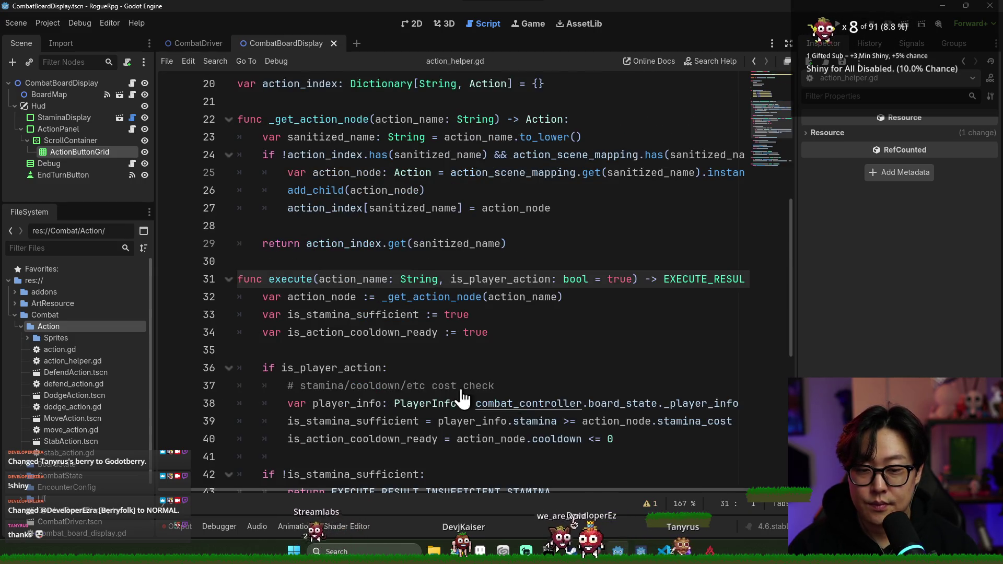
pyautogui.keyDown('ctrl'); pyautogui.click(696, 282); pyautogui.keyUp('ctrl')
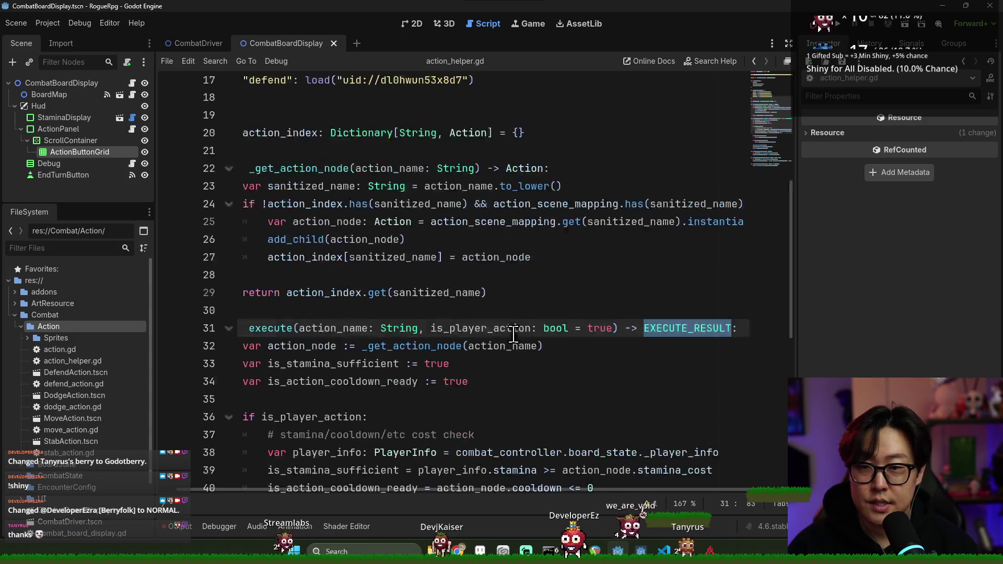
pyautogui.hotkey('alt', 'Left')
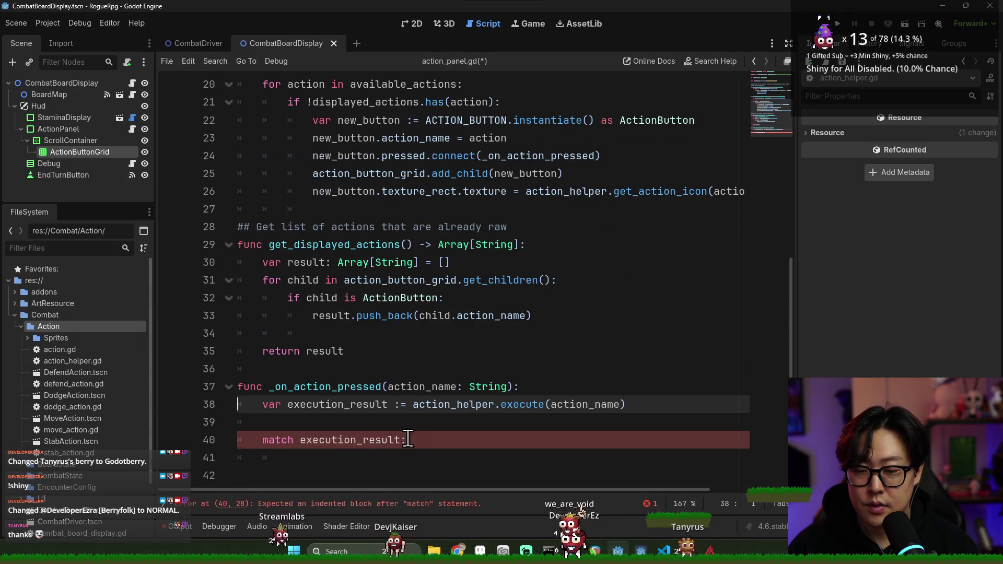
# Write the first match branch for EXECUTE_RESULT.SUCCESS with a pass body
pyautogui.click(390, 455)
pyautogui.write('Helper.')
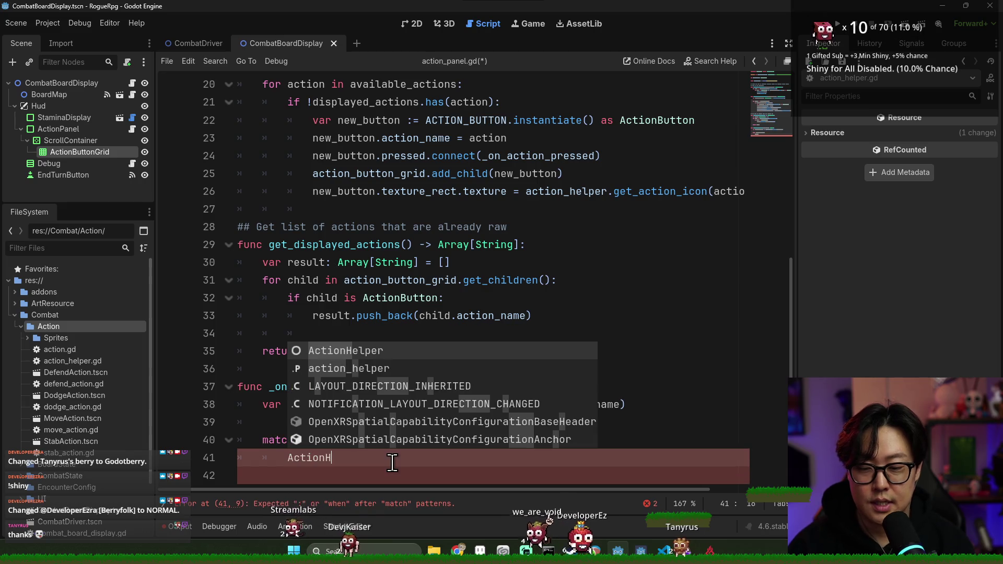
pyautogui.press('Return')
pyautogui.write('.EXECUTE_RESULT.')
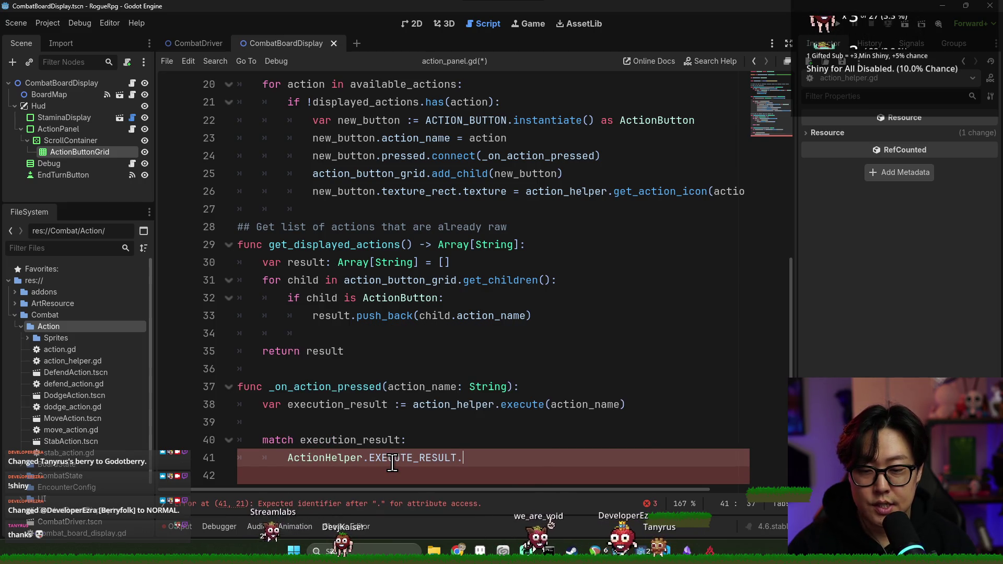
pyautogui.press('Return')
pyautogui.write(':')
pyautogui.press('Return')
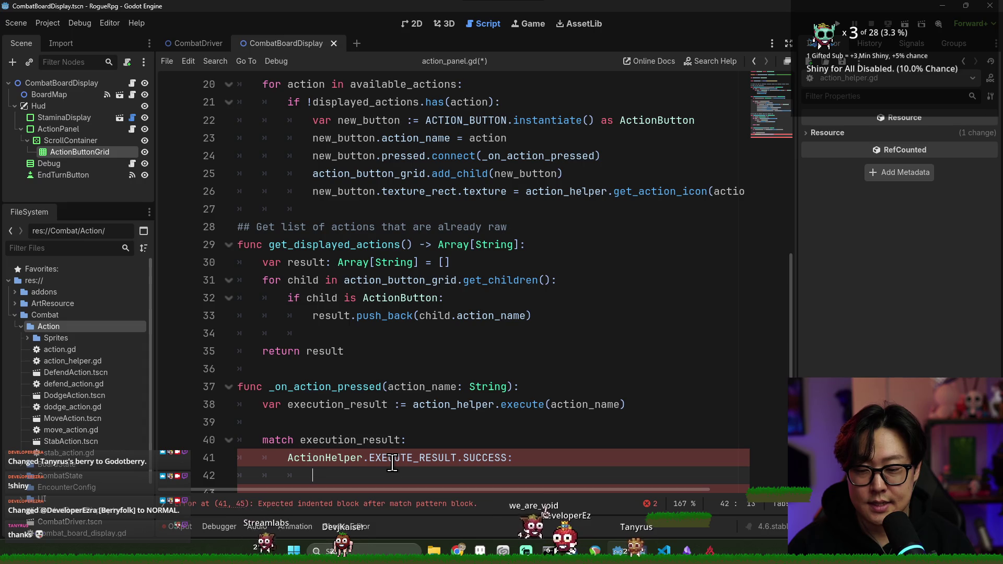
pyautogui.write('pass')
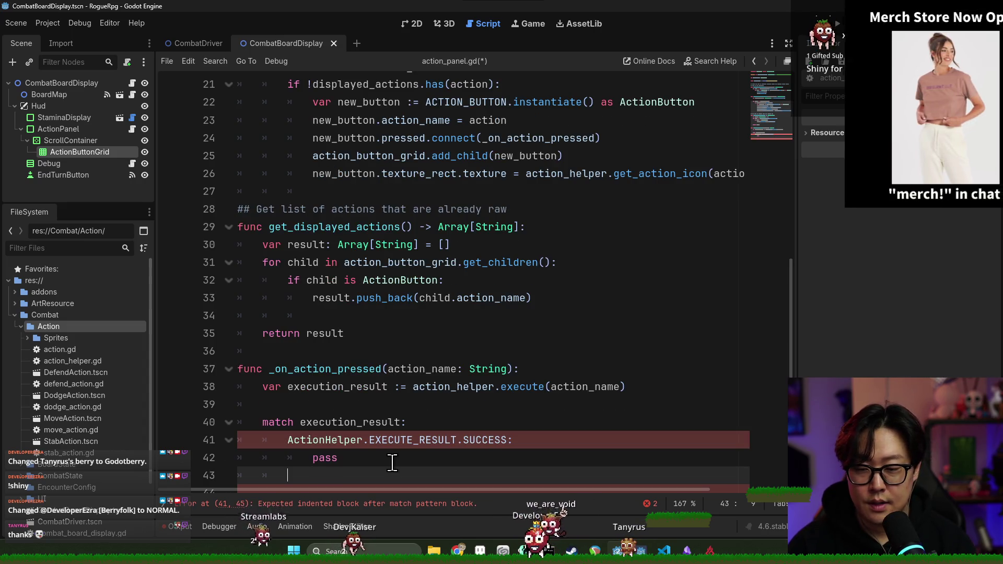
# Duplicate the SUCCESS branch so the match has three identical branches
pyautogui.tripleClick(325, 459)
pyautogui.hotkey('shift', 'Down')
pyautogui.hotkey('ctrl', 'c')
pyautogui.press('Down')
pyautogui.hotkey('ctrl', 'v')
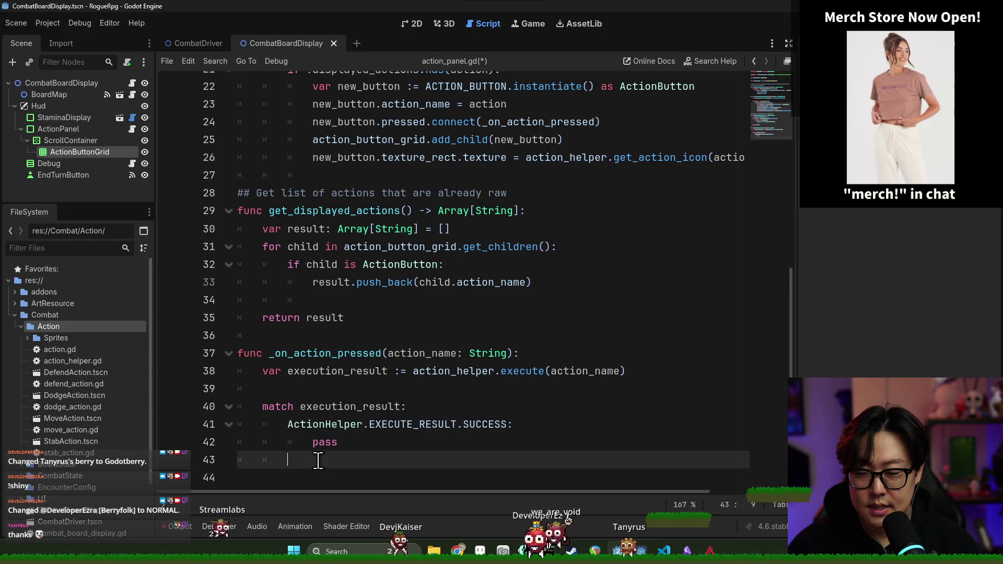
pyautogui.hotkey('ctrl', 'z')
pyautogui.hotkey('ctrl', 'v')
pyautogui.hotkey('ctrl', 'v')
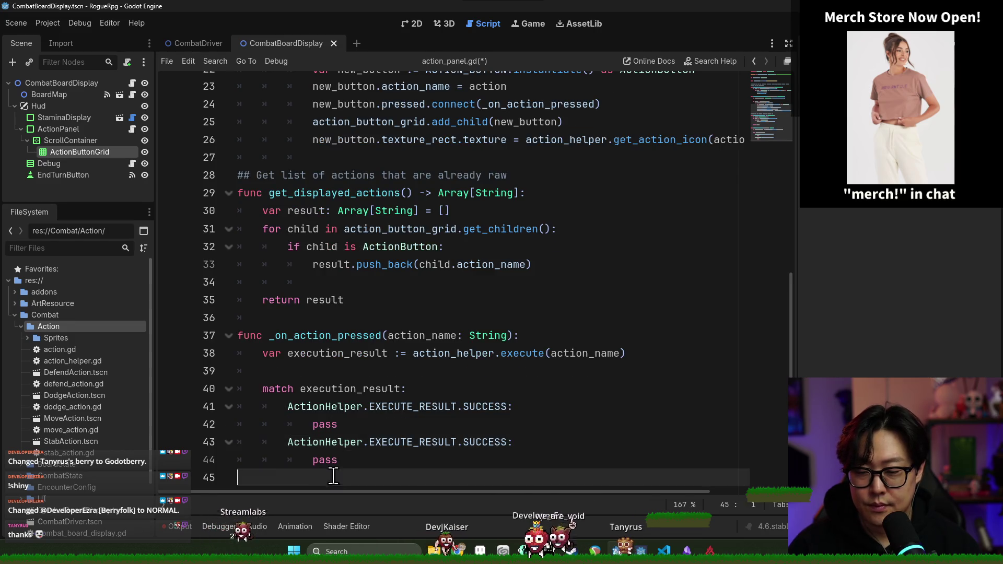
pyautogui.press('Return')
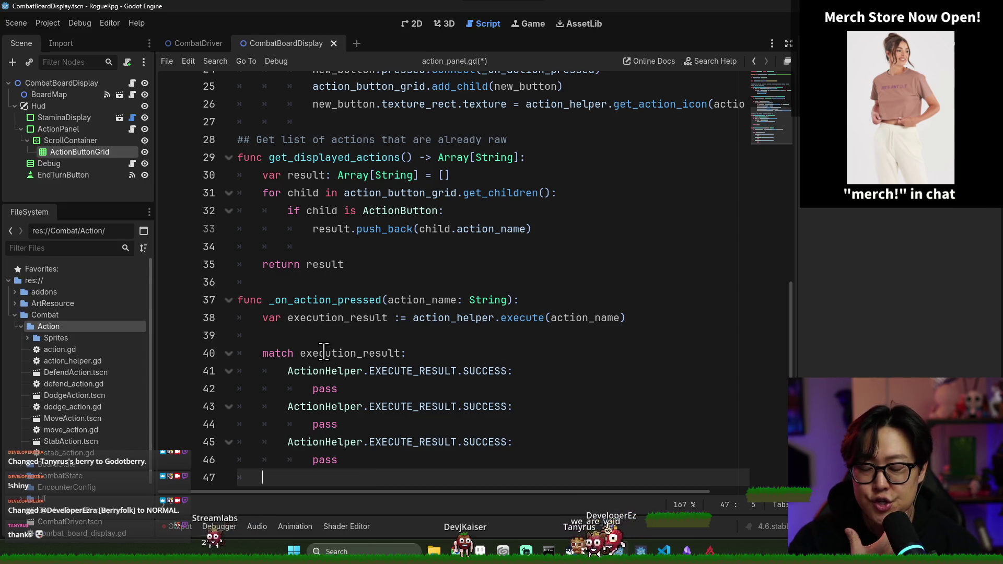
pyautogui.moveTo(324, 353)
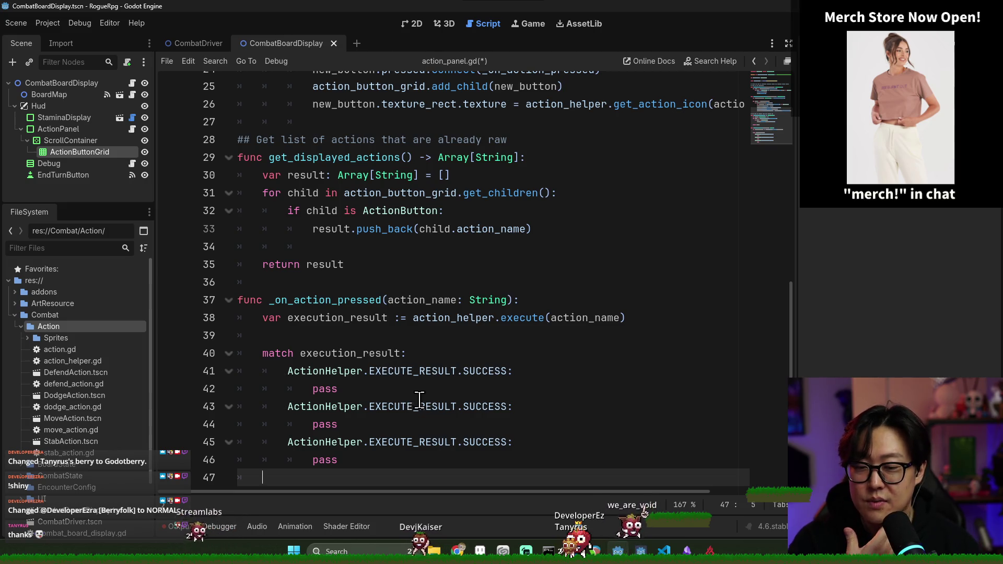
pyautogui.moveTo(350, 372); pyautogui.dragTo(399, 442)
pyautogui.click(497, 389)
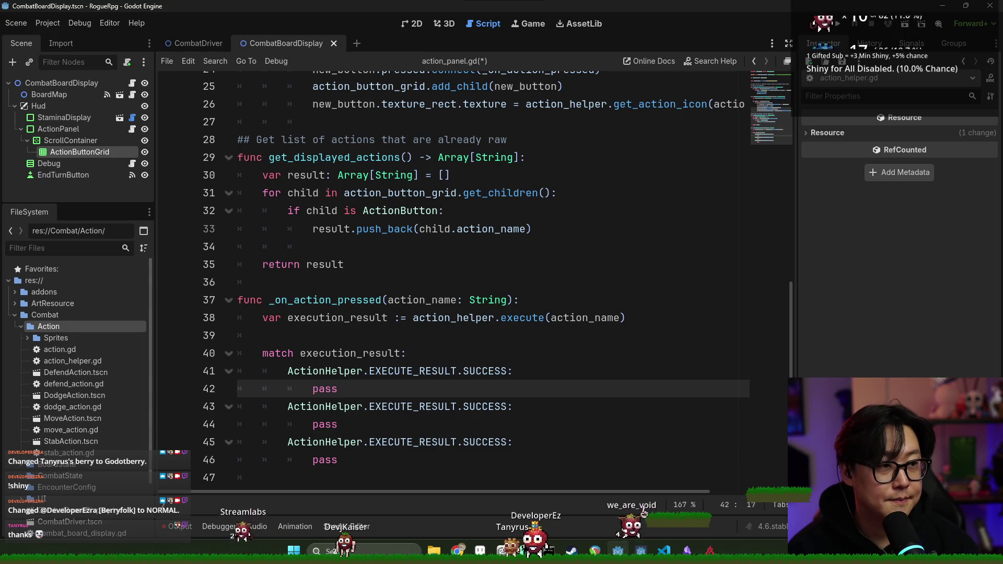
# Change the second branch to INSUFFICIENT_STAMINA and the third to COOLDOWN_NOT_READY, then save
pyautogui.doubleClick(490, 408)
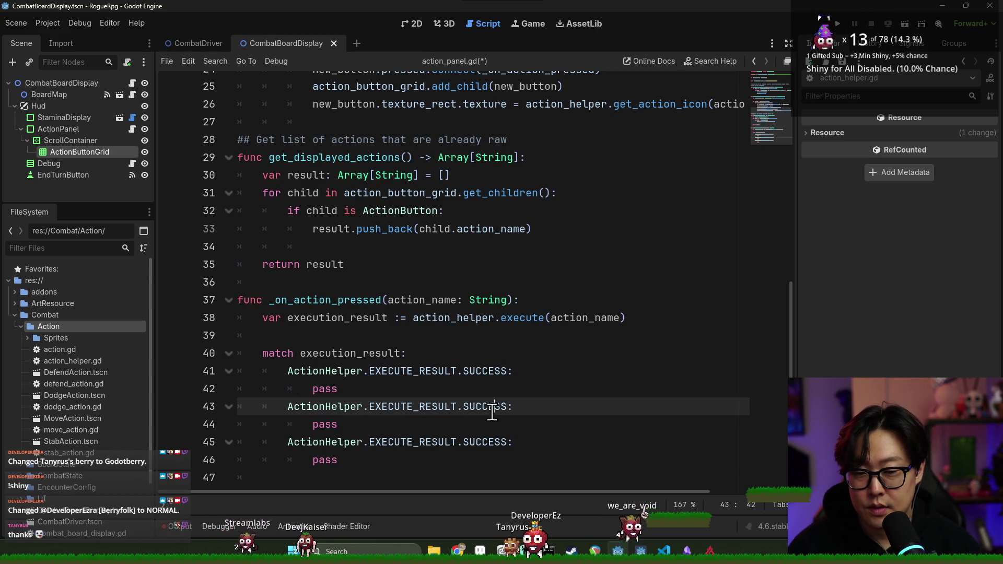
pyautogui.press('BackSpace')
pyautogui.click(531, 301)
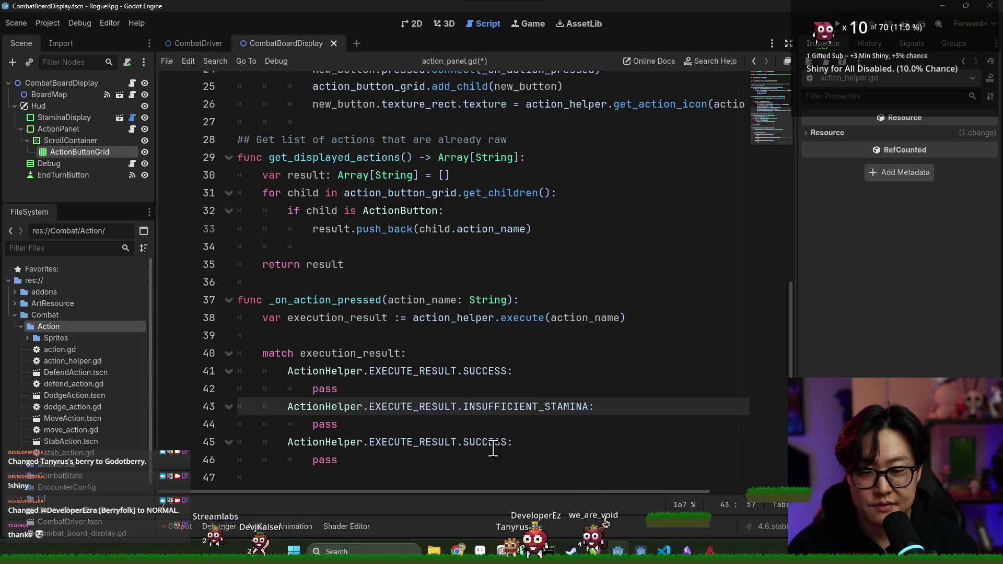
pyautogui.doubleClick(490, 442)
pyautogui.press('BackSpace')
pyautogui.click(546, 353)
pyautogui.hotkey('ctrl', 's')
pyautogui.press('Up')
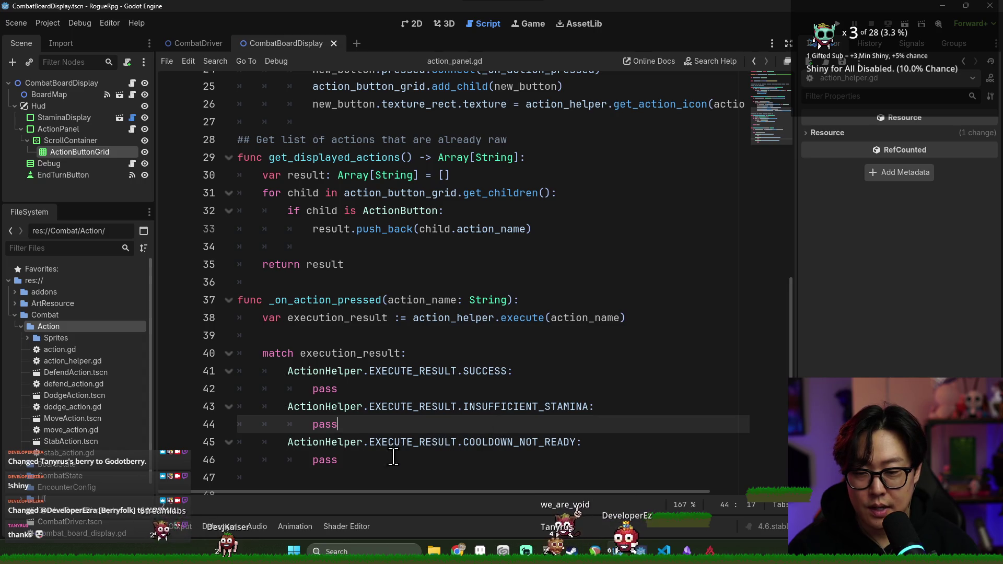
# Review the pass bodies of the stamina and cooldown match branches
pyautogui.click(393, 458)
pyautogui.scroll(-1, 564, 442)
pyautogui.click(399, 405)
pyautogui.click(349, 440)
pyautogui.click(326, 407)
pyautogui.click(326, 442)
pyautogui.click(325, 407)
pyautogui.doubleClick(327, 428)
pyautogui.doubleClick(325, 407)
pyautogui.doubleClick(325, 442)
pyautogui.doubleClick(332, 410)
pyautogui.click(331, 442)
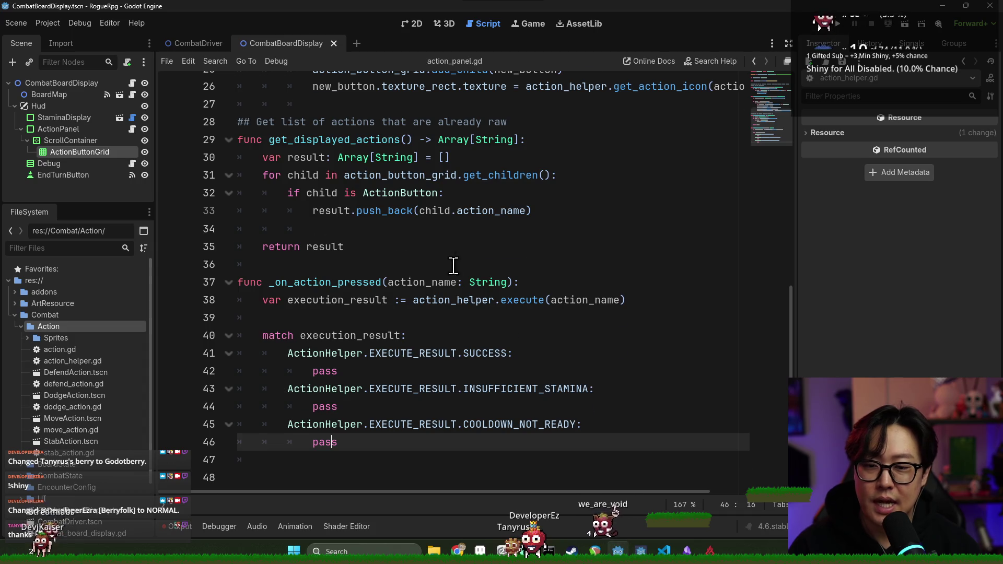
pyautogui.scroll(4, 454, 266)
pyautogui.scroll(-4, 441, 274)
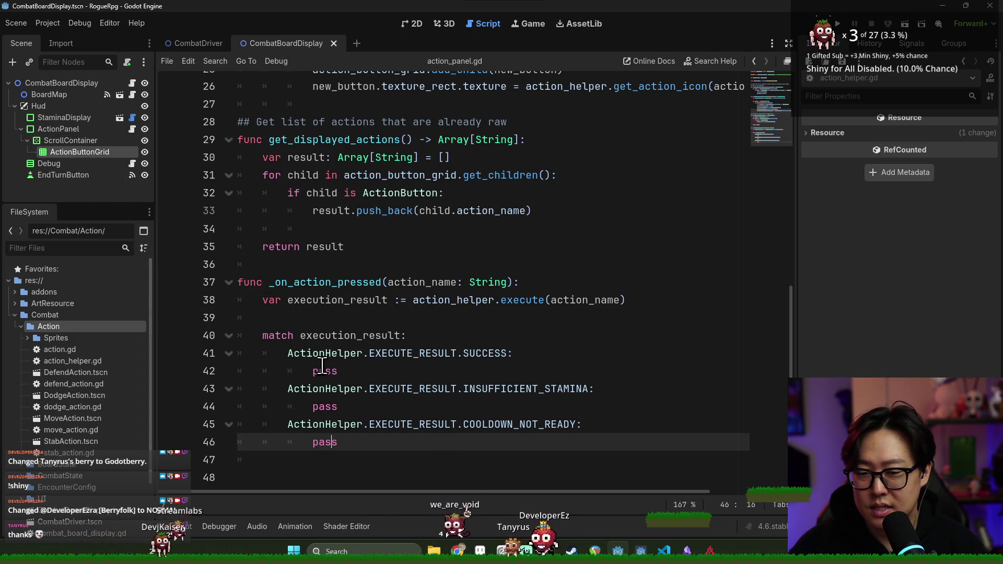
# Check execution_result's uses, then switch to combat_driver.gd and launch the game with F5
pyautogui.doubleClick(337, 371)
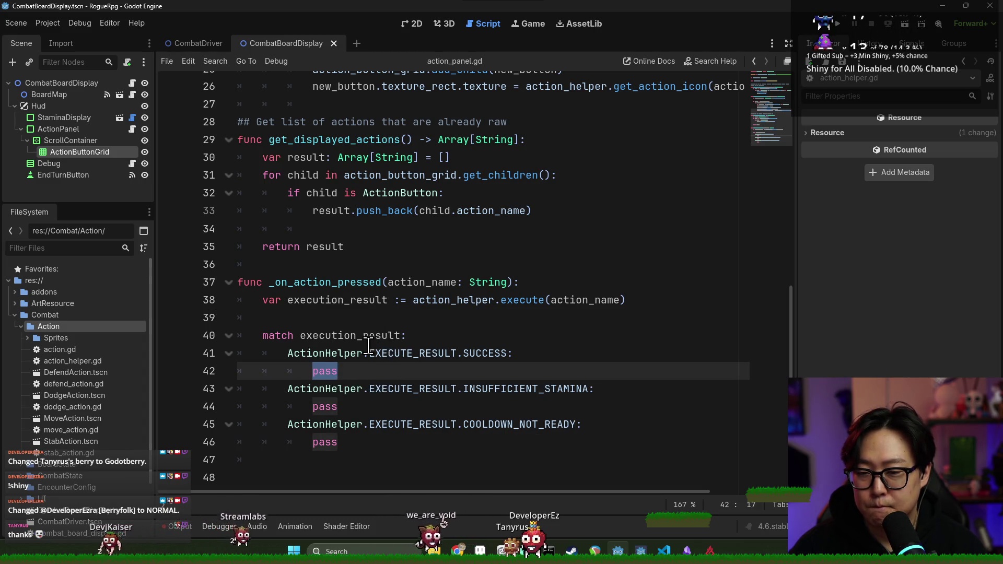
pyautogui.press('Up')
pyautogui.press('Up')
pyautogui.doubleClick(337, 335)
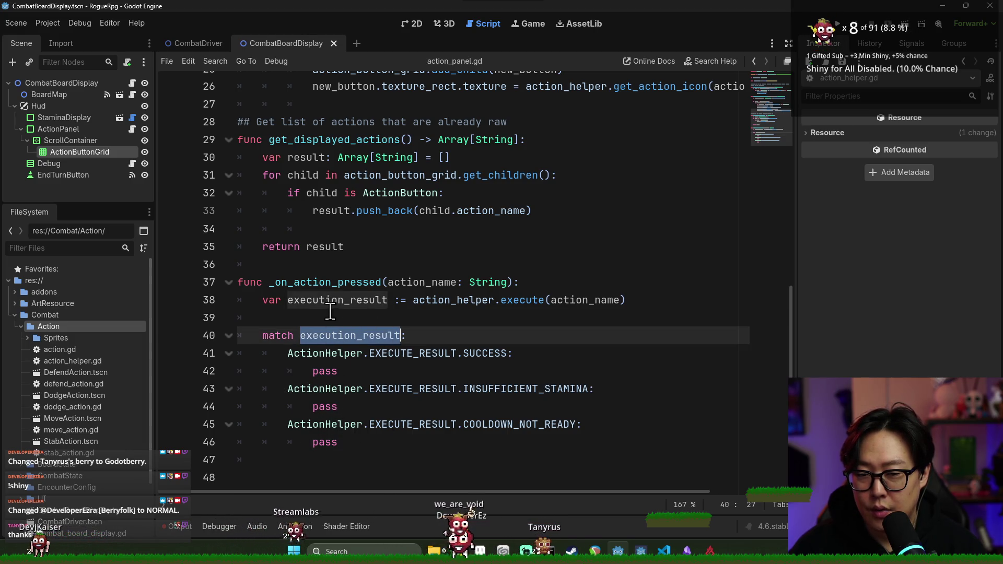
pyautogui.doubleClick(323, 282)
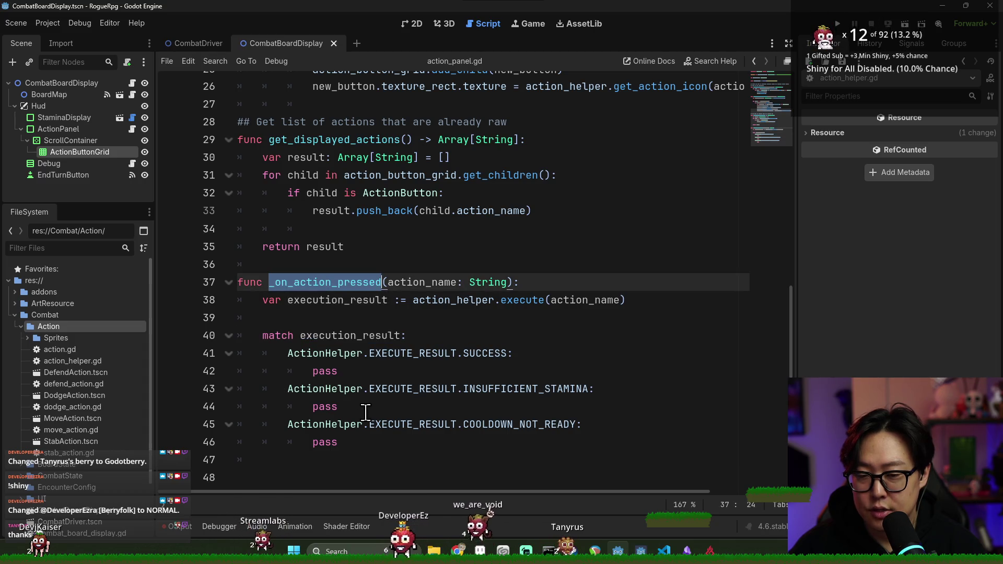
pyautogui.click(211, 42)
pyautogui.press('F5')
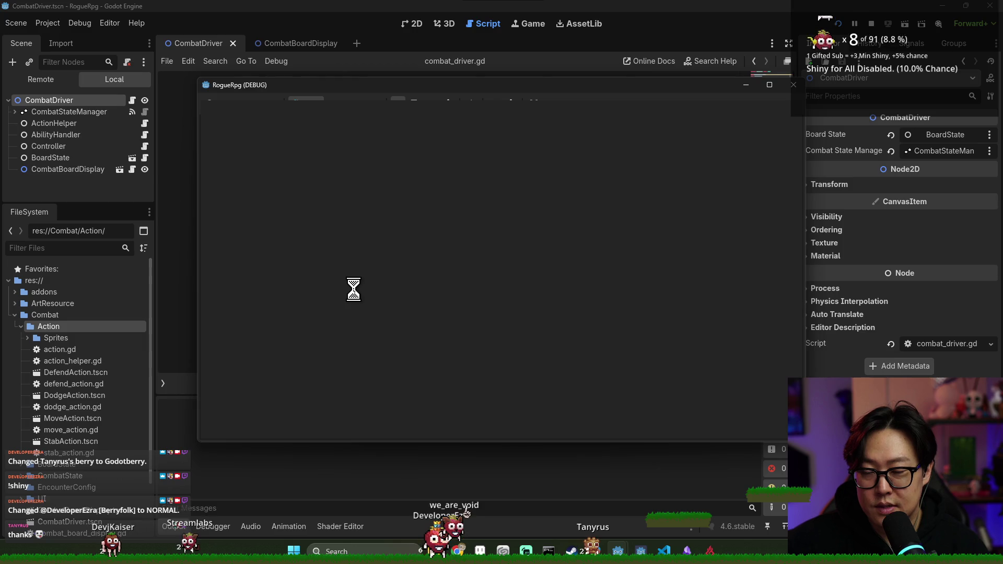
# Stop the running game, clear the Output log, and launch the game again
pyautogui.click(871, 24)
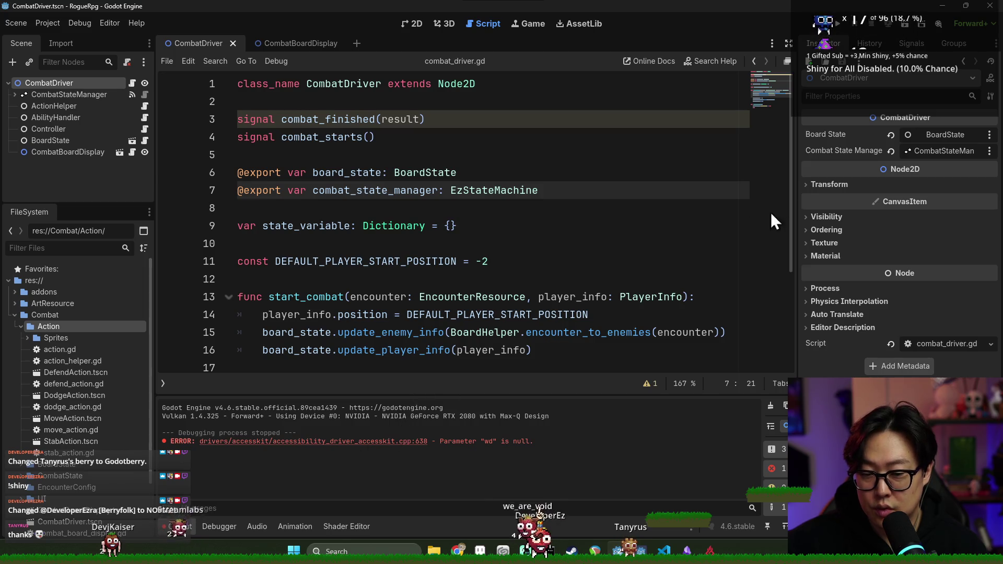
pyautogui.click(770, 406)
pyautogui.click(706, 314)
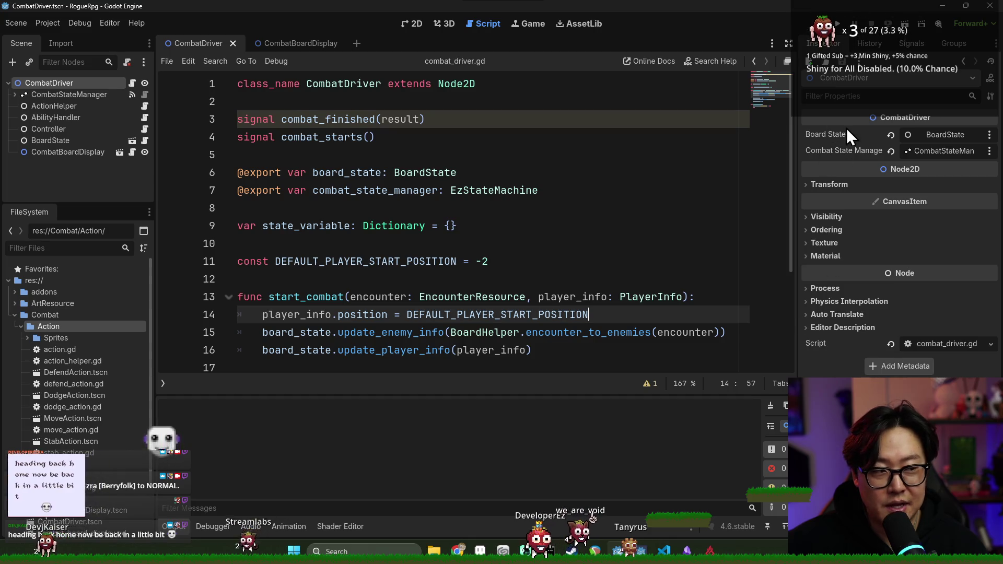
pyautogui.click(840, 24)
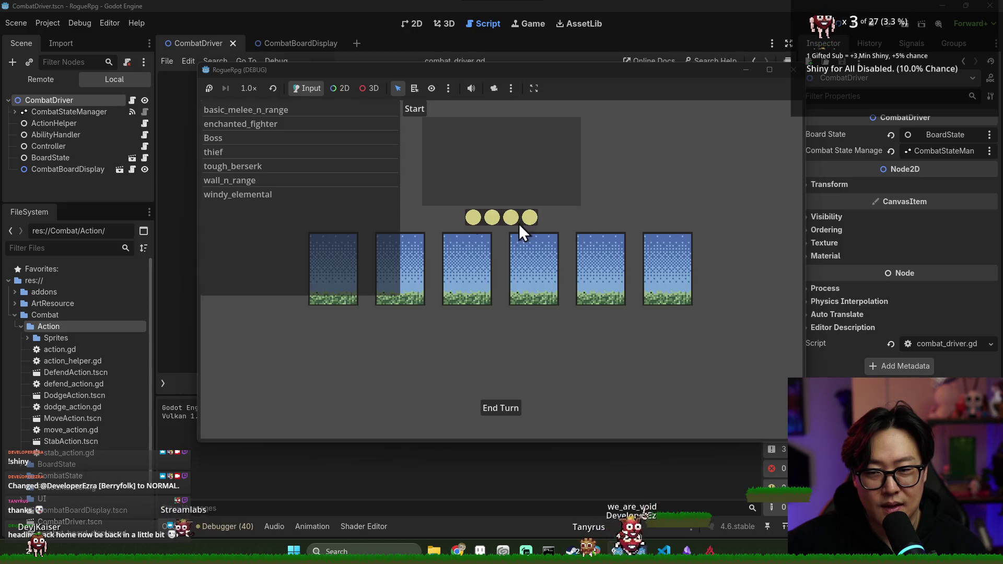
# Start the basic_melee_n_range combat, inspect the action buttons, then stop and return to combat_board_display.gd
pyautogui.click(280, 111)
pyautogui.click(410, 110)
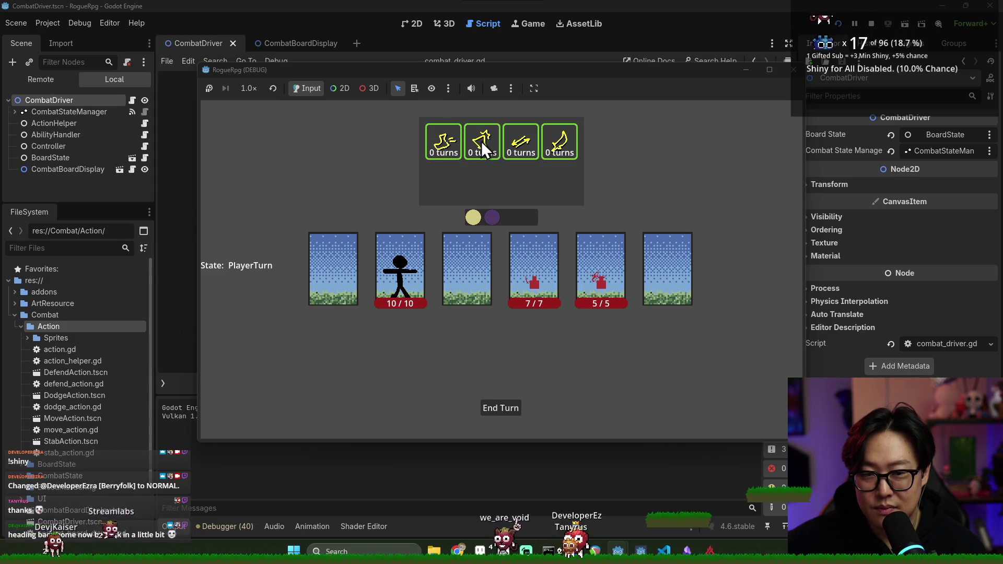
pyautogui.click(794, 70)
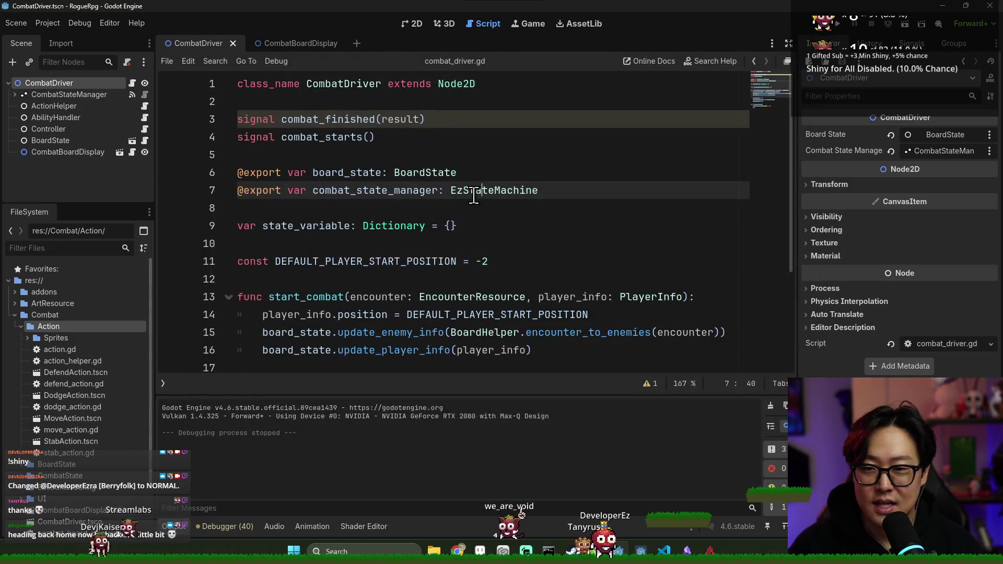
pyautogui.click(313, 44)
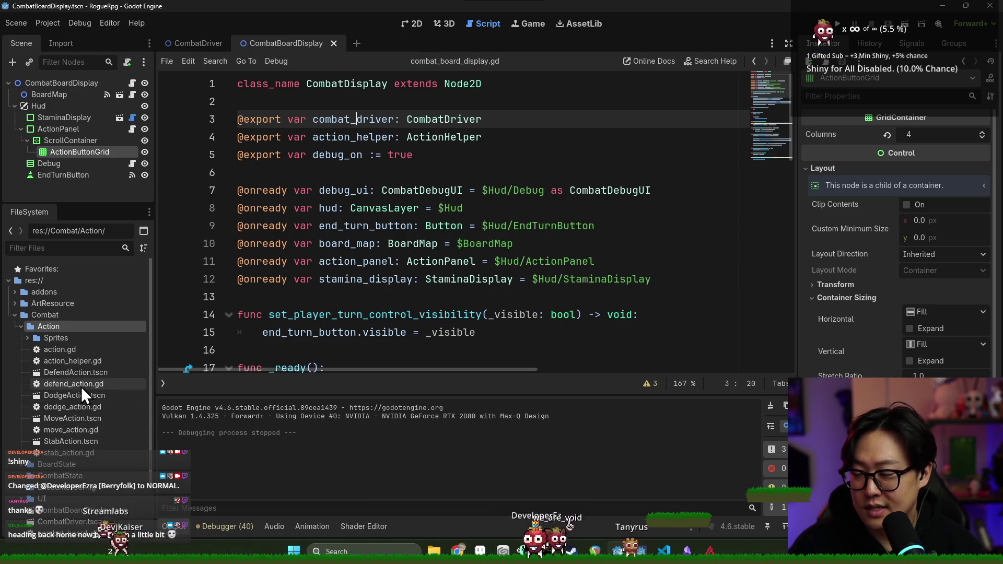
# Browse the FileSystem folders, opening the CombatDriver scene and collapsing the Combat folder
pyautogui.doubleClick(62, 329)
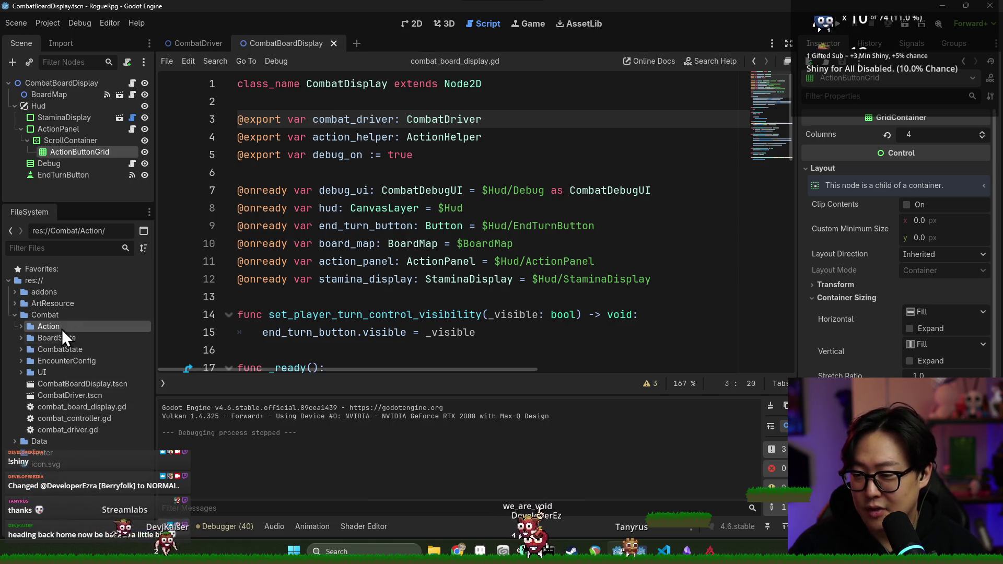
pyautogui.doubleClick(55, 443)
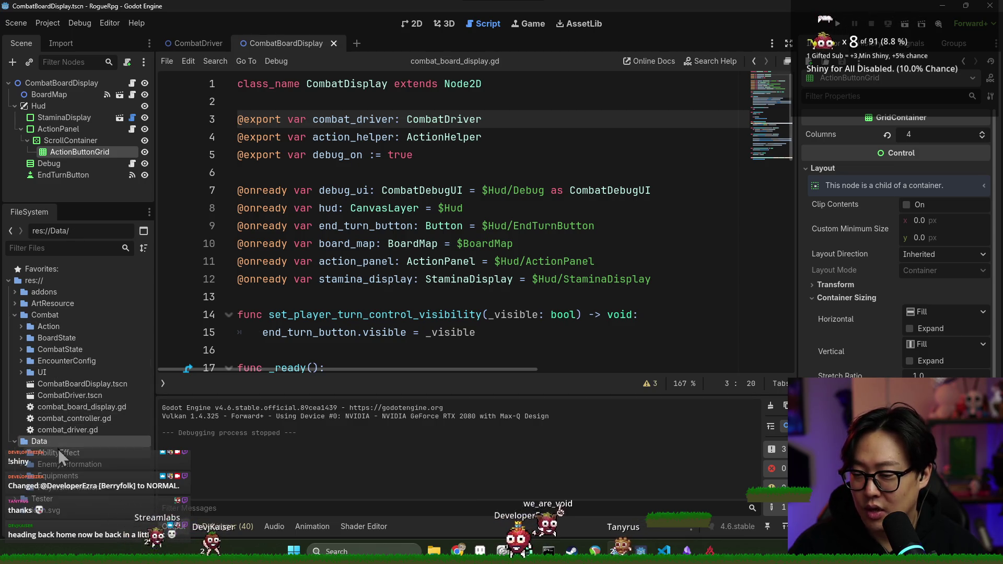
pyautogui.doubleClick(86, 397)
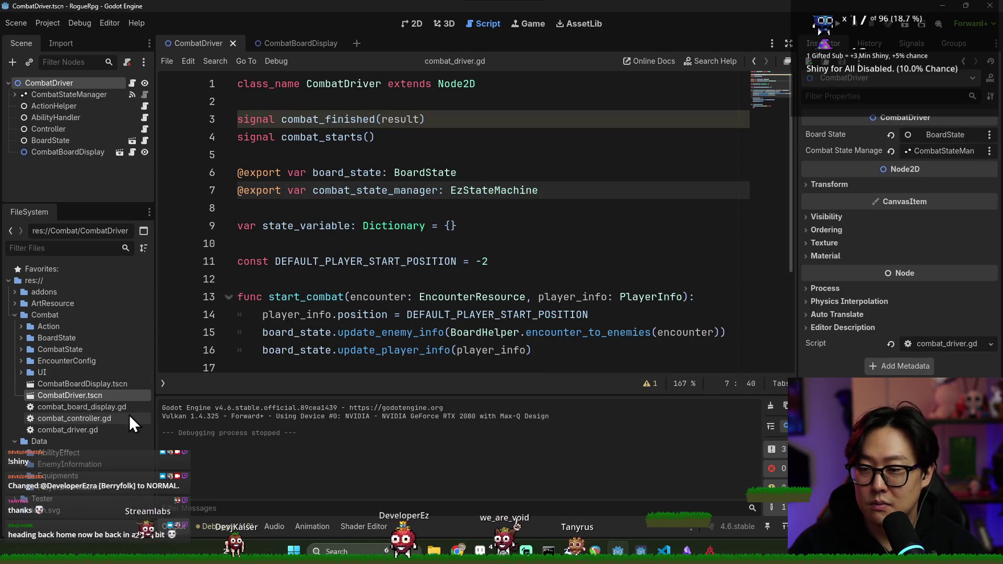
pyautogui.doubleClick(40, 316)
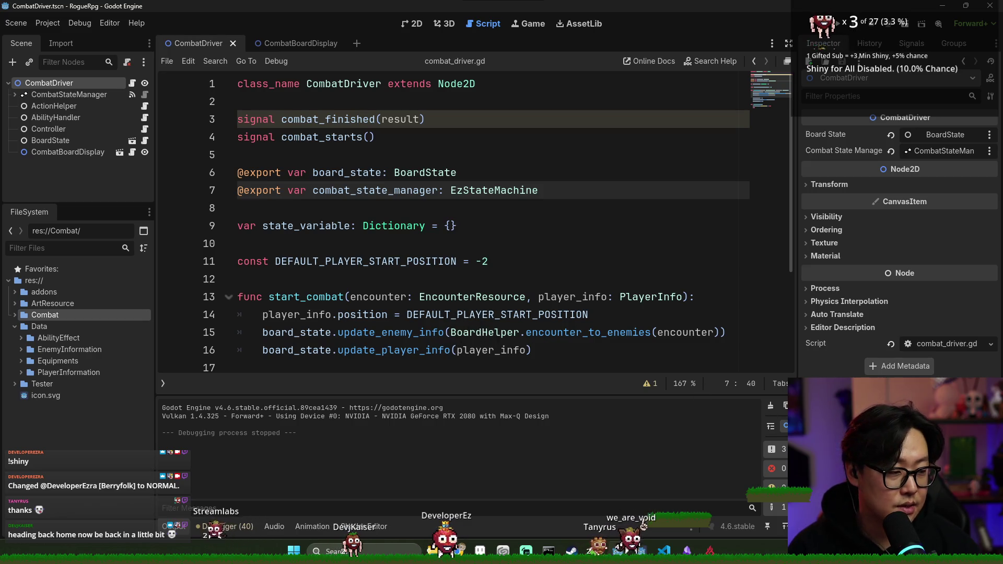
# Filter the FileSystem for 'button', open ActionButton.tscn, and select its CooldownProgress node
pyautogui.scroll(-1, 252, 309)
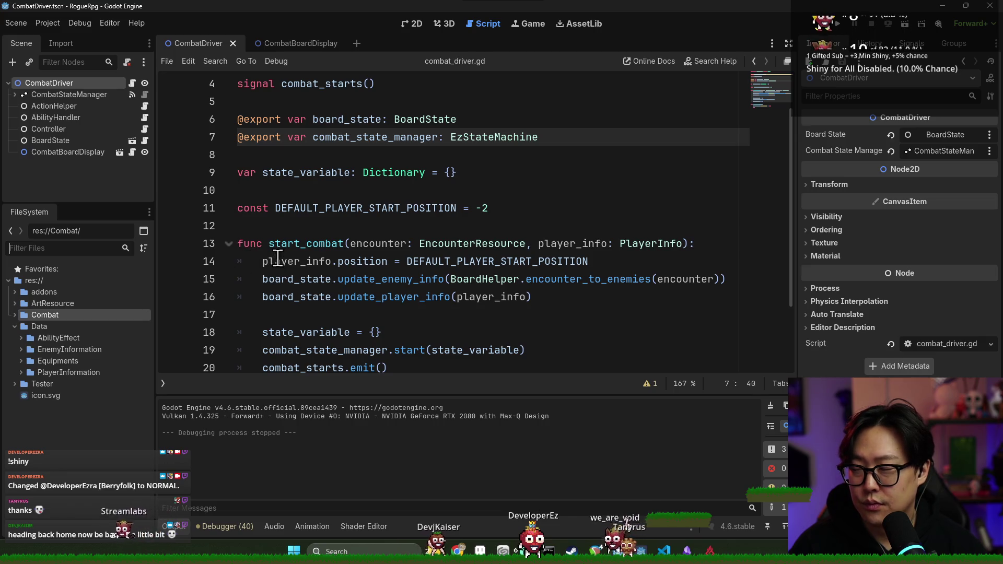
pyautogui.write('button')
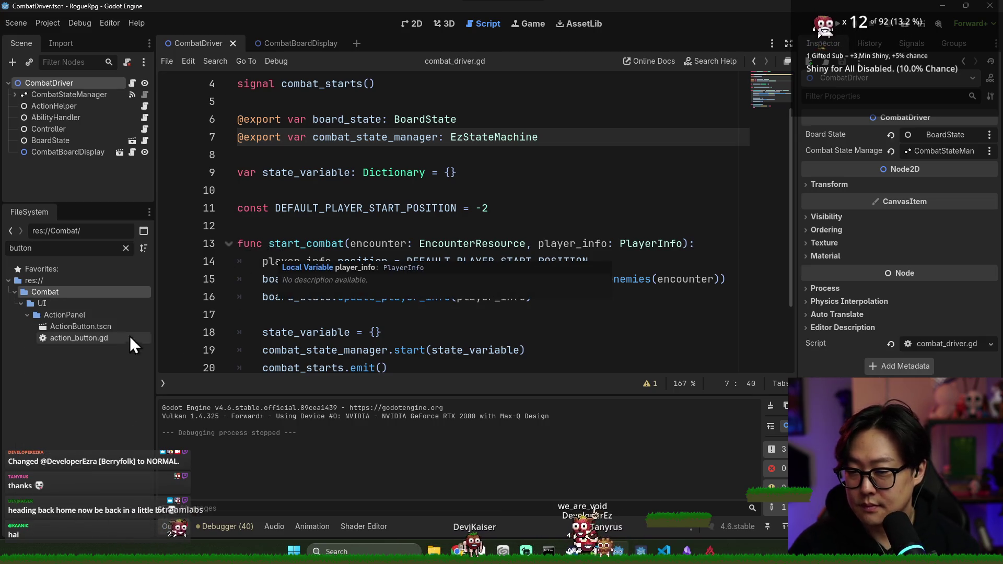
pyautogui.doubleClick(103, 325)
pyautogui.click(409, 26)
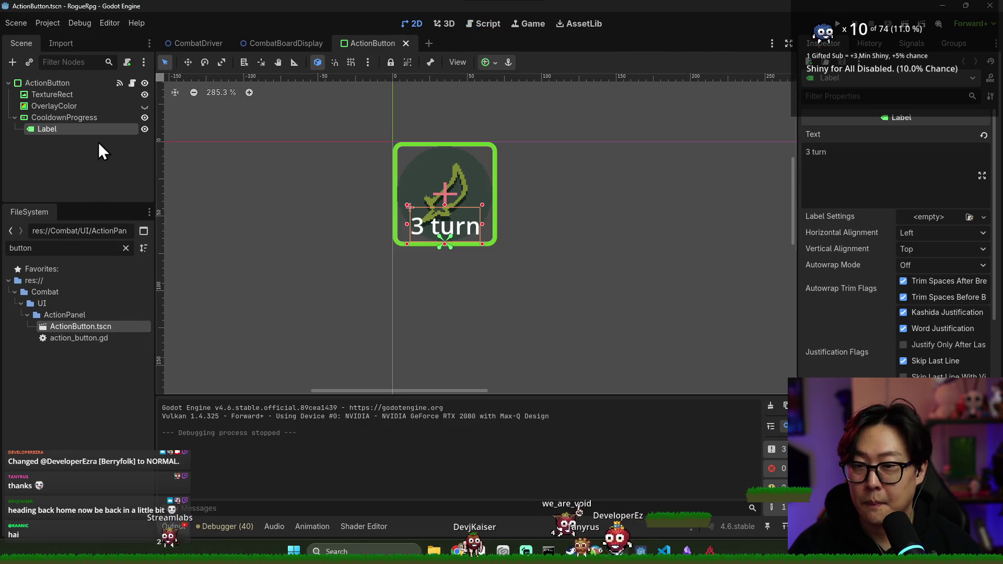
# Toggle the cooldown progress overlay off and back on, then open the ActionButton script
pyautogui.click(87, 118)
pyautogui.doubleClick(144, 118)
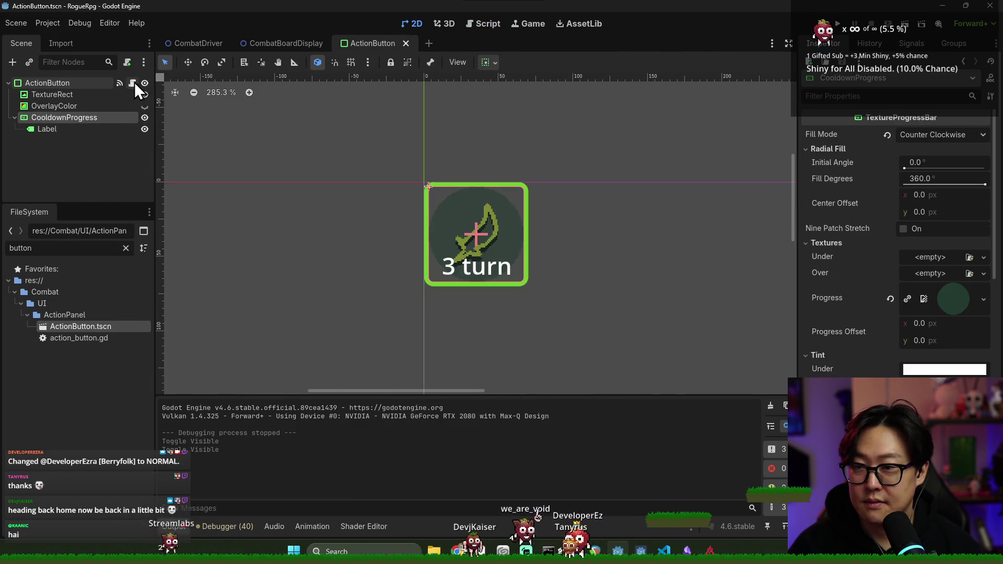
pyautogui.click(134, 82)
pyautogui.scroll(-10, 357, 261)
pyautogui.doubleClick(357, 358)
pyautogui.hotkey('ctrl', 's')
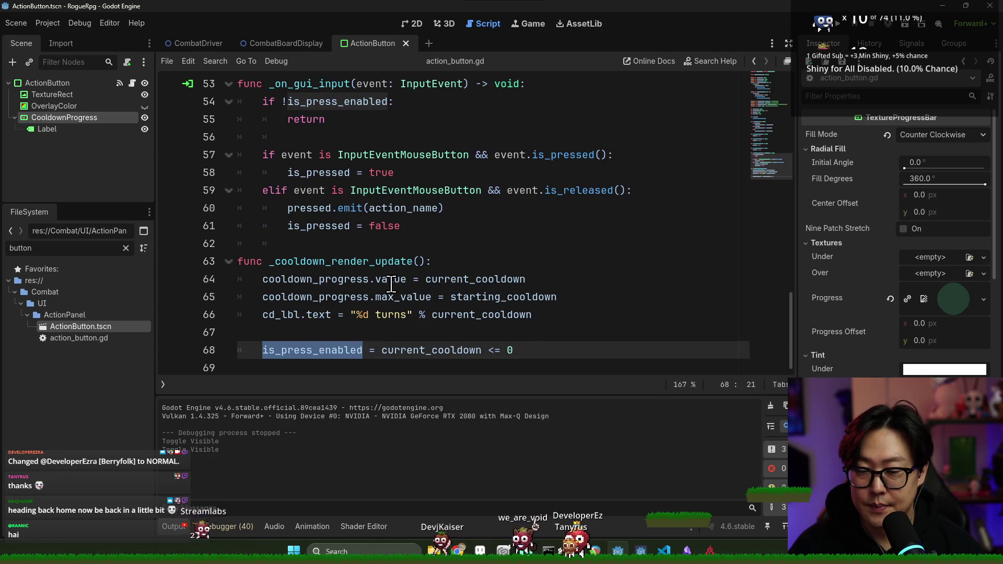
# Draft an if current_cooldown block holding a cd_lbl assignment in _cooldown_render_update
pyautogui.click(465, 263)
pyautogui.press('Return')
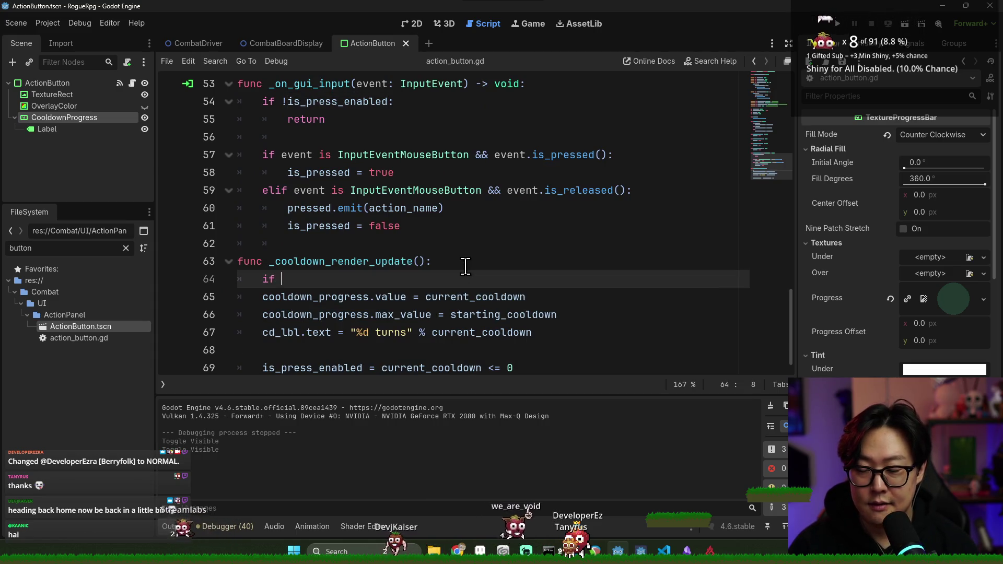
pyautogui.write('current')
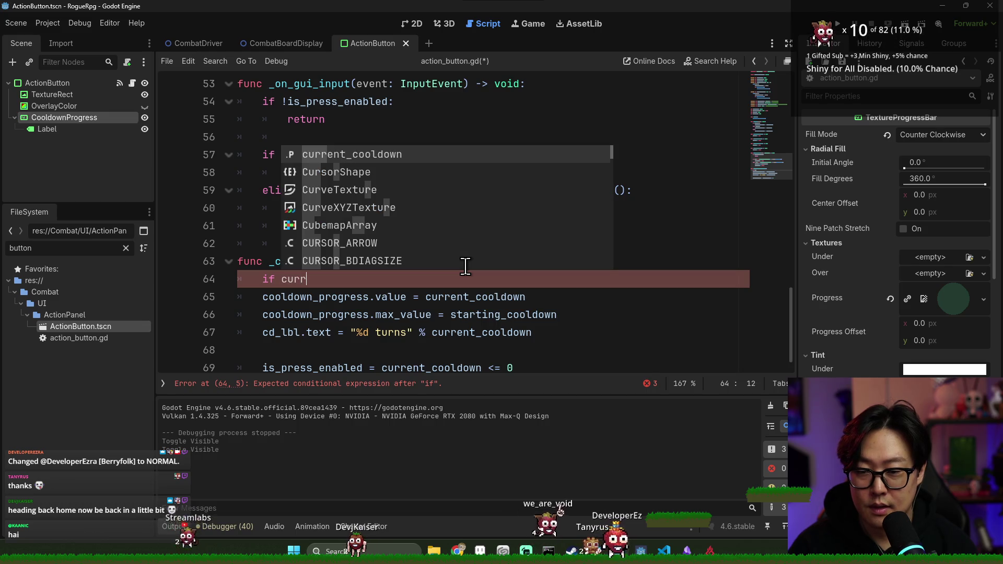
pyautogui.press('Return')
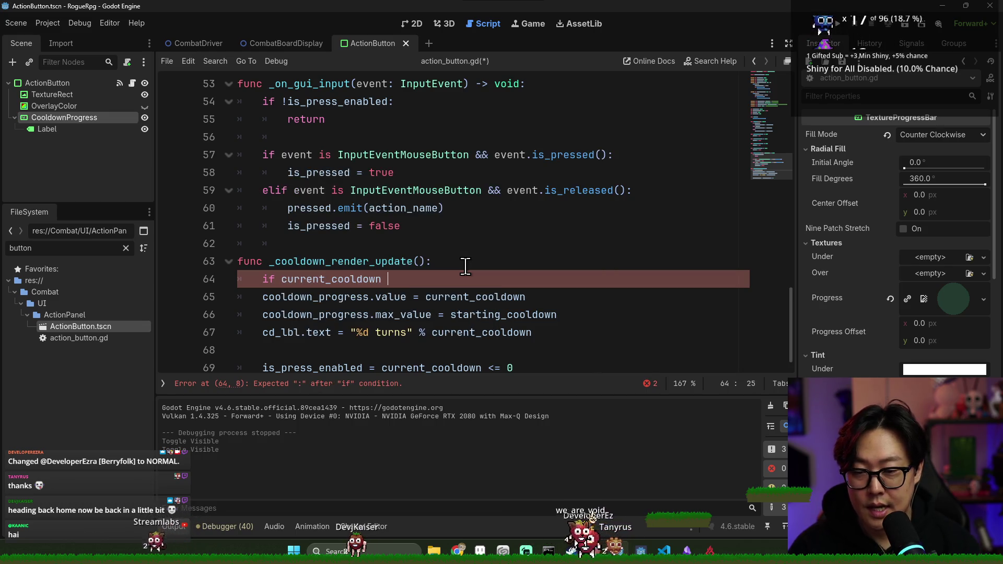
pyautogui.write(':')
pyautogui.press('Return')
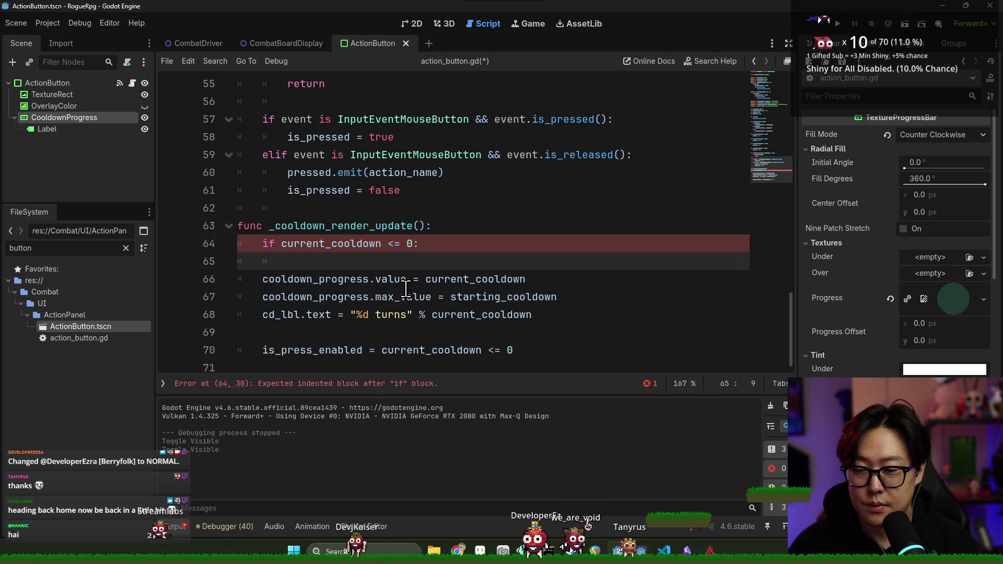
pyautogui.doubleClick(301, 314)
pyautogui.hotkey('ctrl', 'c')
pyautogui.click(387, 261)
pyautogui.hotkey('ctrl', 'v')
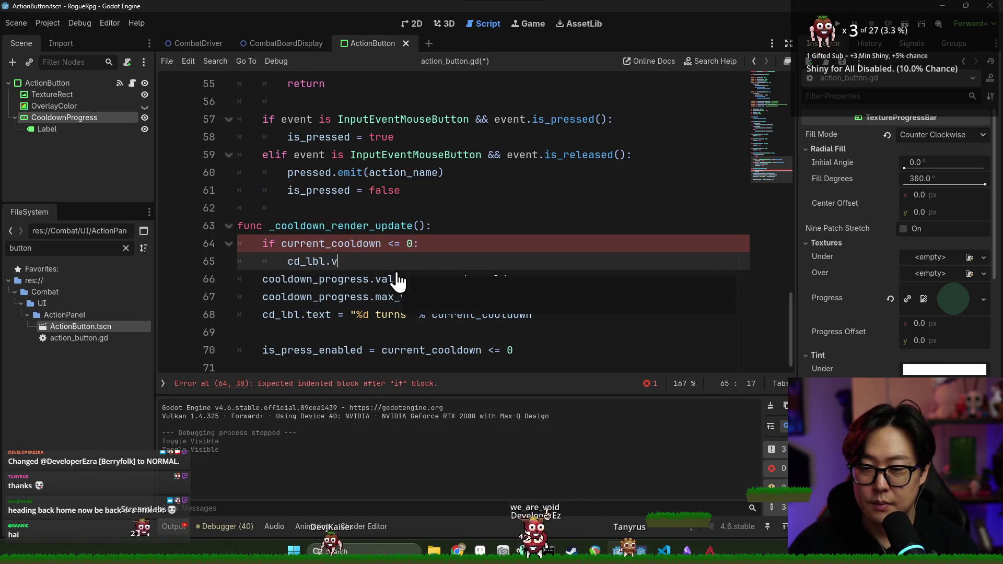
pyautogui.press('Return')
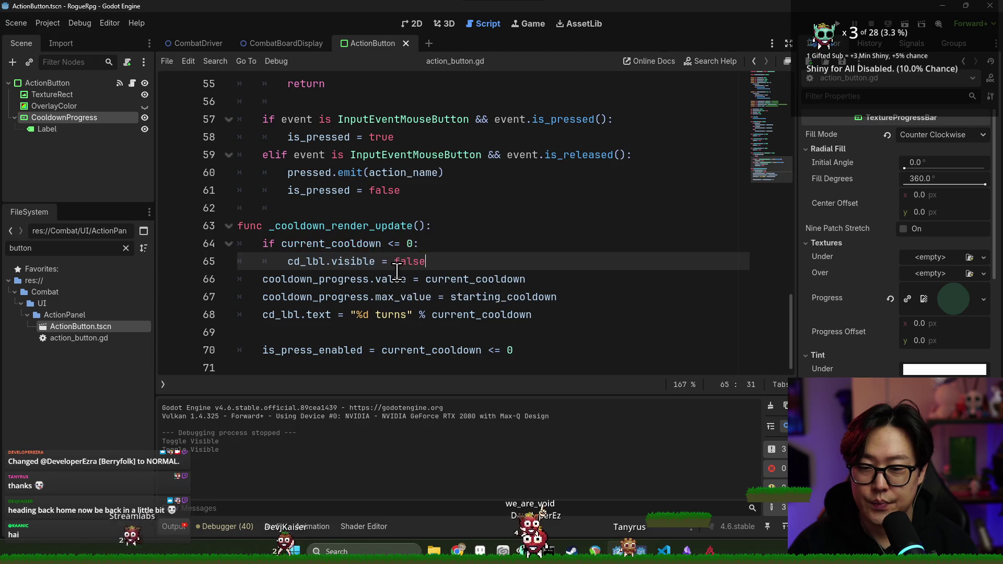
# Turn the condition into cd_lbl.visible = current_cooldown > 0 and delete the temporary if line
pyautogui.doubleClick(395, 244)
pyautogui.keyDown('shift'); pyautogui.click(412, 244); pyautogui.keyUp('shift')
pyautogui.write('x')
pyautogui.doubleClick(410, 262)
pyautogui.hotkey('ctrl', 'x')
pyautogui.doubleClick(409, 261)
pyautogui.hotkey('ctrl', 'v')
pyautogui.click(342, 251)
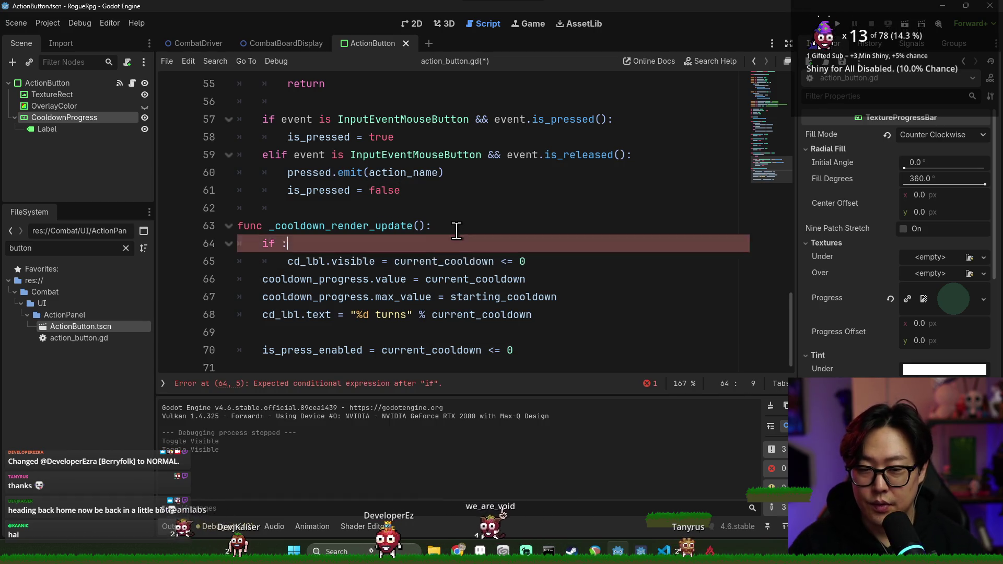
pyautogui.hotkey('ctrl', 'shift', 'k')
pyautogui.hotkey('ctrl', 'shift', 'k')
# Move the cd_lbl.visible line below the max_value line and fix its indentation
pyautogui.moveTo(361, 329); pyautogui.dragTo(359, 295)
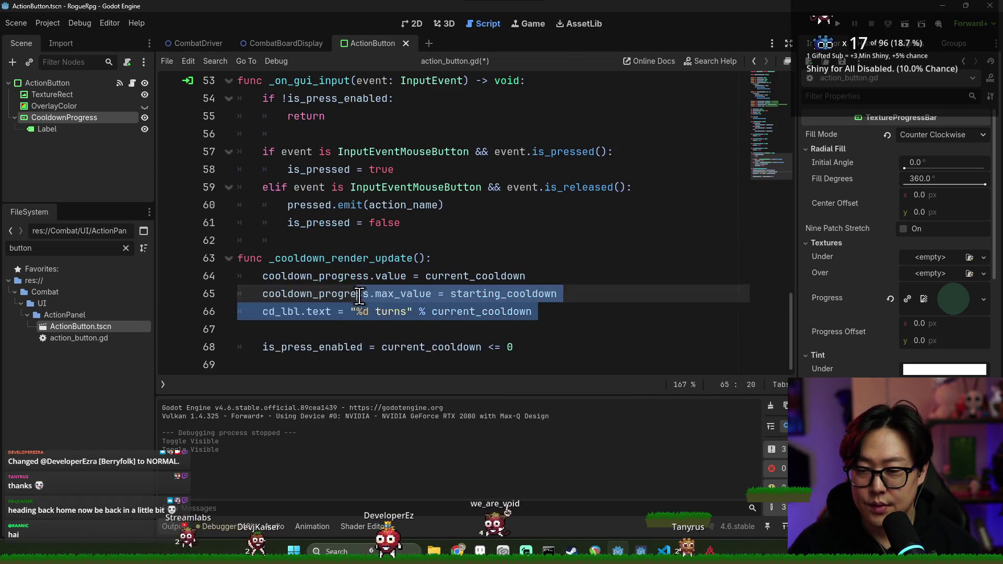
pyautogui.click(534, 345)
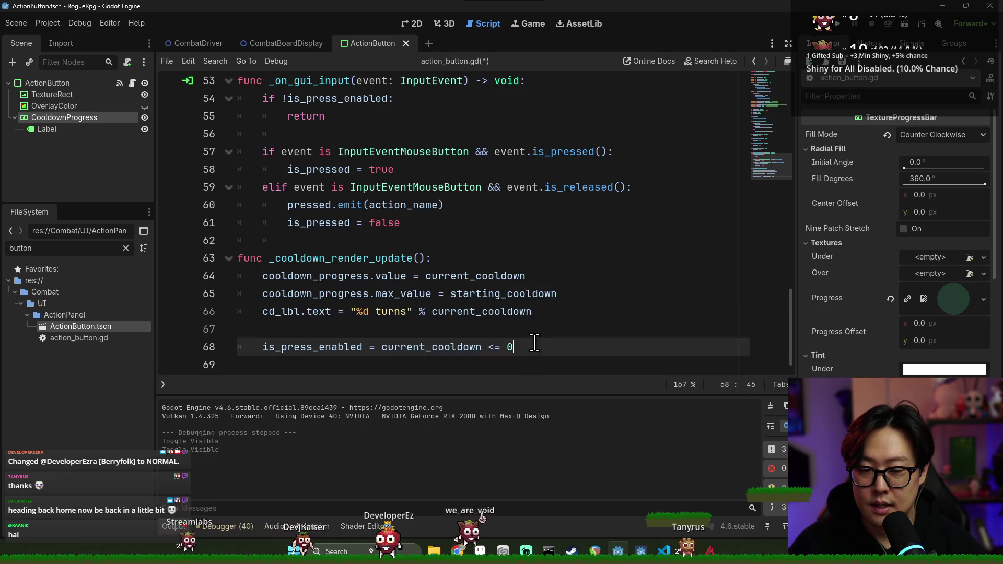
pyautogui.hotkey('ctrl', 'z')
pyautogui.hotkey('ctrl', 'z')
pyautogui.hotkey('ctrl', 'z')
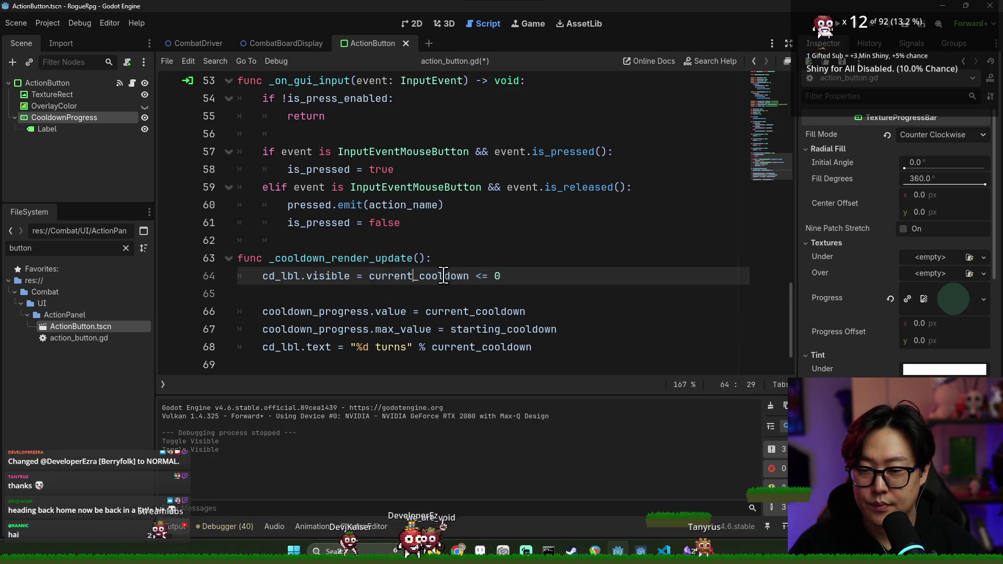
pyautogui.hotkey('ctrl', 'x')
pyautogui.click(559, 312)
pyautogui.press('Return')
pyautogui.hotkey('ctrl', 'v')
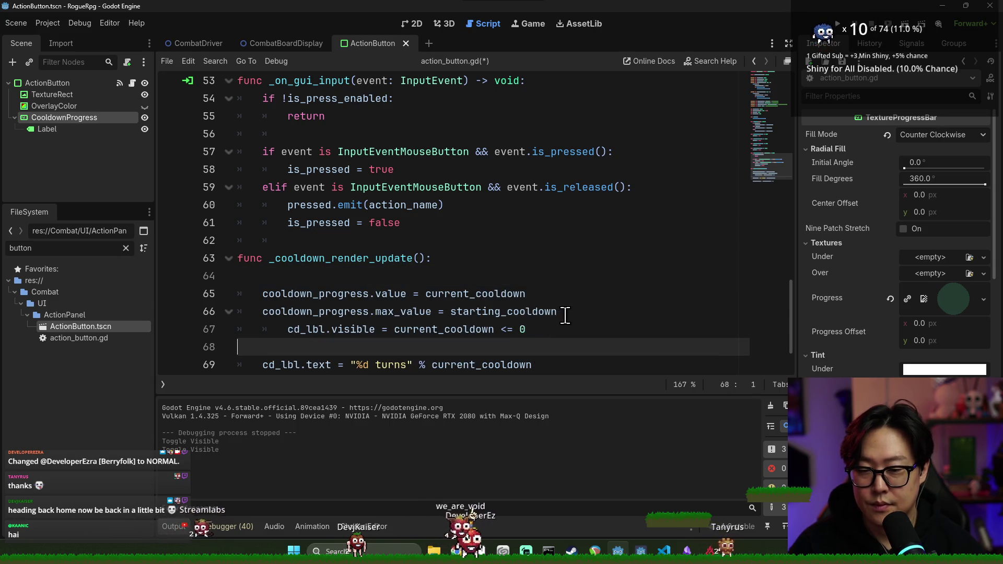
pyautogui.click(402, 329)
pyautogui.hotkey('shift', 'Tab')
pyautogui.press('Down')
pyautogui.press('BackSpace')
# Remove the blank line after the function header and save action_button.gd
pyautogui.scroll(-2, 413, 314)
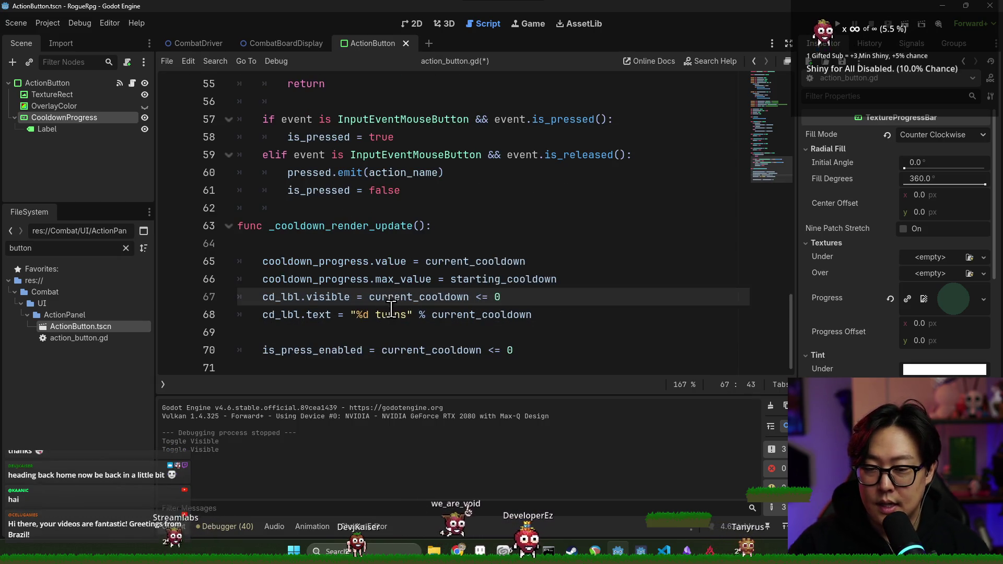
pyautogui.doubleClick(424, 299)
pyautogui.click(487, 298)
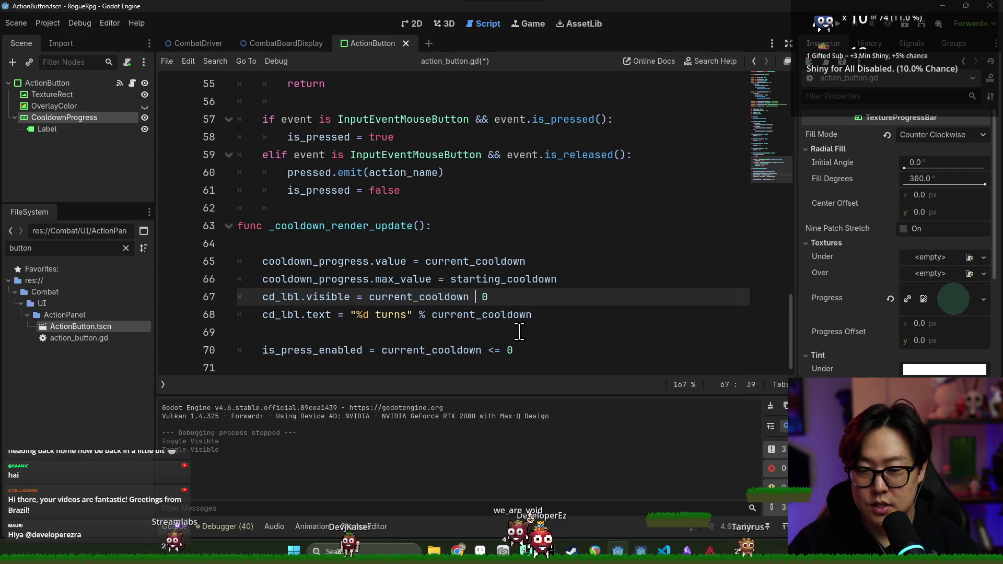
pyautogui.click(408, 195)
pyautogui.hotkey('ctrl', 's')
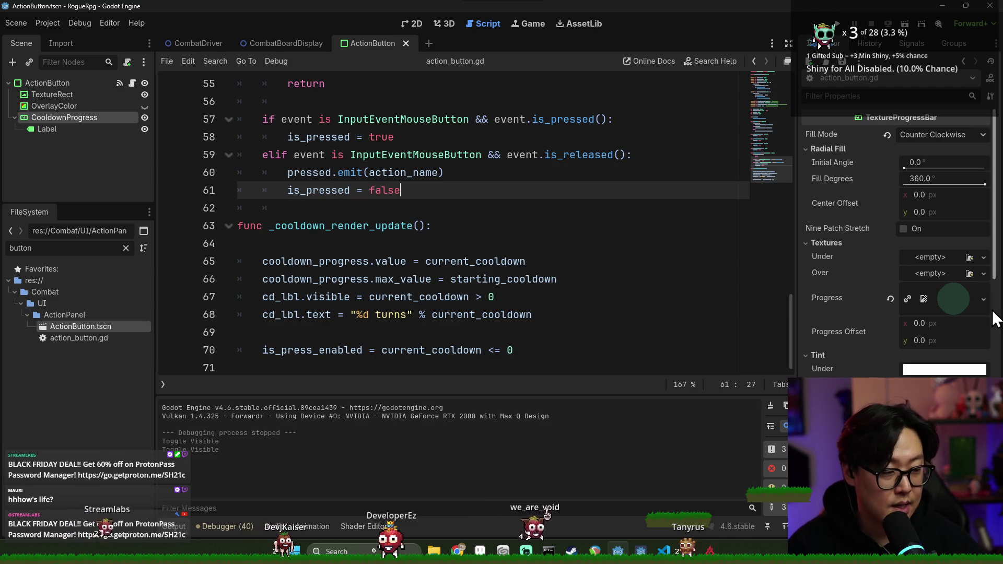
pyautogui.click(343, 238)
pyautogui.press('BackSpace')
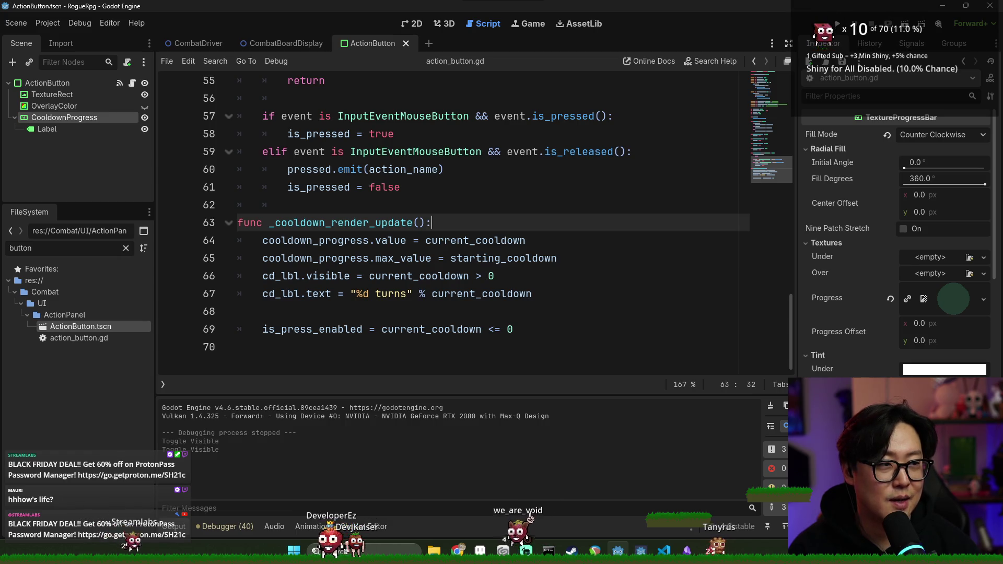
pyautogui.hotkey('ctrl', 's')
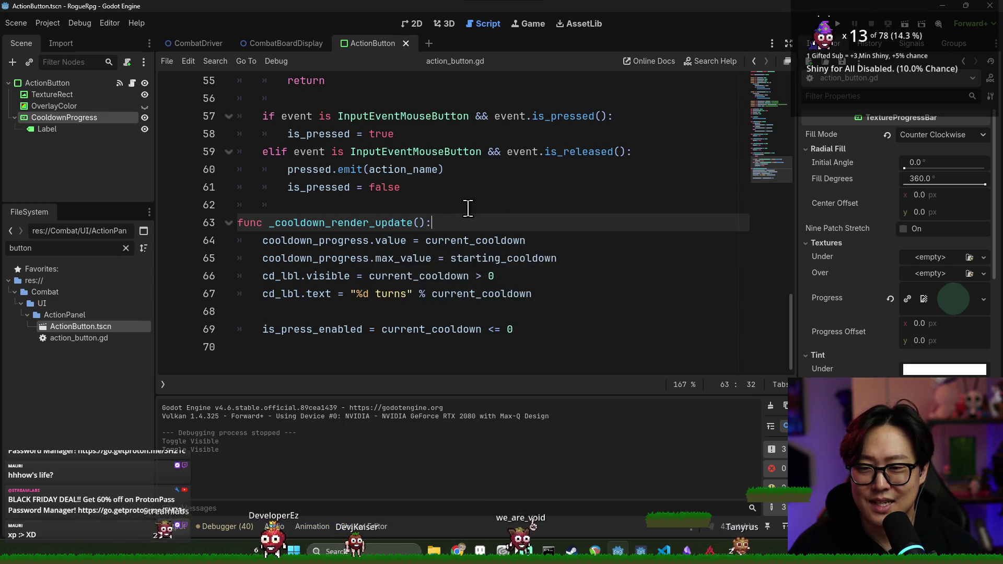
pyautogui.click(502, 333)
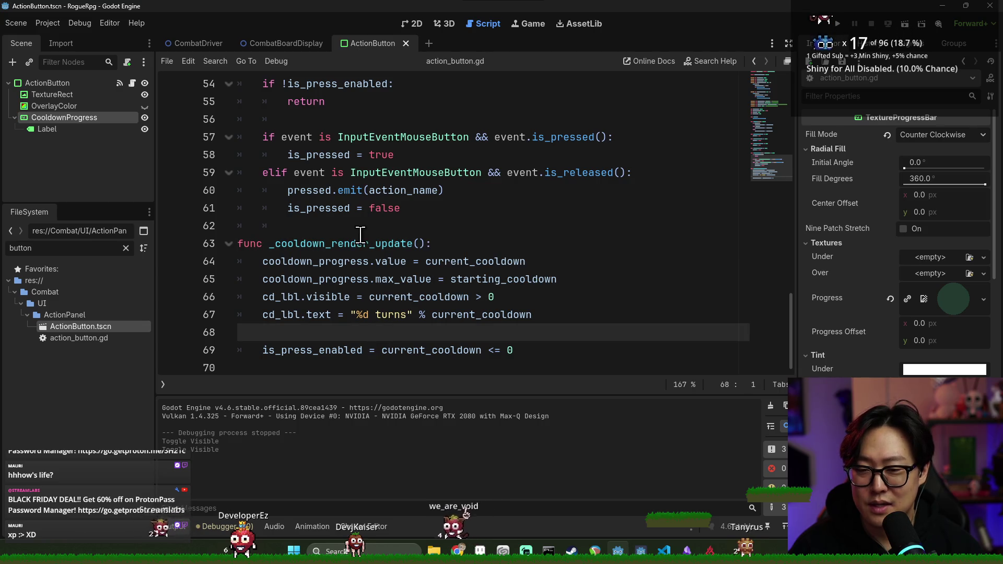
pyautogui.click(839, 22)
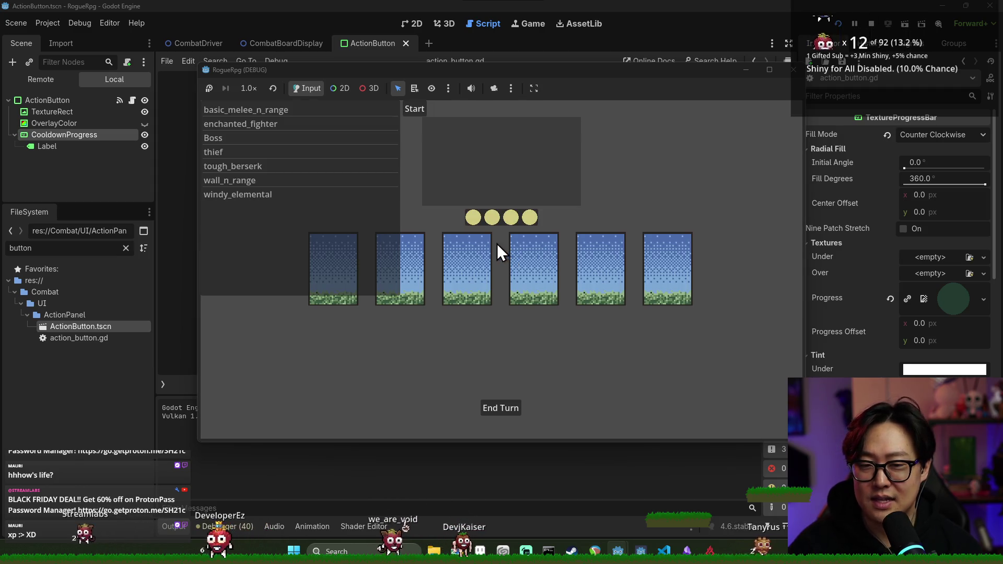
pyautogui.click(243, 108)
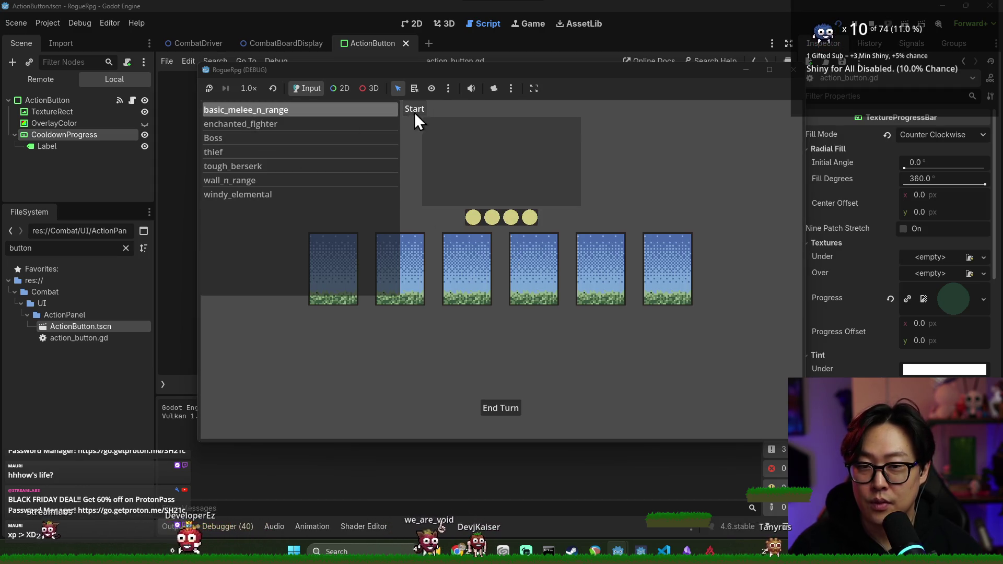
pyautogui.click(413, 111)
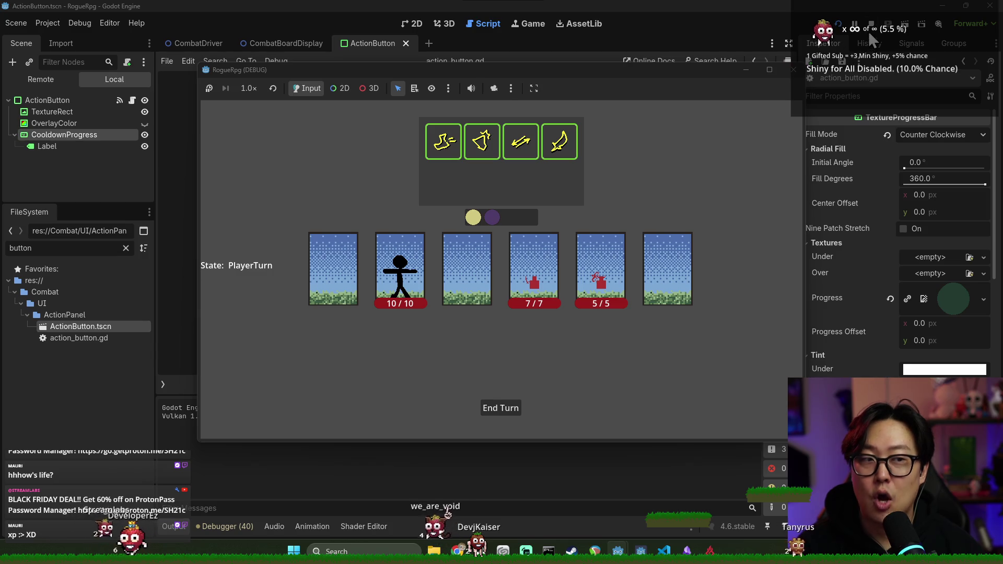
pyautogui.click(871, 23)
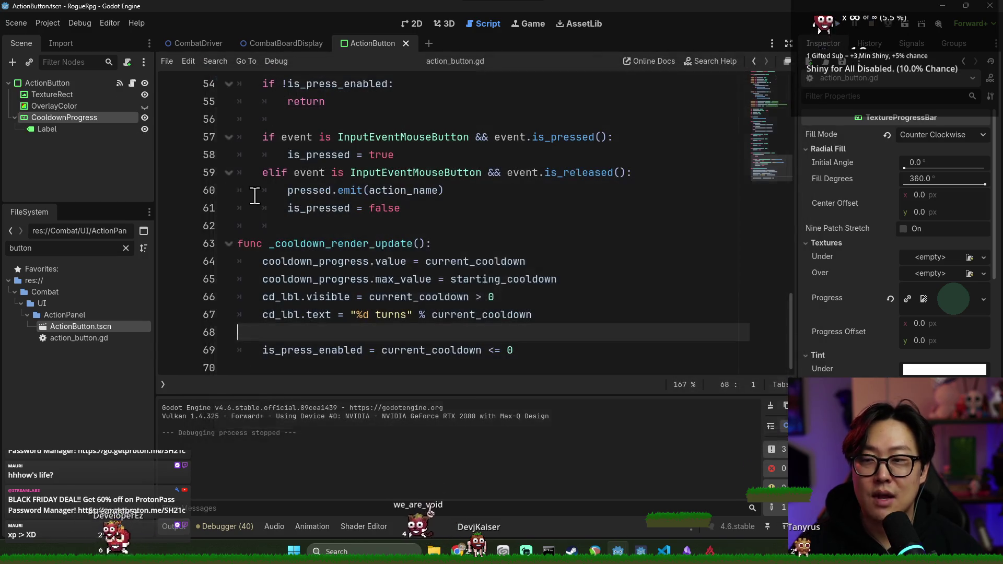
pyautogui.click(837, 96)
pyautogui.write('mouse')
# Set the CooldownProgress mouse filter to Ignore and check the Label's mouse properties
pyautogui.click(839, 168)
pyautogui.click(907, 184)
pyautogui.click(926, 226)
pyautogui.click(573, 223)
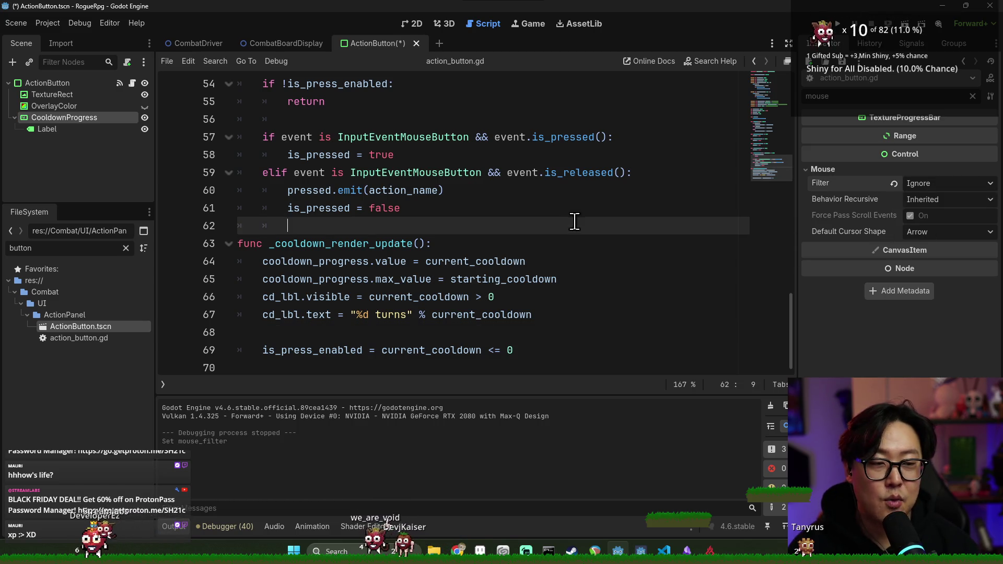
pyautogui.click(50, 128)
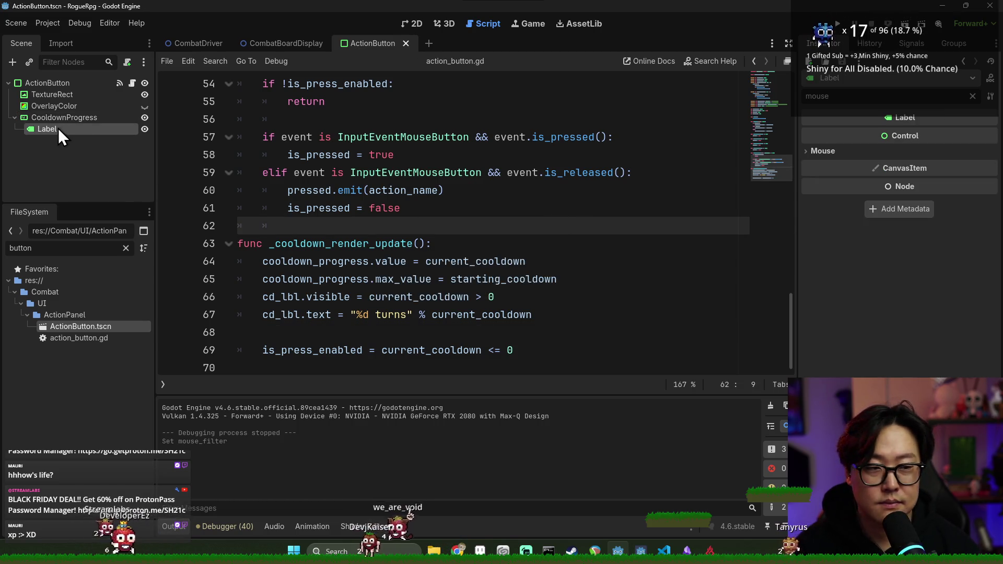
pyautogui.click(855, 152)
pyautogui.click(107, 118)
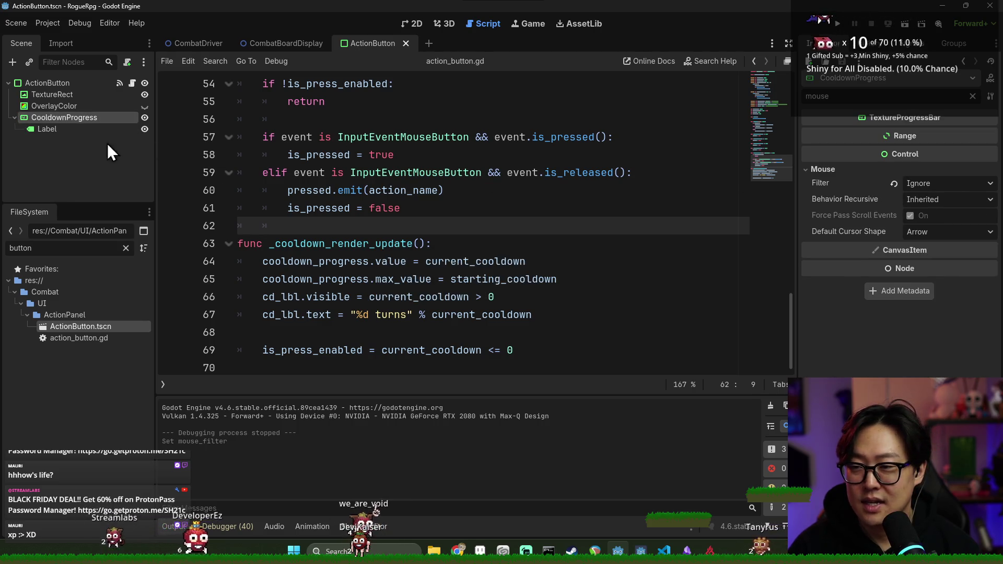
# Place the caret on empty line 62 of action_button.gd and bring up the window switcher
pyautogui.click(471, 191)
pyautogui.moveTo(581, 128)
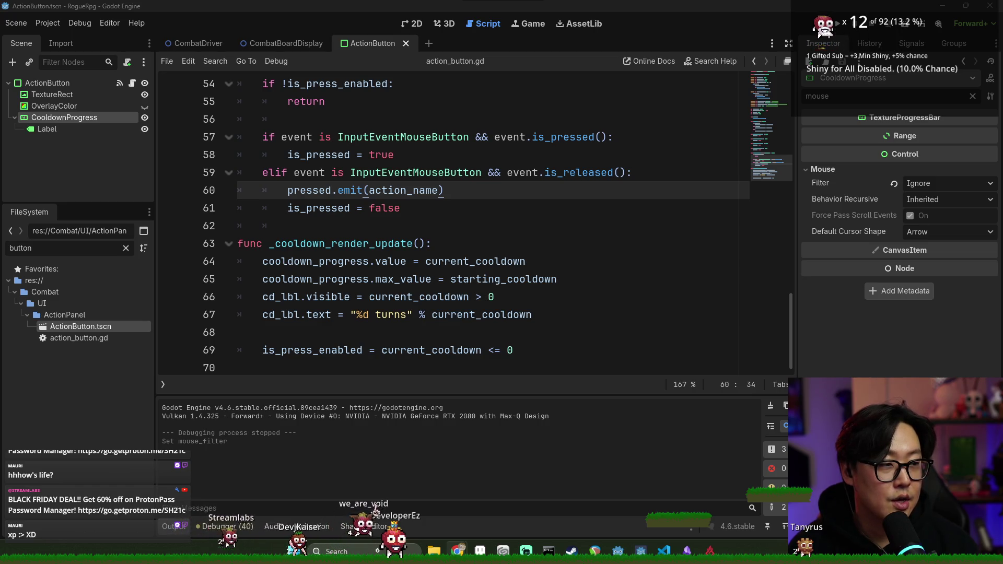
pyautogui.click(640, 250)
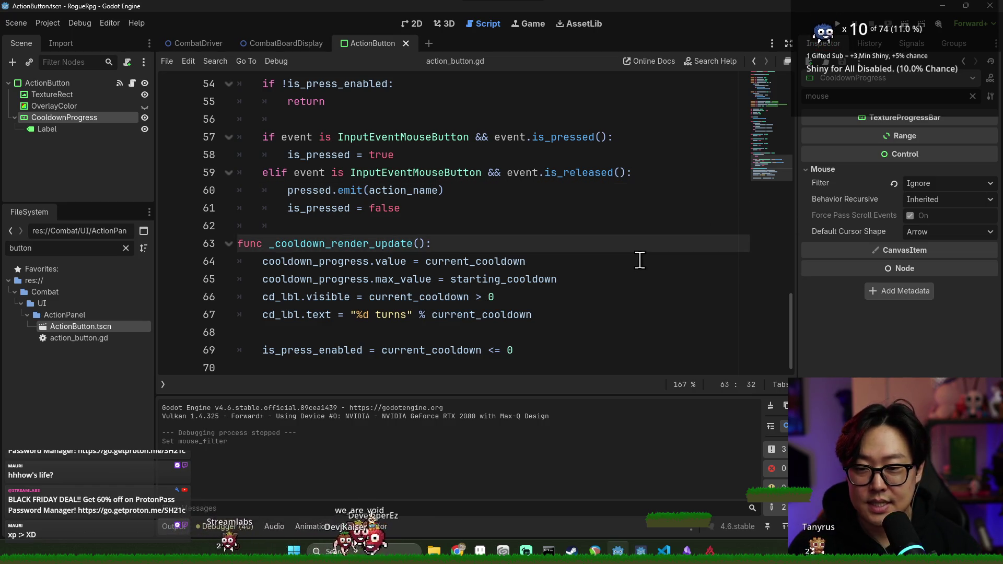
pyautogui.click(338, 190)
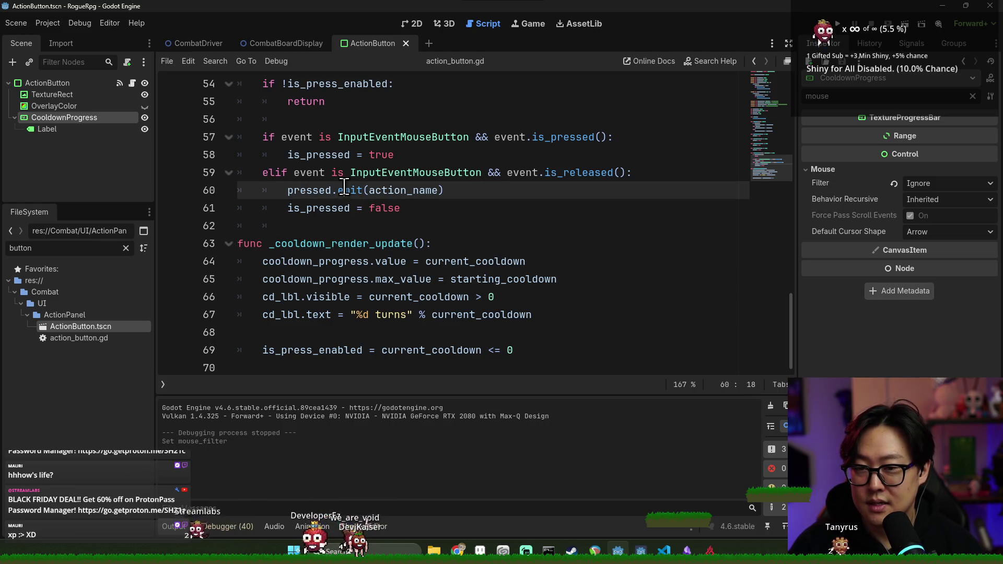
pyautogui.scroll(5, 360, 261)
pyautogui.scroll(-3, 361, 260)
pyautogui.scroll(-2, 361, 260)
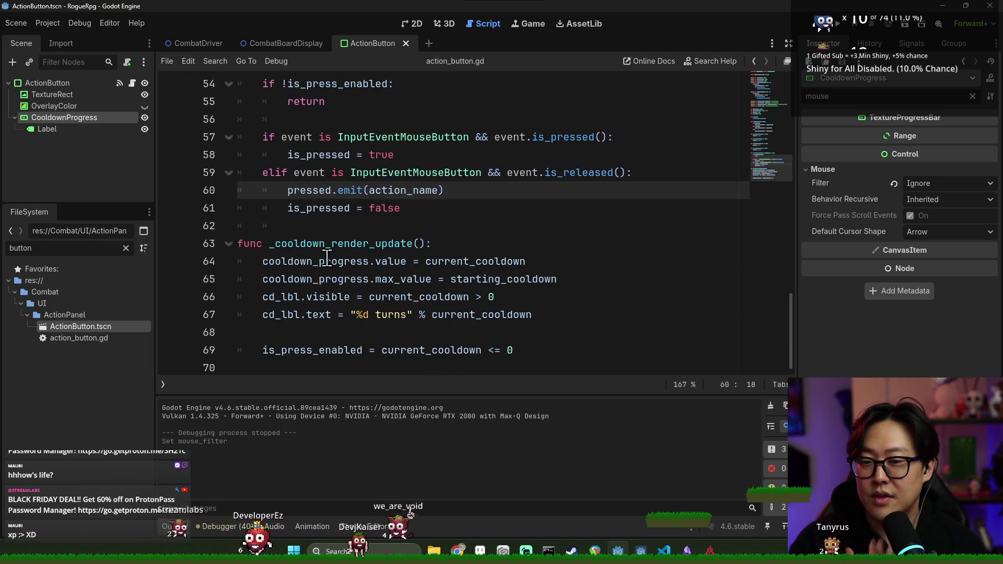
pyautogui.click(323, 226)
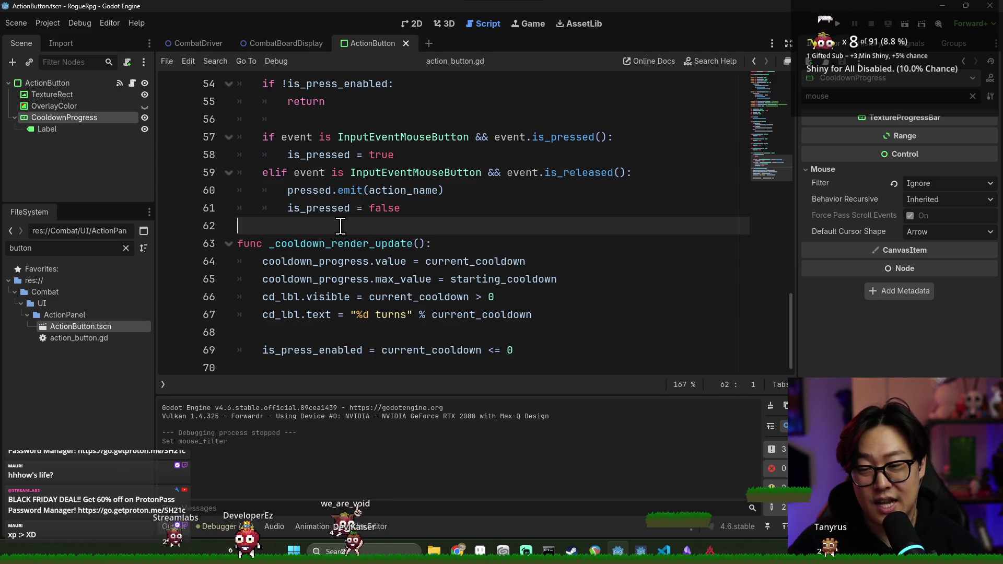
pyautogui.hotkey('alt', 'Tab')
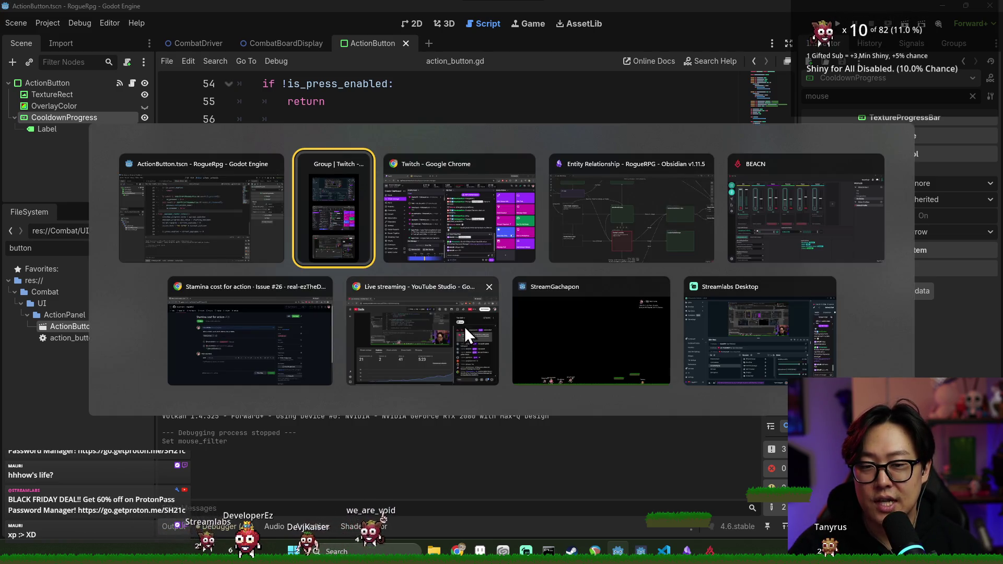
pyautogui.click(257, 240)
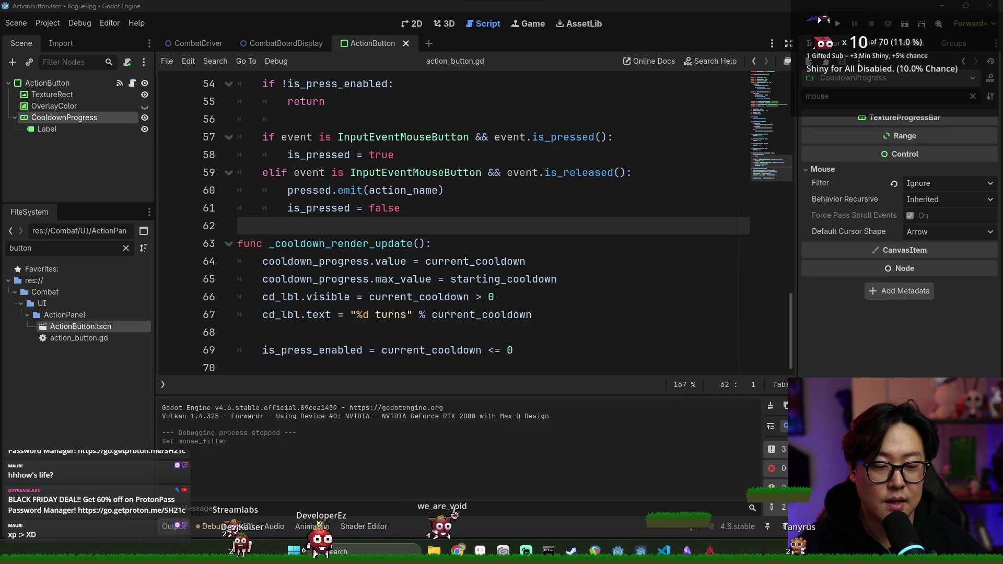
pyautogui.hotkey('alt', 'Tab')
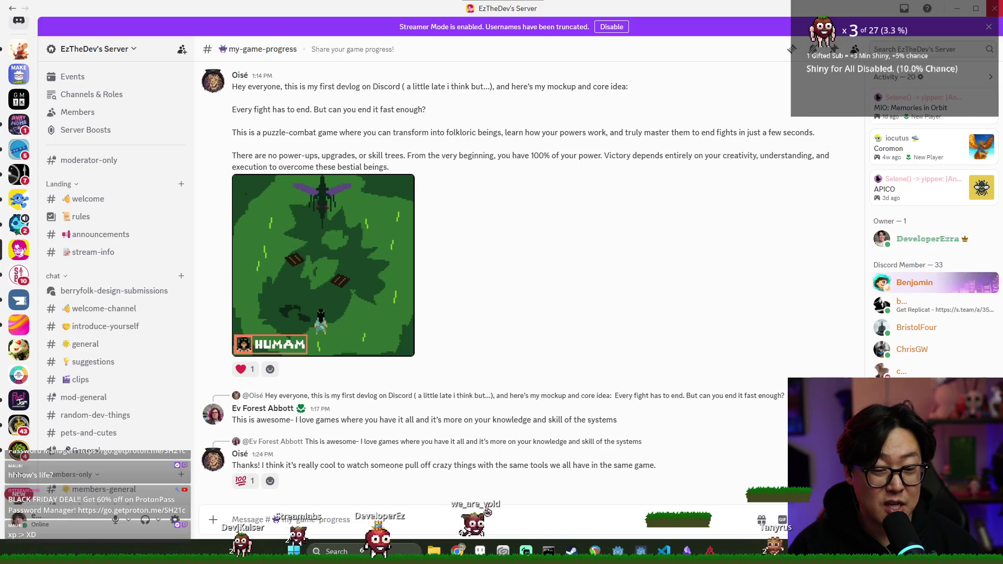
pyautogui.scroll(-5, 121, 337)
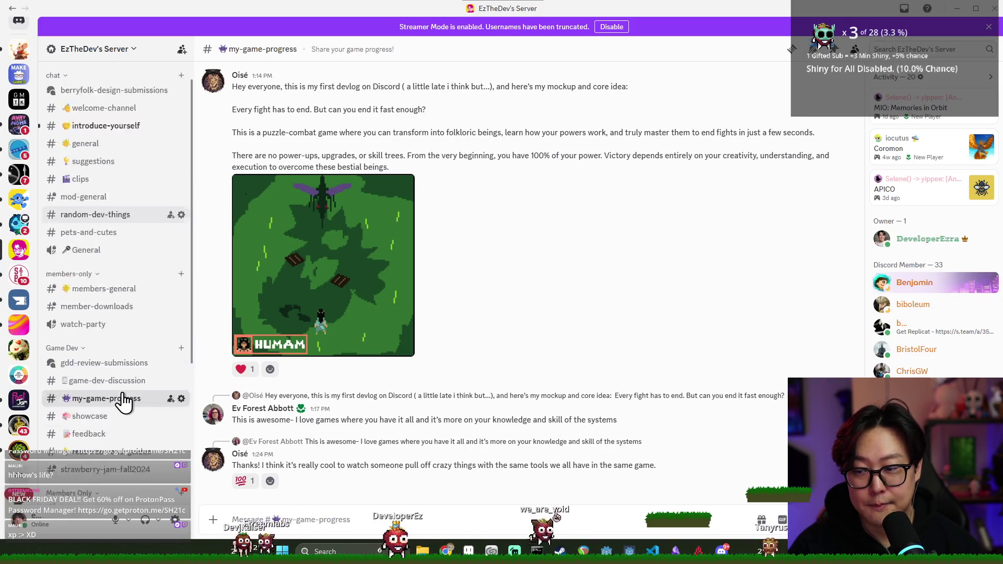
pyautogui.scroll(-20, 295, 374)
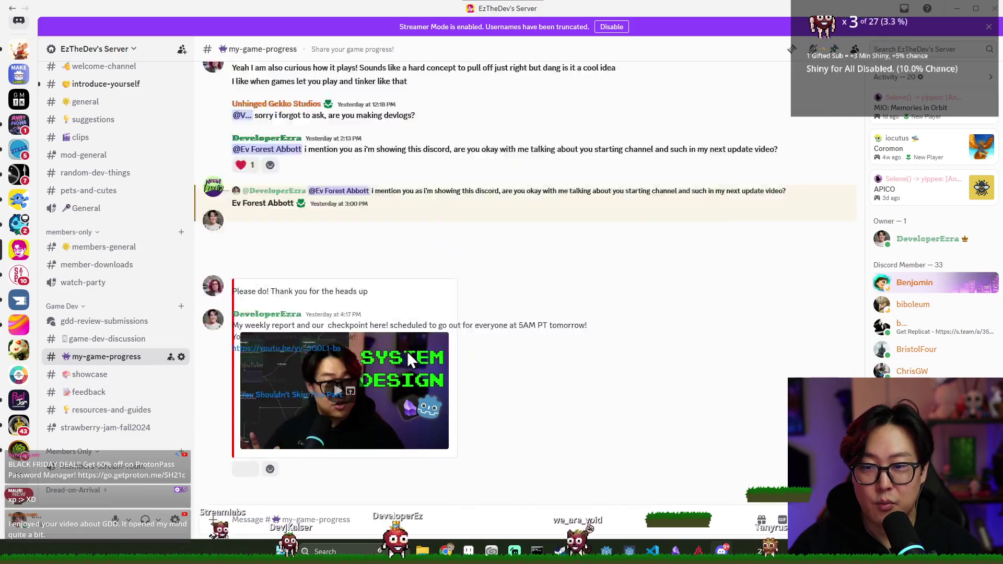
pyautogui.hotkey('alt', 'Tab')
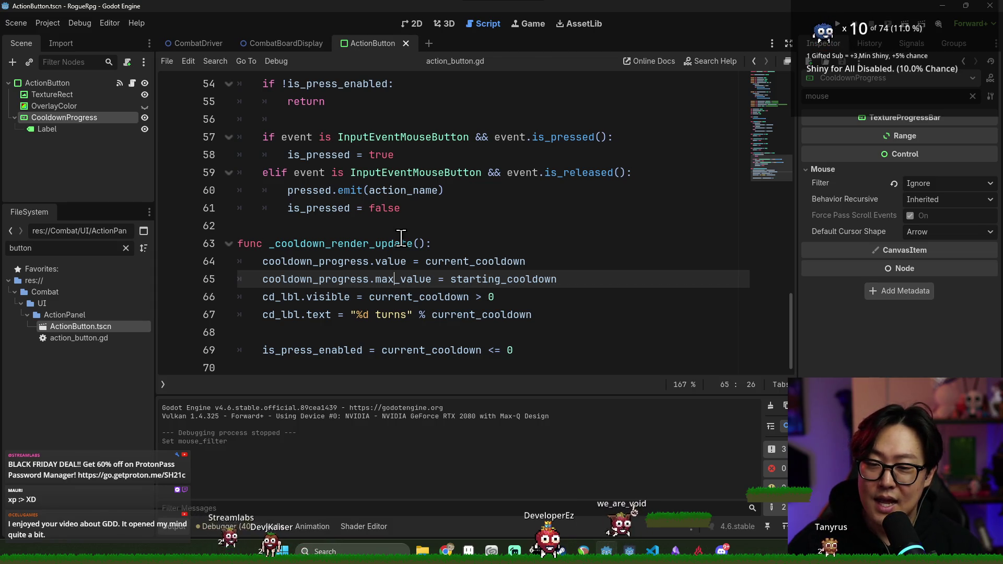
# Run the game into the basic_melee_n_range encounter, close it, and save the ActionButton scene
pyautogui.click(384, 232)
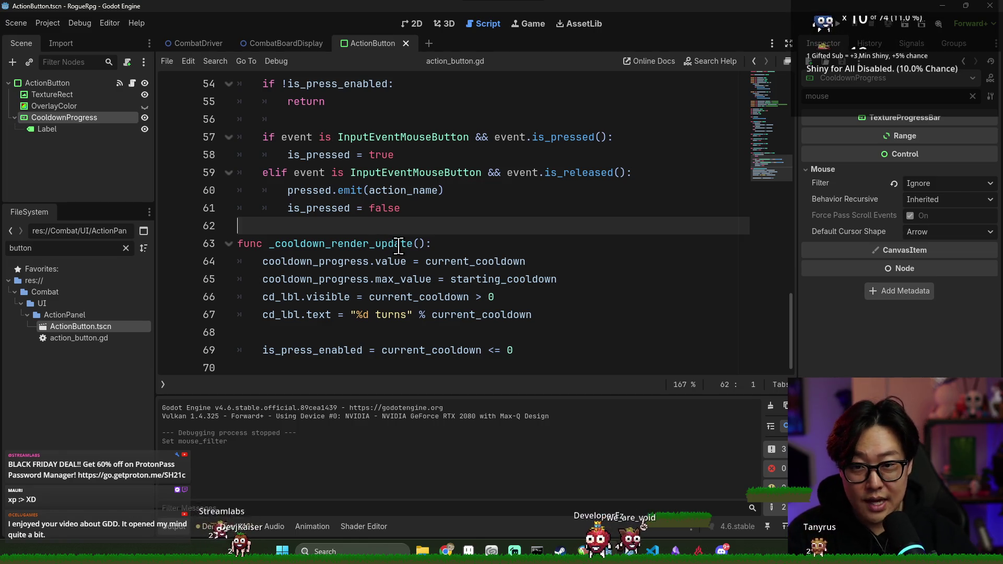
pyautogui.click(437, 212)
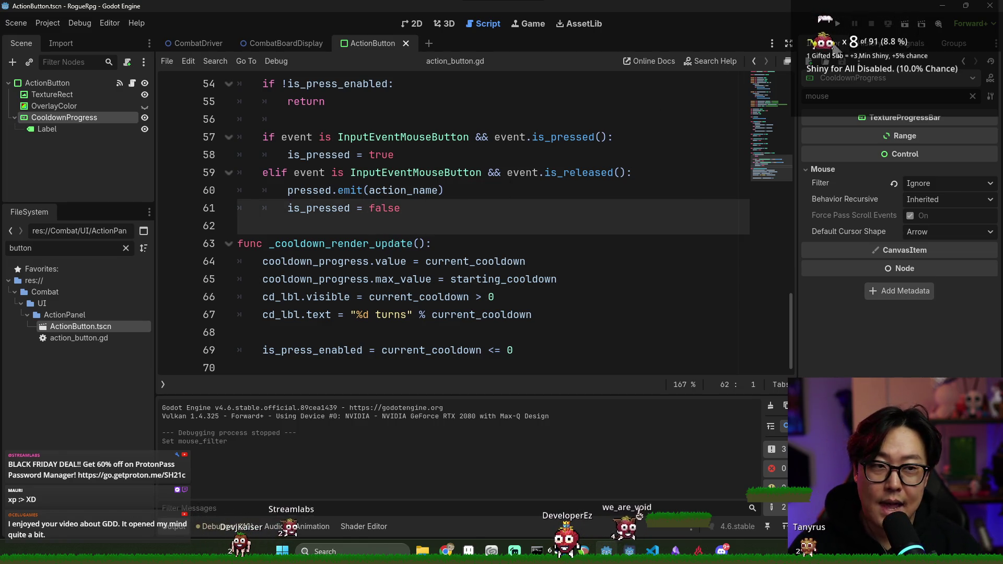
pyautogui.press('F5')
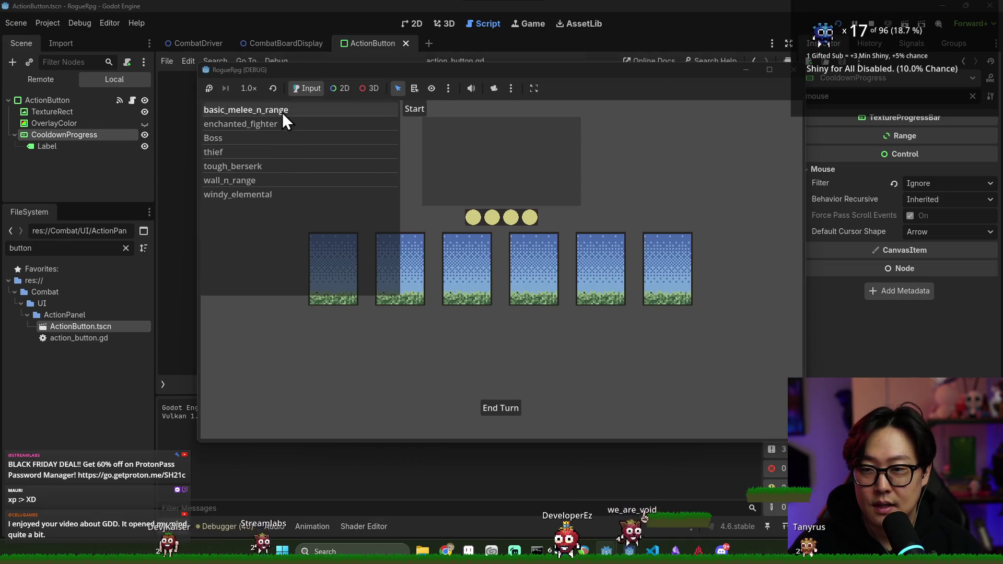
pyautogui.click(282, 110)
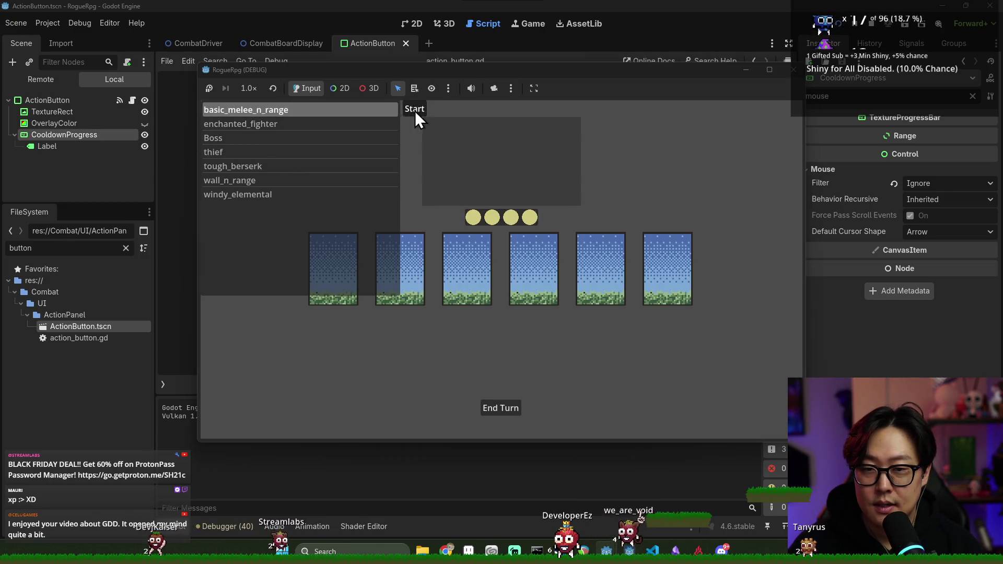
pyautogui.click(415, 111)
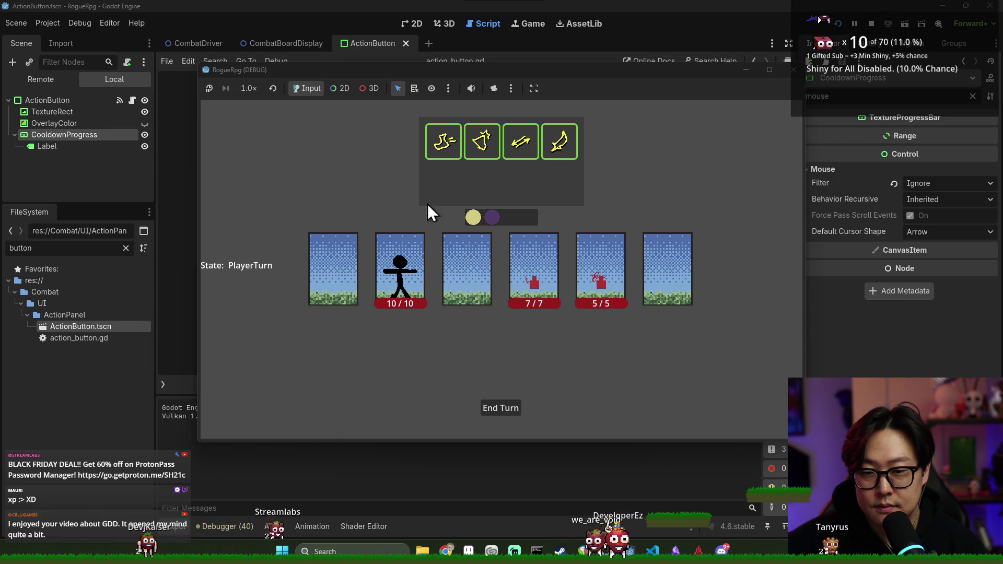
pyautogui.click(458, 32)
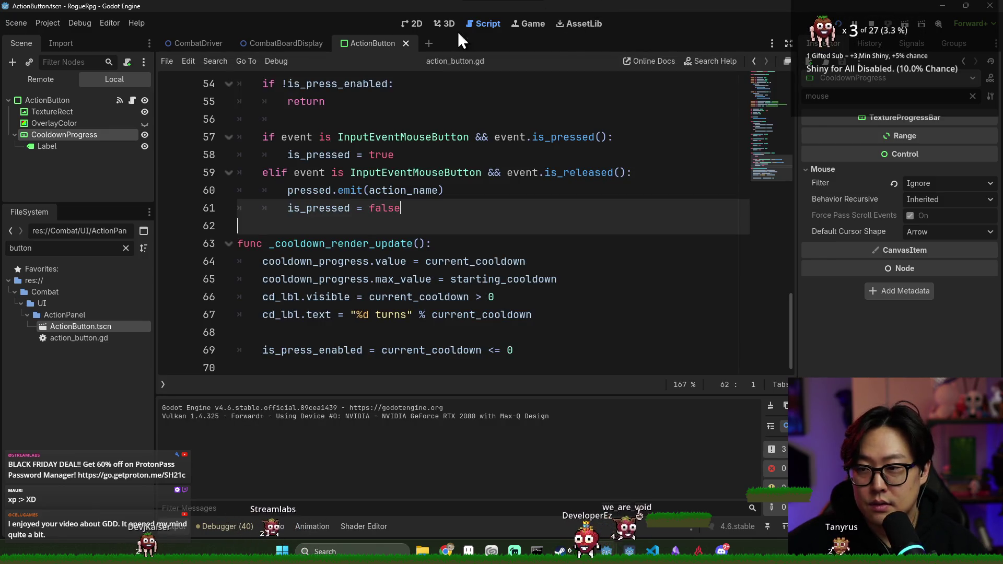
pyautogui.hotkey('ctrl', 's')
# Make the CooldownProgress and Label nodes pass mouse events up to the ActionButton
pyautogui.click(87, 122)
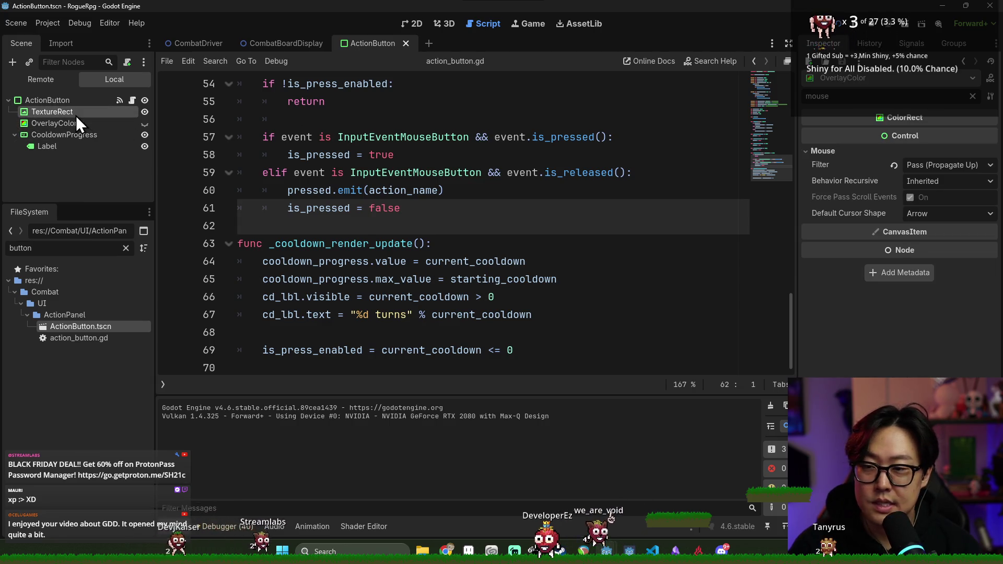
pyautogui.click(73, 136)
pyautogui.click(938, 184)
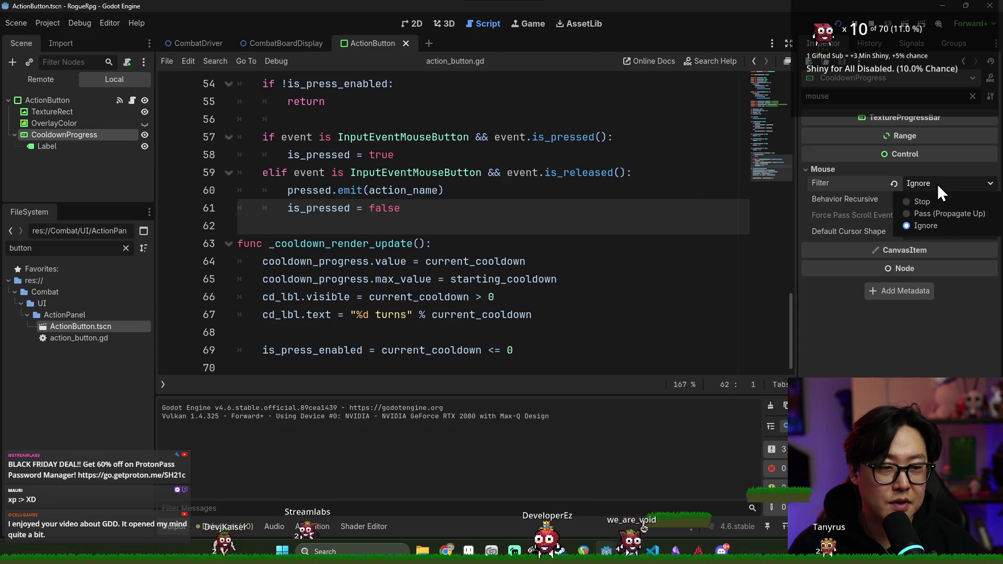
pyautogui.click(944, 214)
pyautogui.click(101, 148)
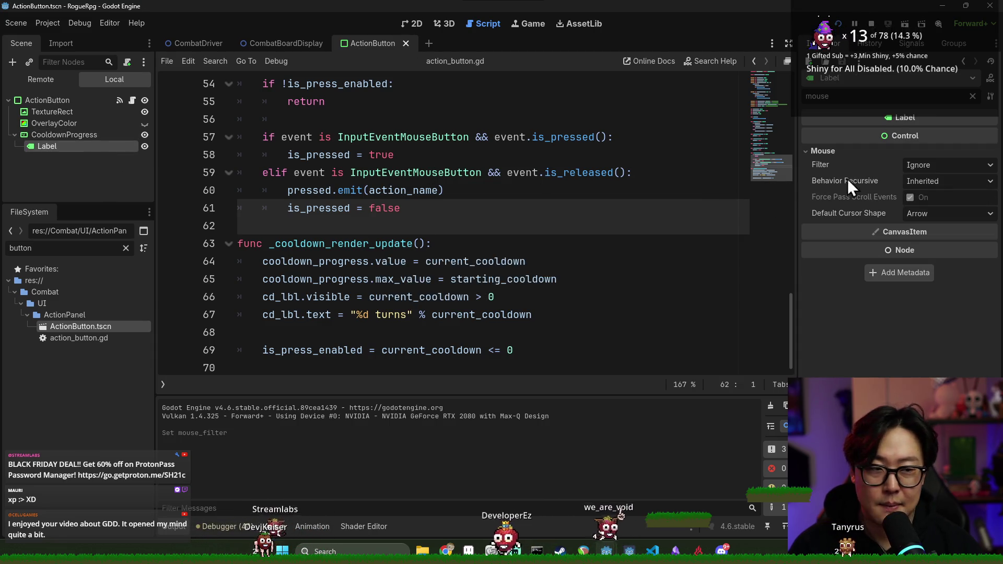
pyautogui.click(945, 165)
pyautogui.click(936, 194)
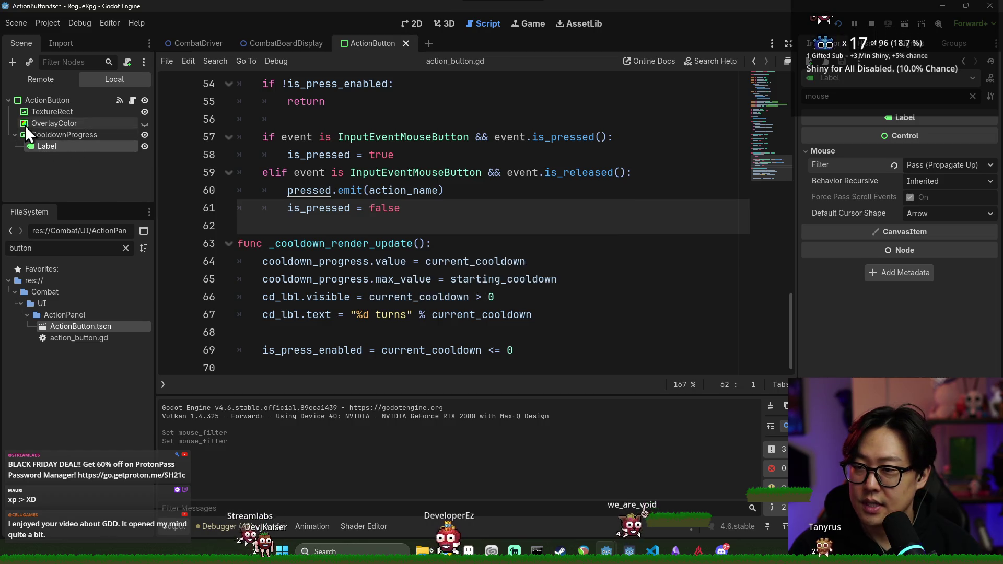
pyautogui.click(48, 102)
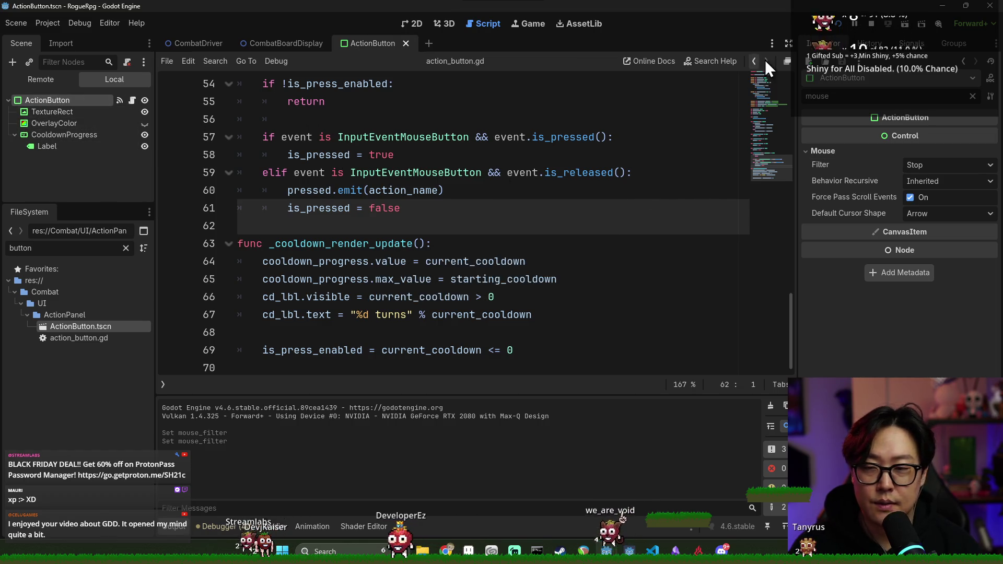
pyautogui.scroll(1, 293, 172)
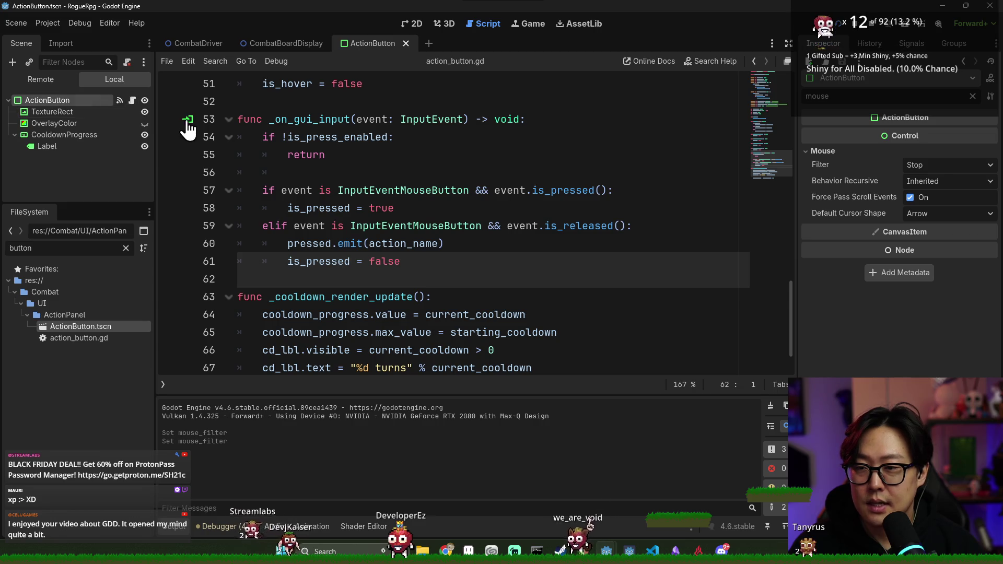
# Open the ActionButton script and search it for every use of pressed
pyautogui.click(133, 99)
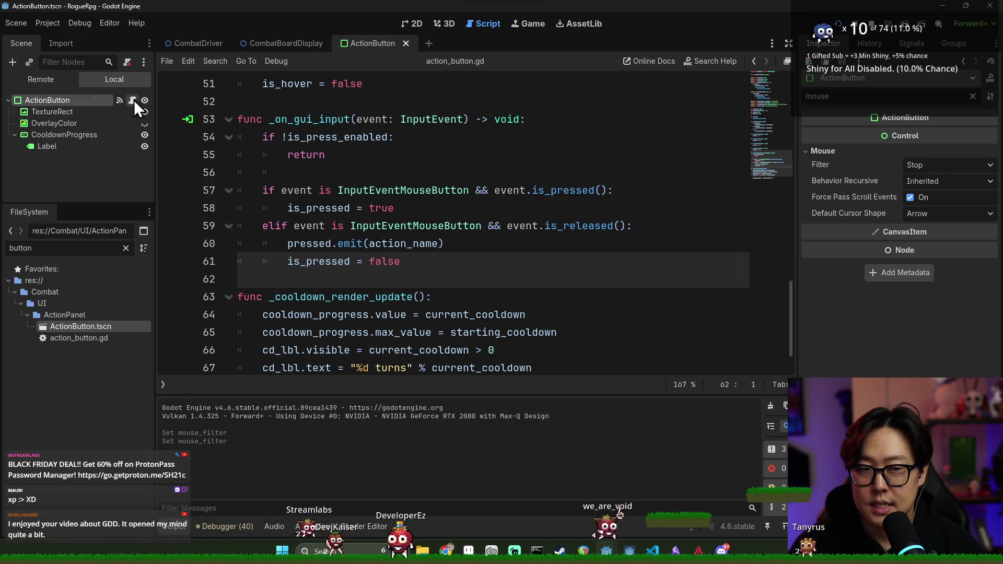
pyautogui.scroll(-1, 365, 199)
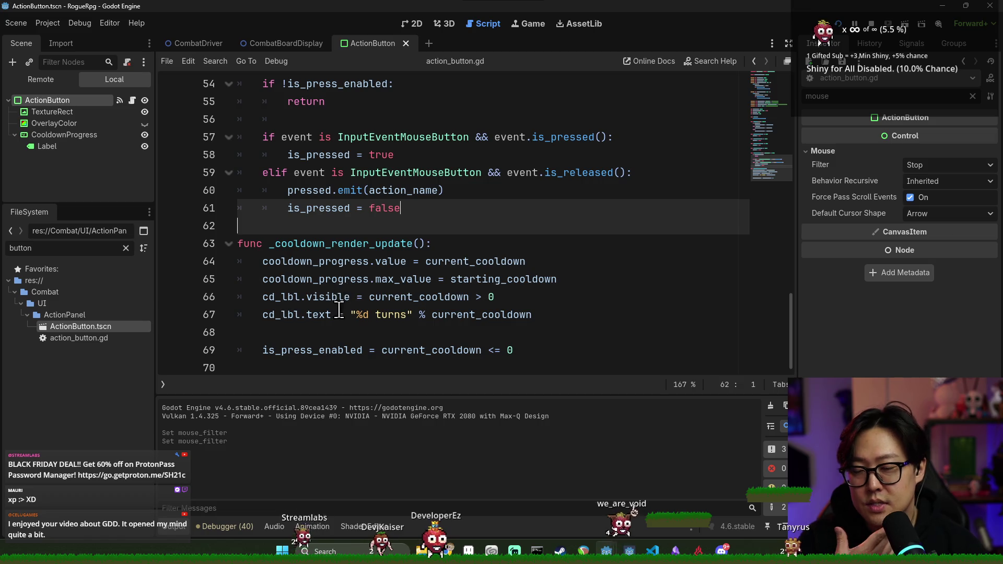
pyautogui.scroll(4, 320, 242)
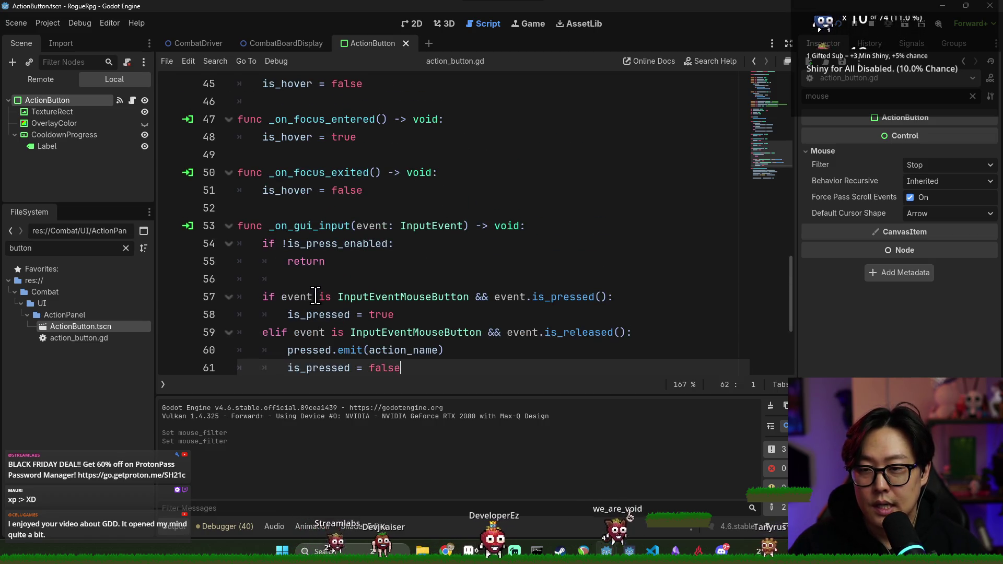
pyautogui.scroll(14, 289, 233)
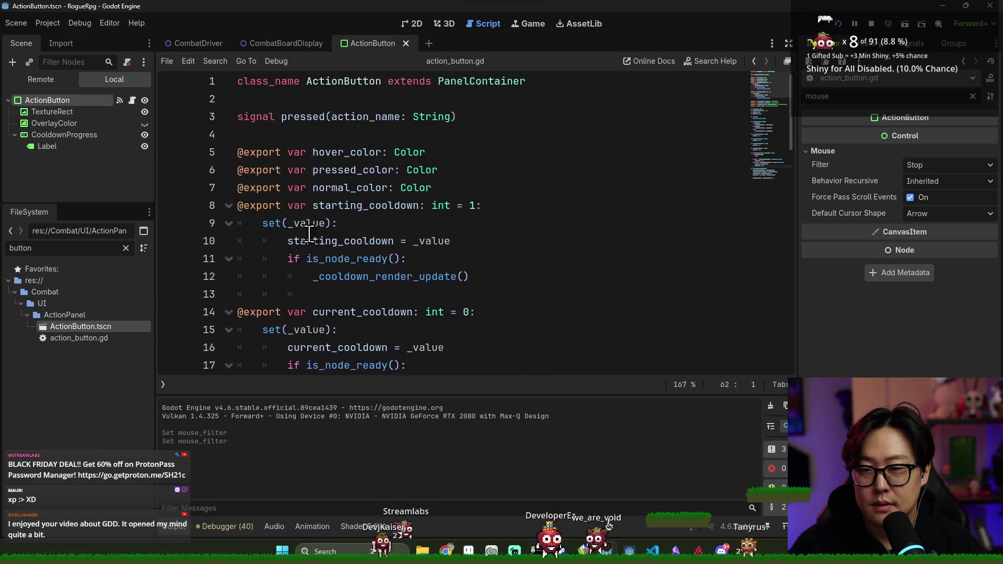
pyautogui.doubleClick(298, 119)
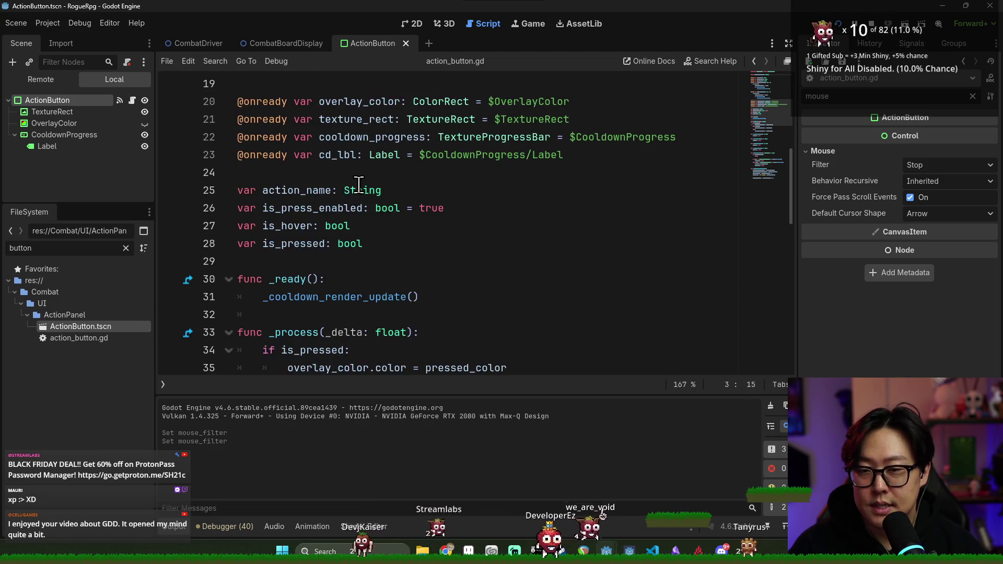
pyautogui.hotkey('ctrl', 'f')
pyautogui.press('Return')
pyautogui.press('Return')
pyautogui.press('Return')
pyautogui.press('Return')
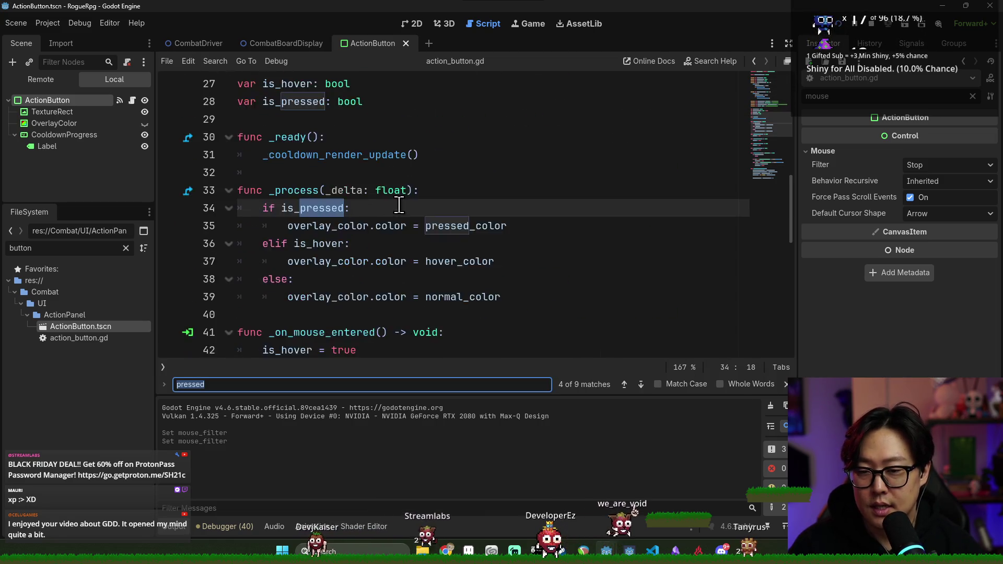
pyautogui.scroll(-2, 399, 204)
pyautogui.scroll(1, 366, 193)
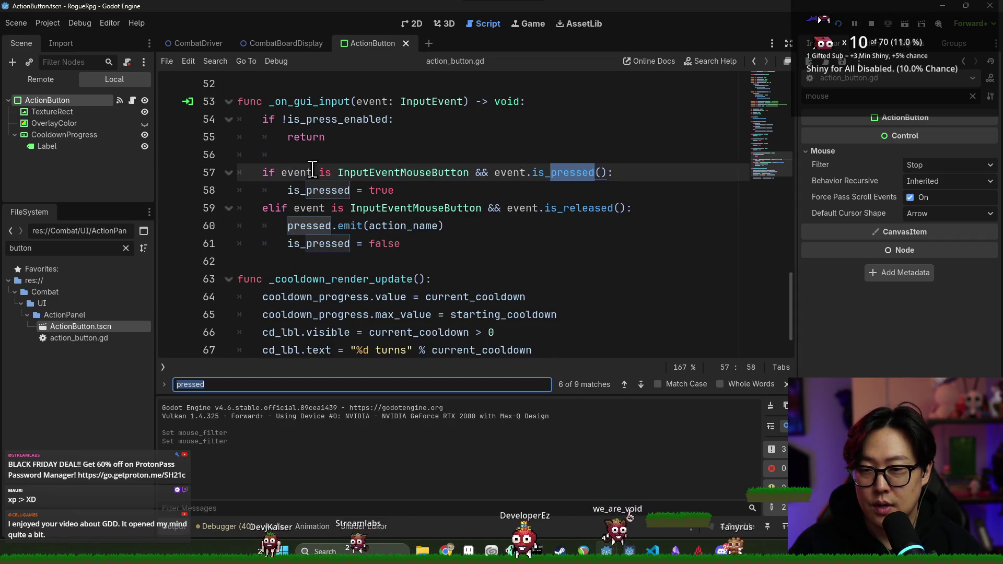
pyautogui.doubleClick(338, 119)
pyautogui.scroll(15, 408, 170)
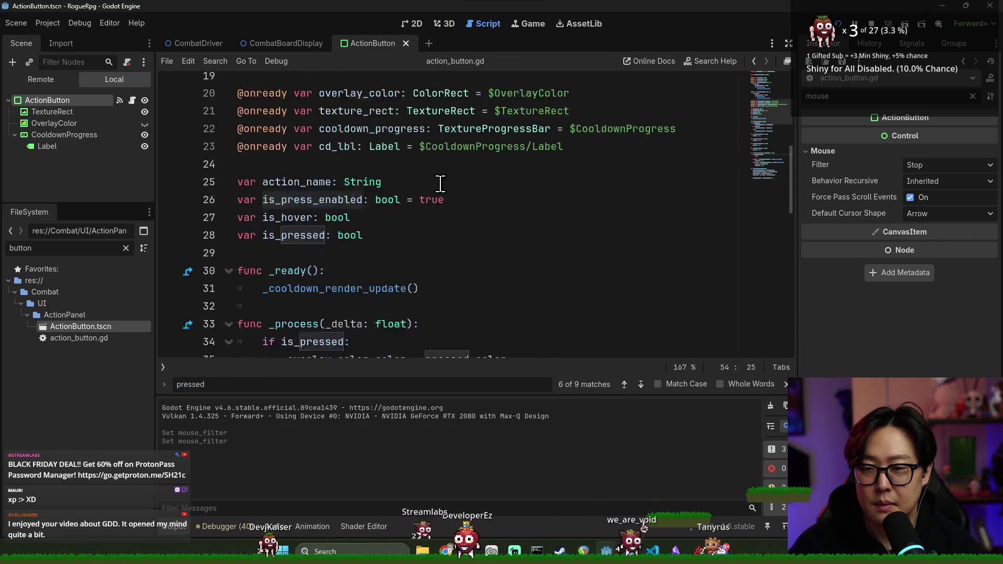
# Review the cooldown_progress and cd_lbl.visible lines of _cooldown_render_update
pyautogui.doubleClick(353, 176)
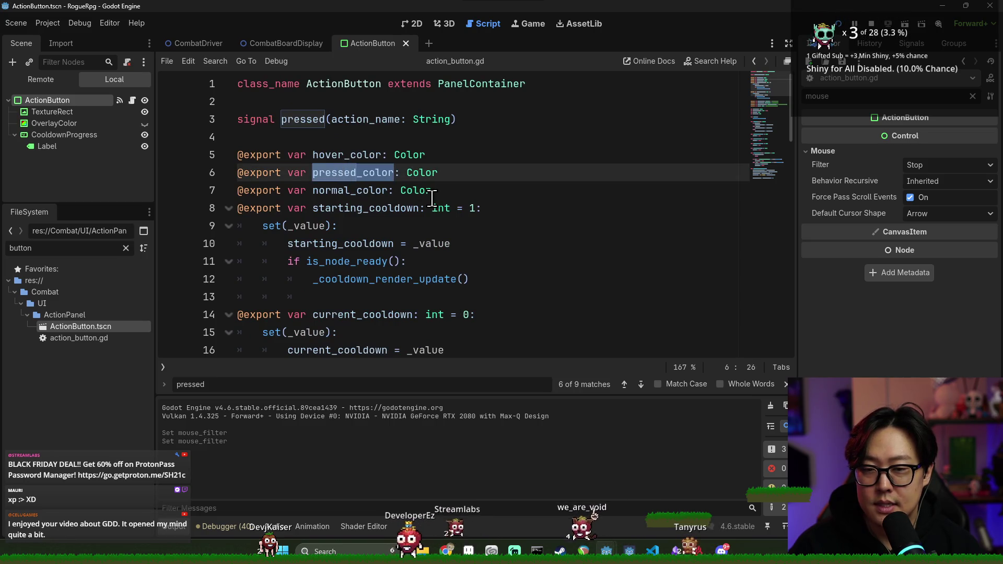
pyautogui.scroll(-7, 448, 225)
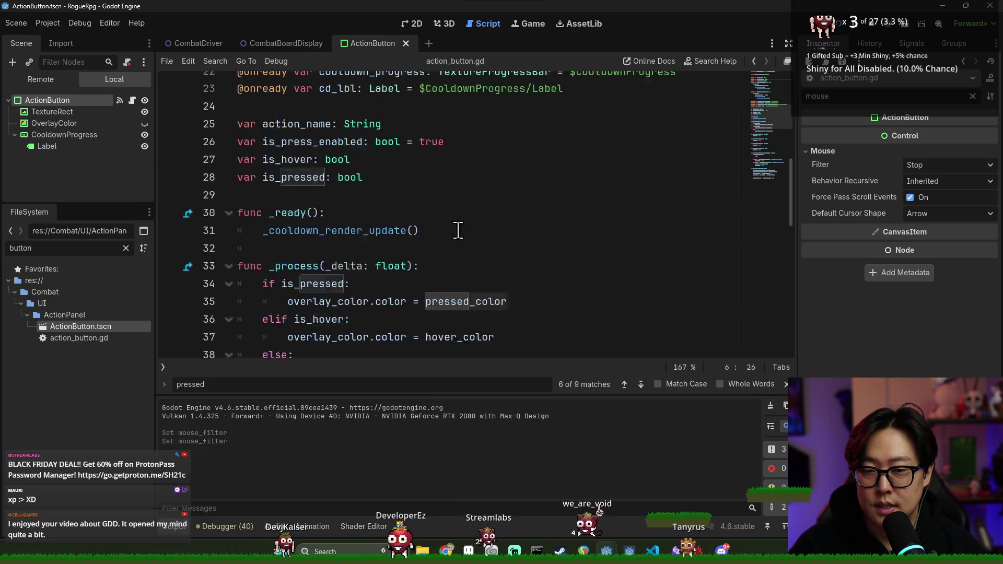
pyautogui.scroll(7, 448, 230)
pyautogui.scroll(-14, 414, 230)
pyautogui.scroll(-4, 414, 230)
pyautogui.doubleClick(313, 244)
pyautogui.doubleClick(432, 332)
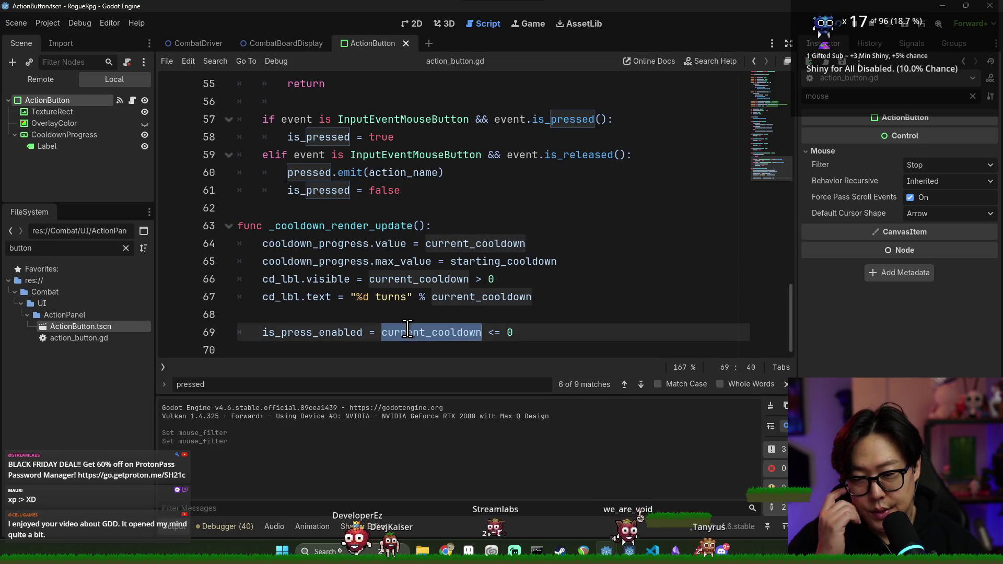
pyautogui.doubleClick(328, 279)
pyautogui.doubleClick(417, 279)
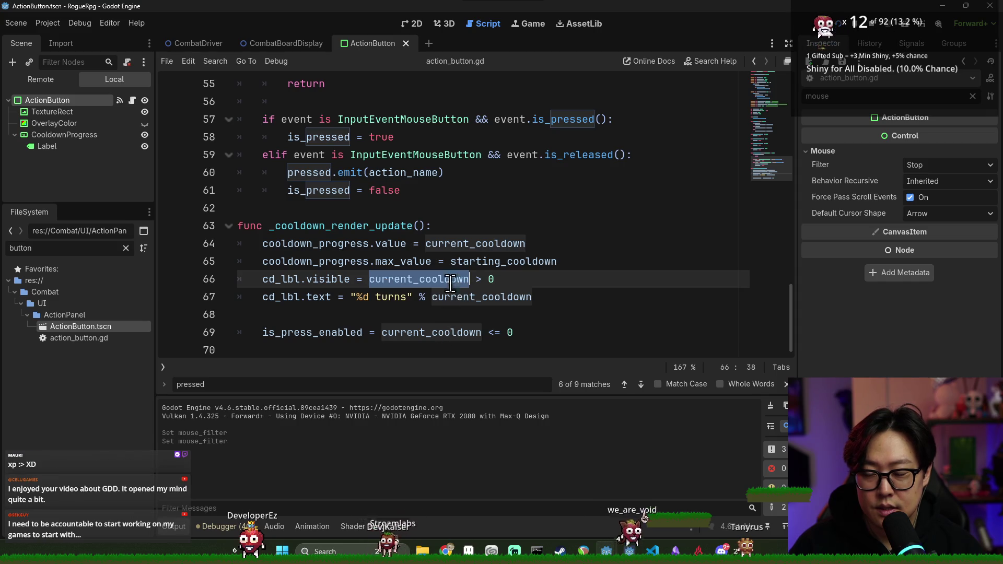
# Check is_press_enabled = current_cooldown <= 0 on line 69, then run the project
pyautogui.click(348, 333)
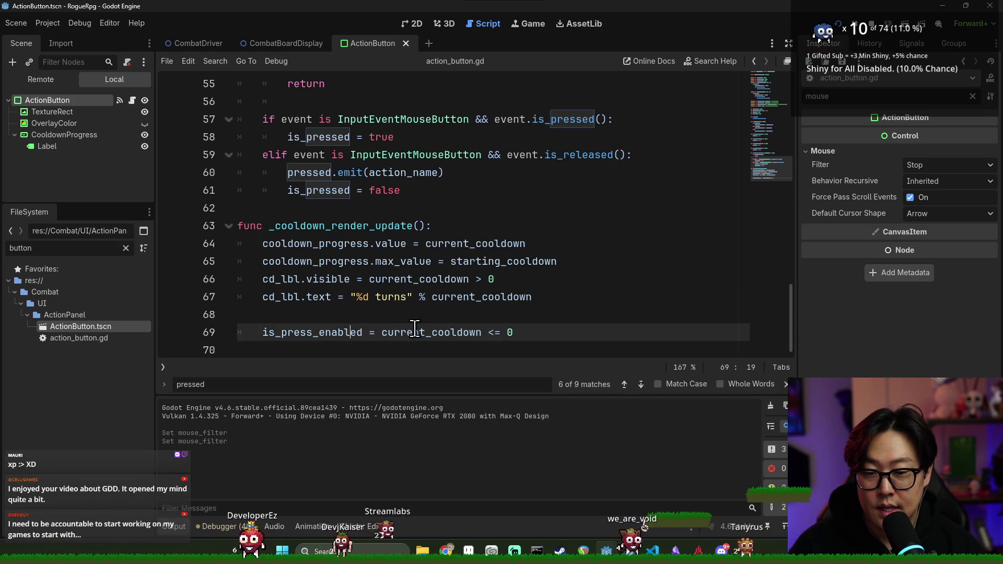
pyautogui.doubleClick(357, 332)
pyautogui.doubleClick(417, 333)
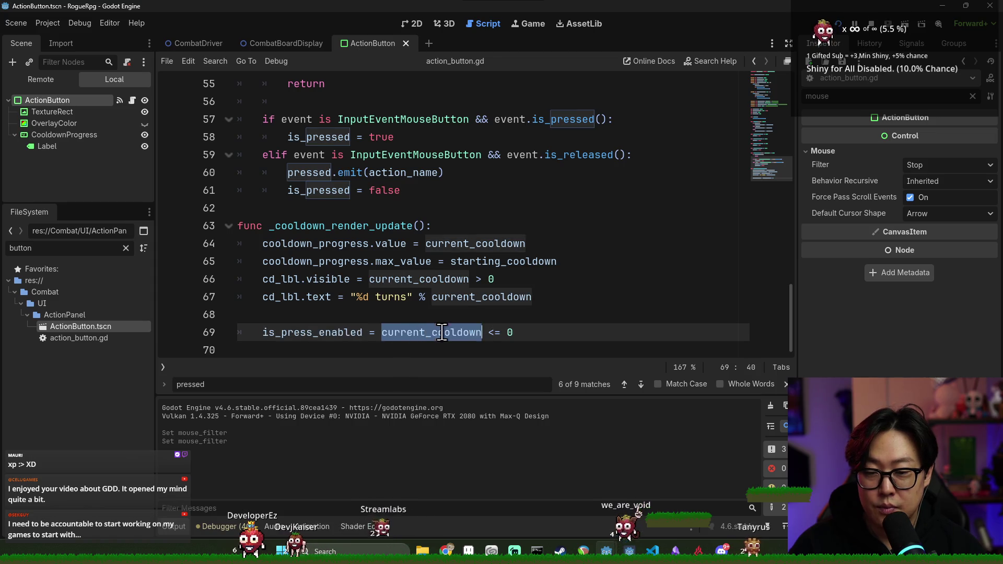
pyautogui.scroll(8, 413, 292)
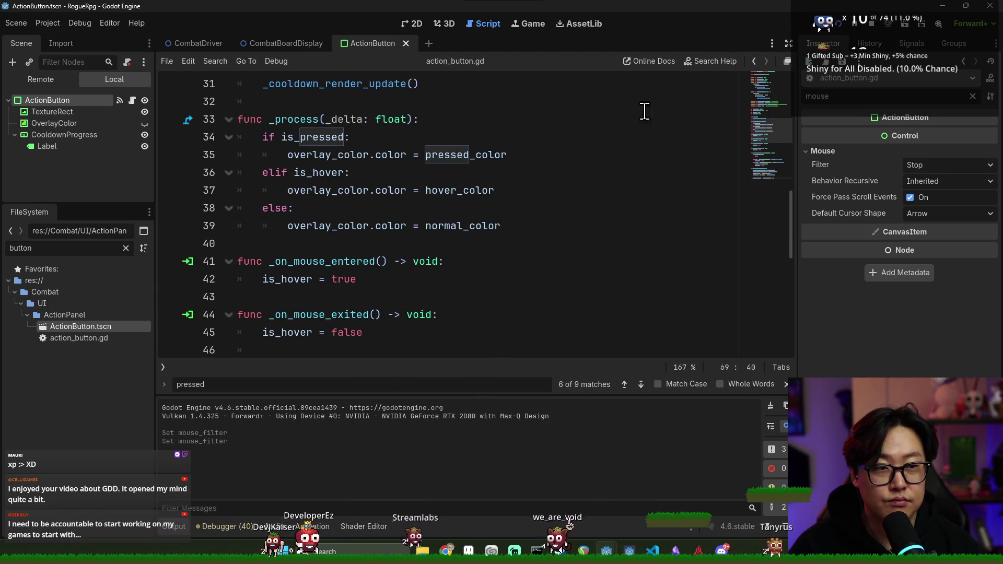
pyautogui.scroll(3, 276, 286)
pyautogui.scroll(-9, 658, 215)
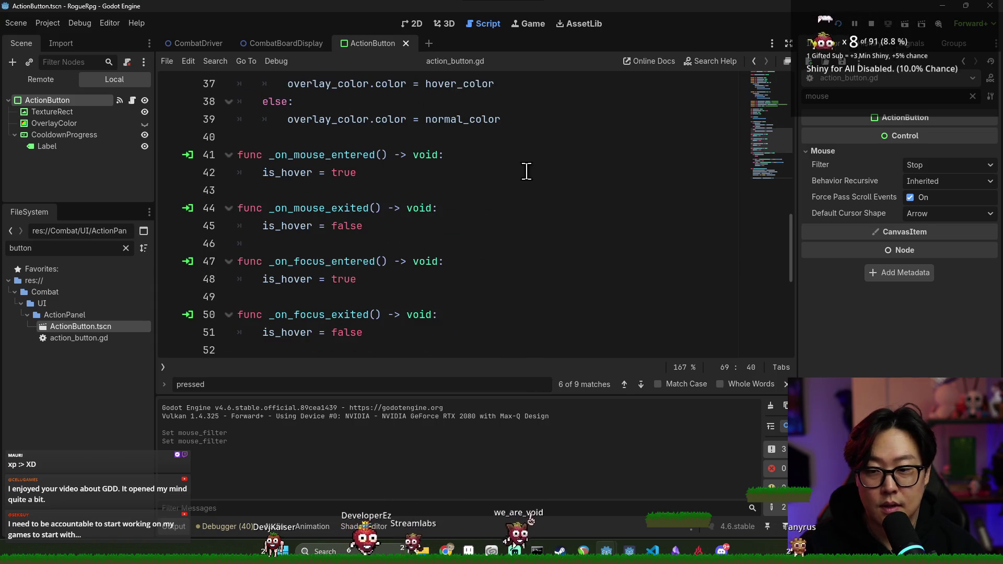
pyautogui.click(170, 226)
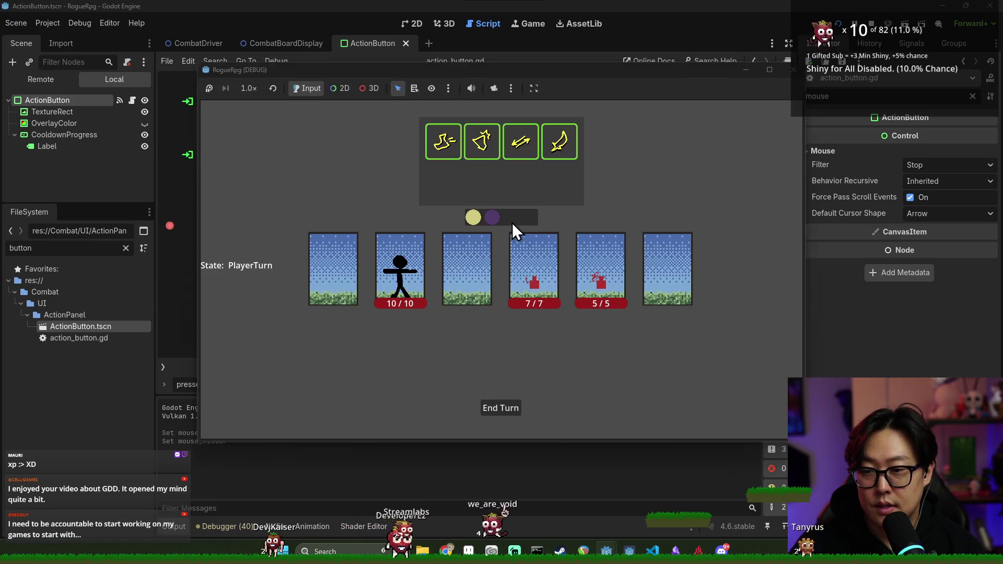
# Press the first action button twice in the game, resuming past each breakpoint hit
pyautogui.click(438, 151)
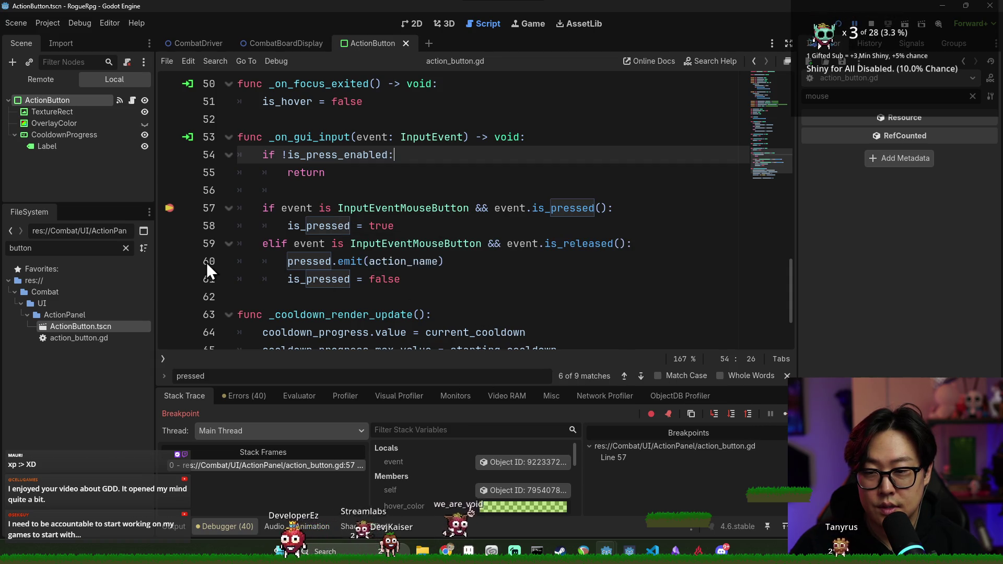
pyautogui.click(771, 414)
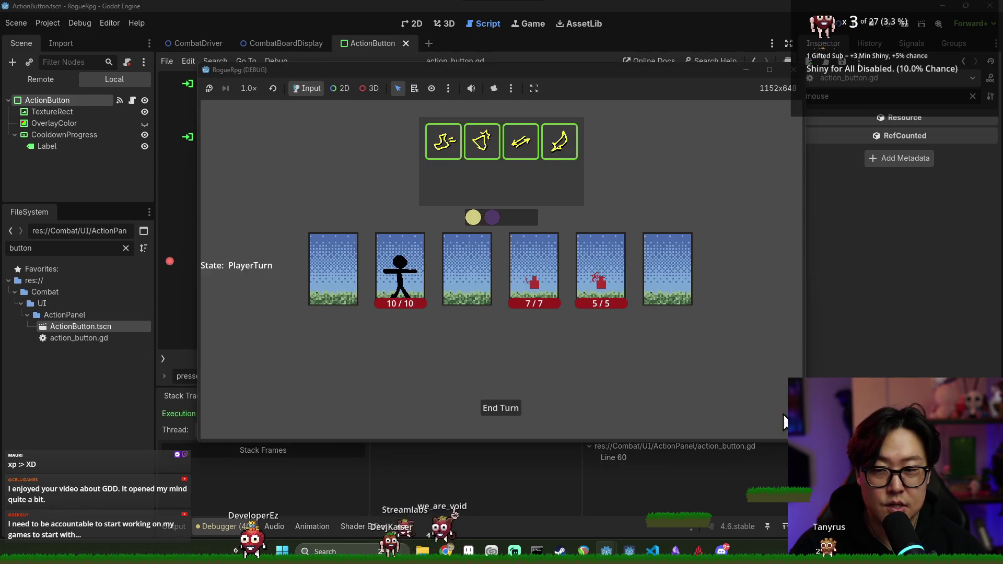
pyautogui.click(434, 143)
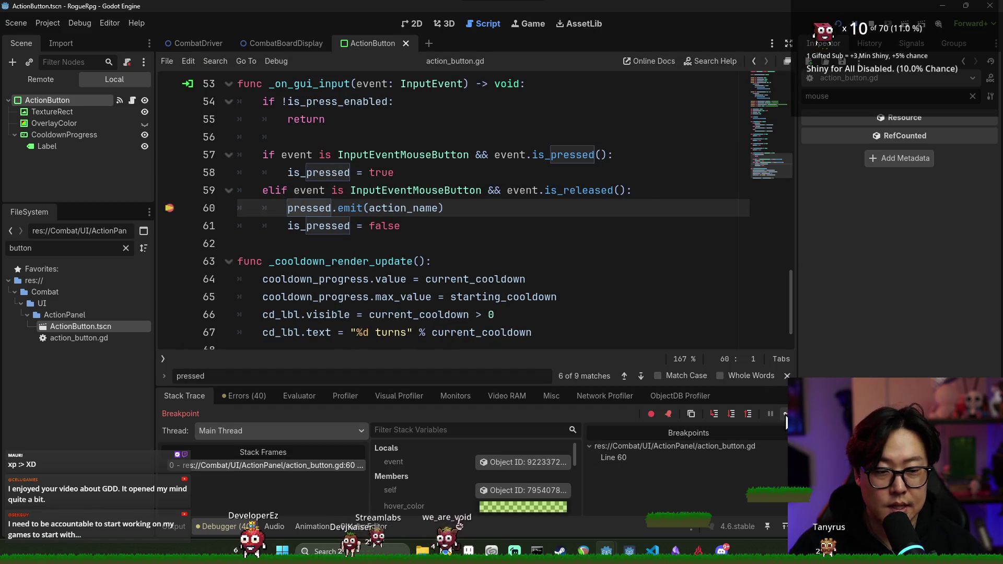
pyautogui.press('F12')
# Return to the editor and switch to the CombatBoardDisplay scene's script
pyautogui.click(884, 197)
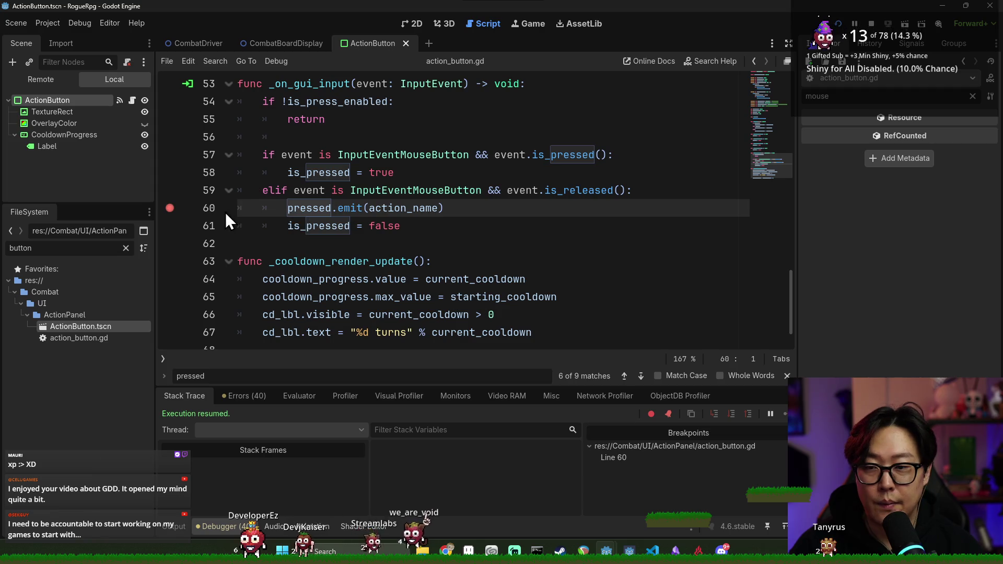
pyautogui.click(191, 44)
pyautogui.click(138, 112)
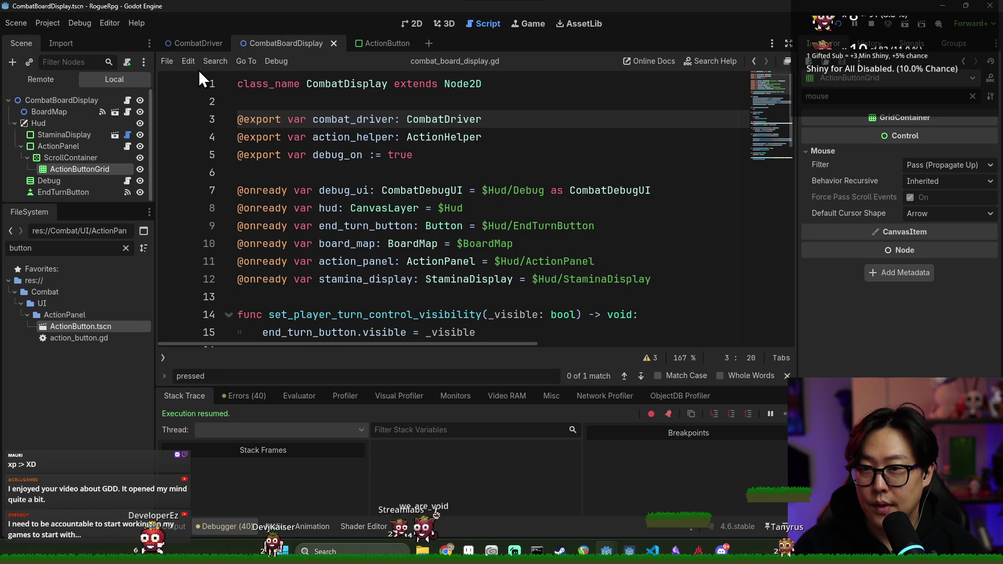
# Put a breakpoint on line 51, the end_player_turn call, and relaunch the game
pyautogui.scroll(-10, 331, 258)
pyautogui.scroll(-3, 331, 259)
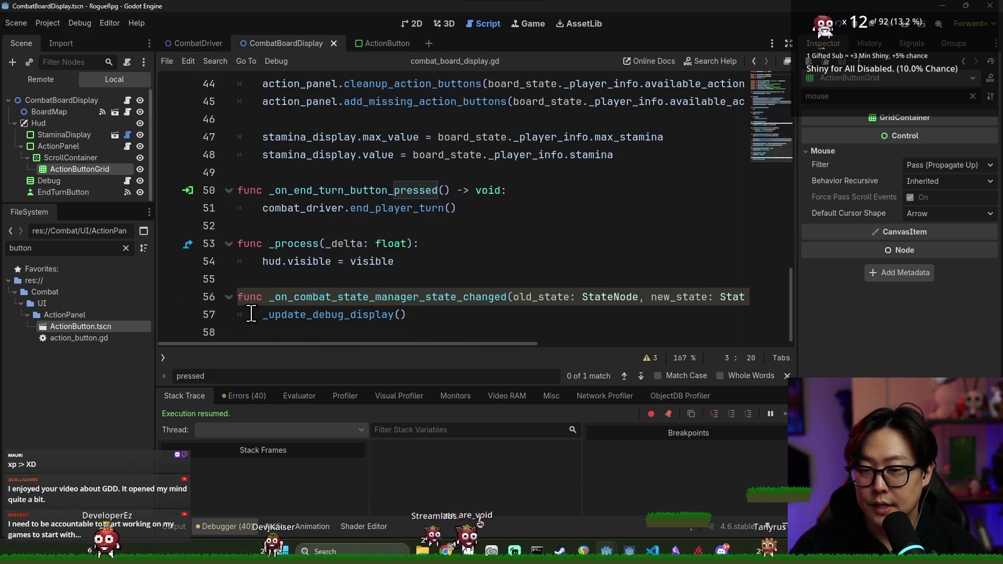
pyautogui.click(170, 208)
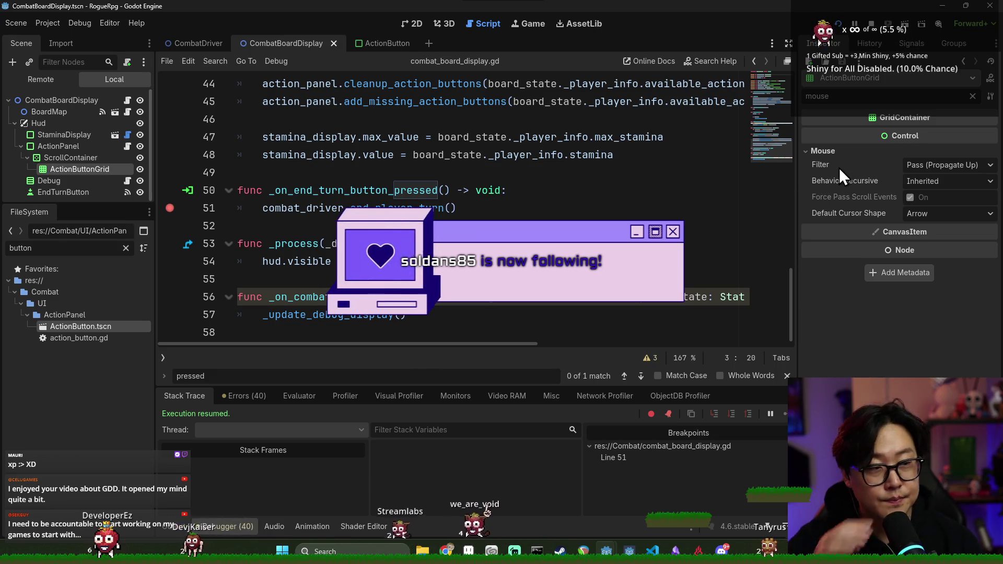
pyautogui.moveTo(867, 177)
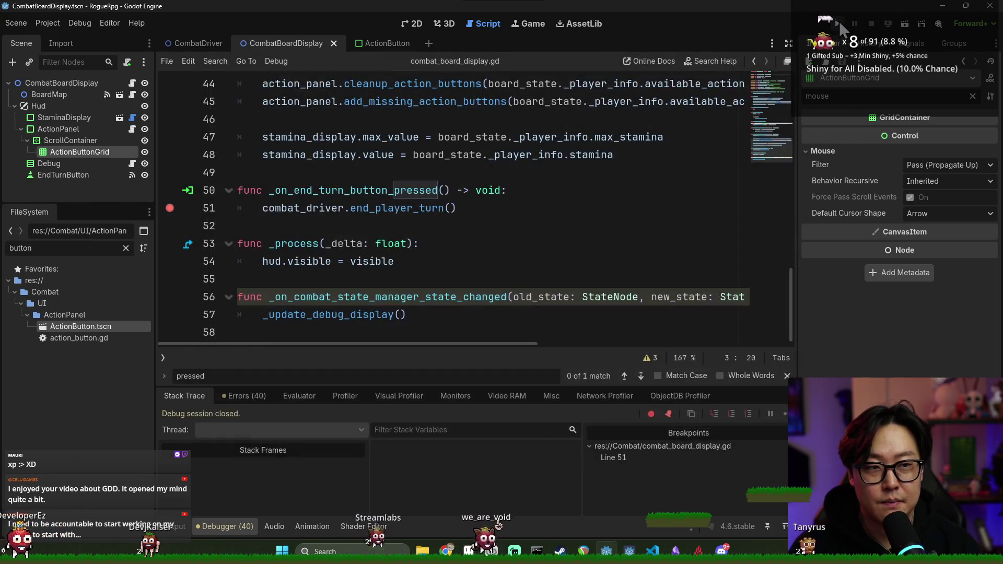
pyautogui.click(839, 22)
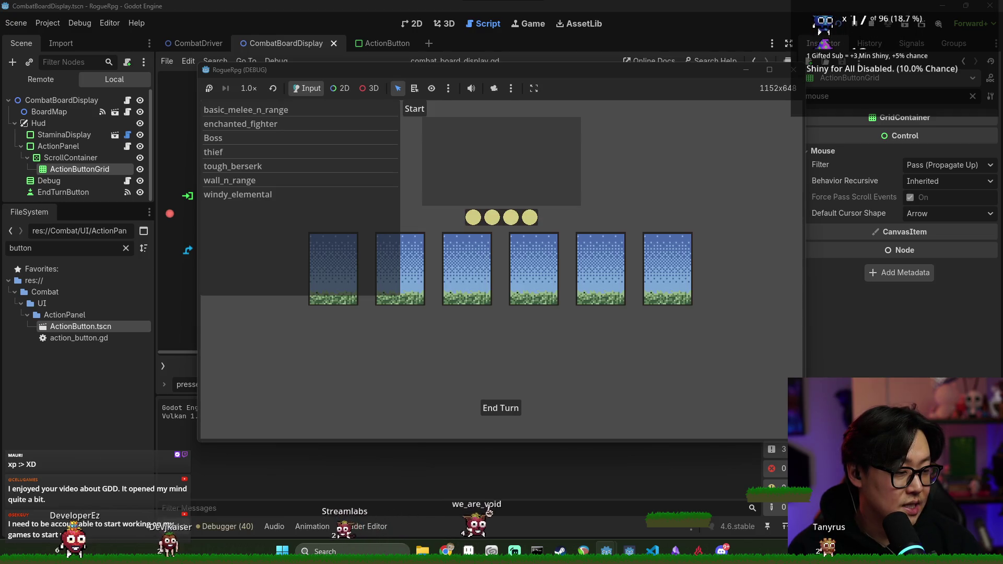
# Start an encounter, then select combat_driver on line 51 back in the script editor
pyautogui.click(369, 126)
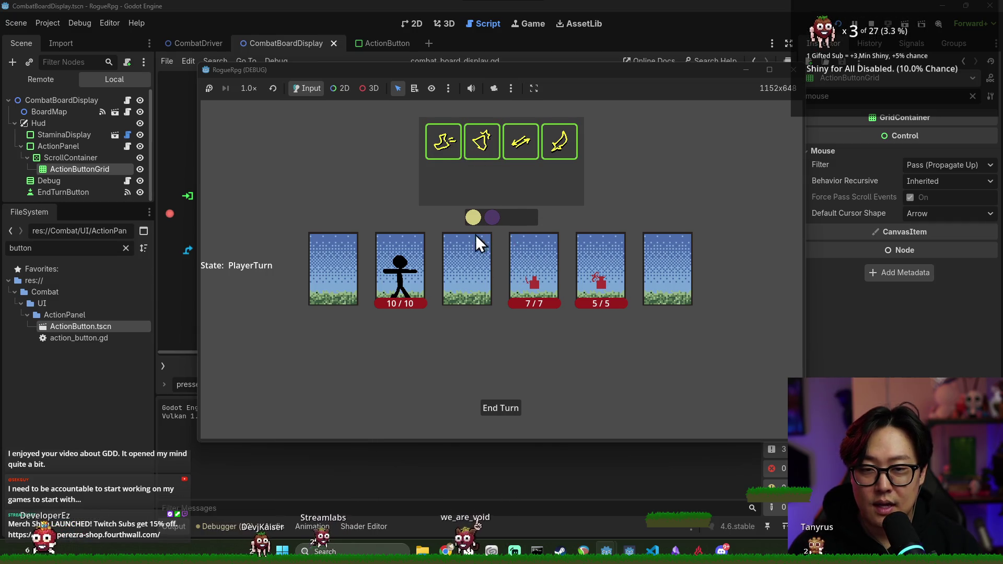
pyautogui.click(888, 338)
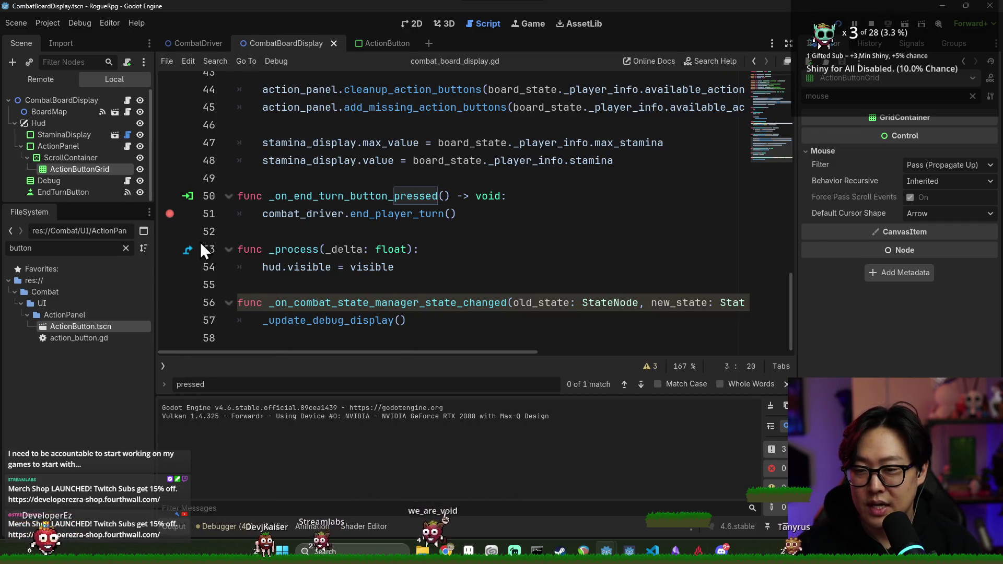
pyautogui.click(387, 214)
pyautogui.press('Home')
pyautogui.hotkey('ctrl', 'shift', 'Right')
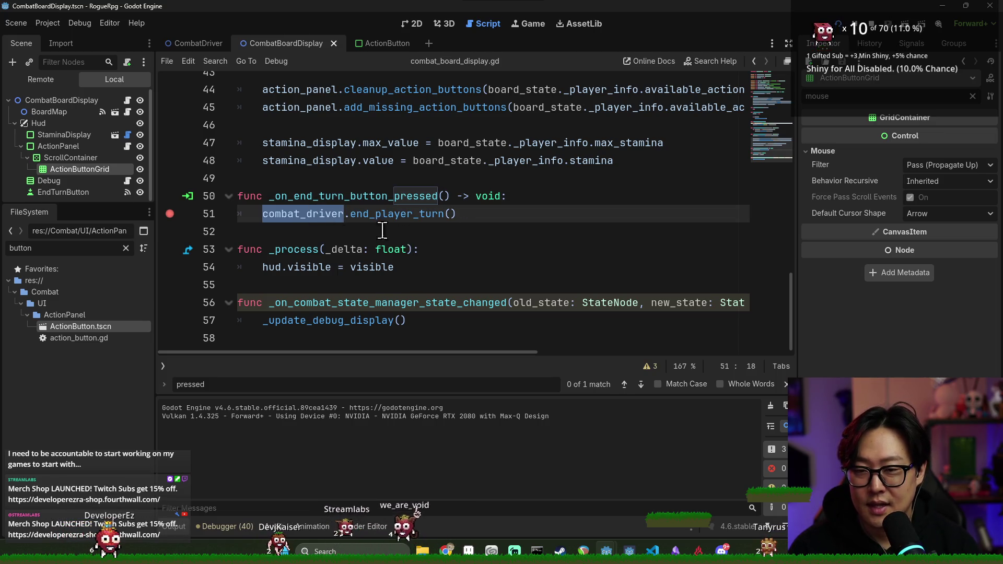
# Scroll up through combat_board_display.gd and open _on_action_pressed in action_panel.gd
pyautogui.scroll(2, 281, 257)
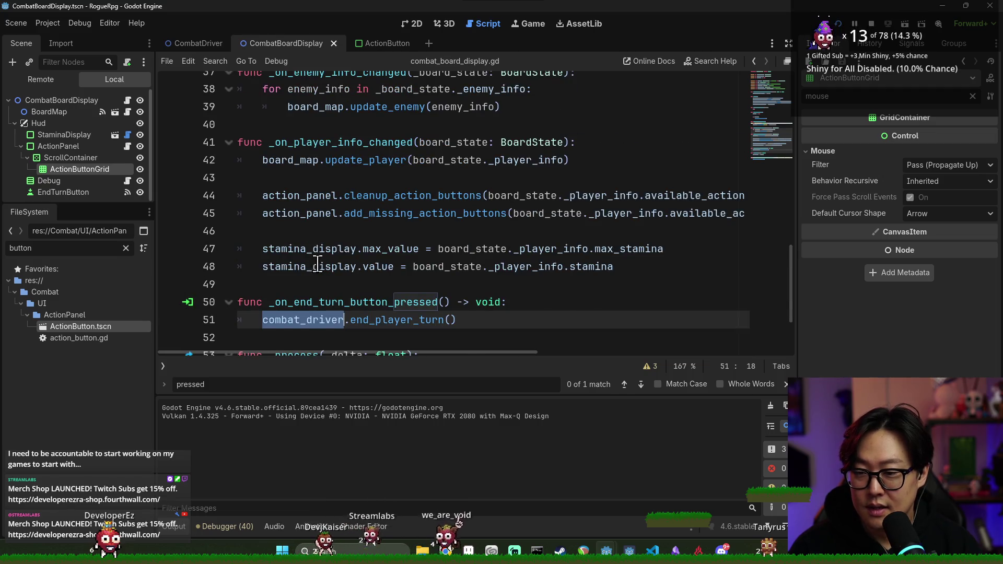
pyautogui.scroll(4, 316, 267)
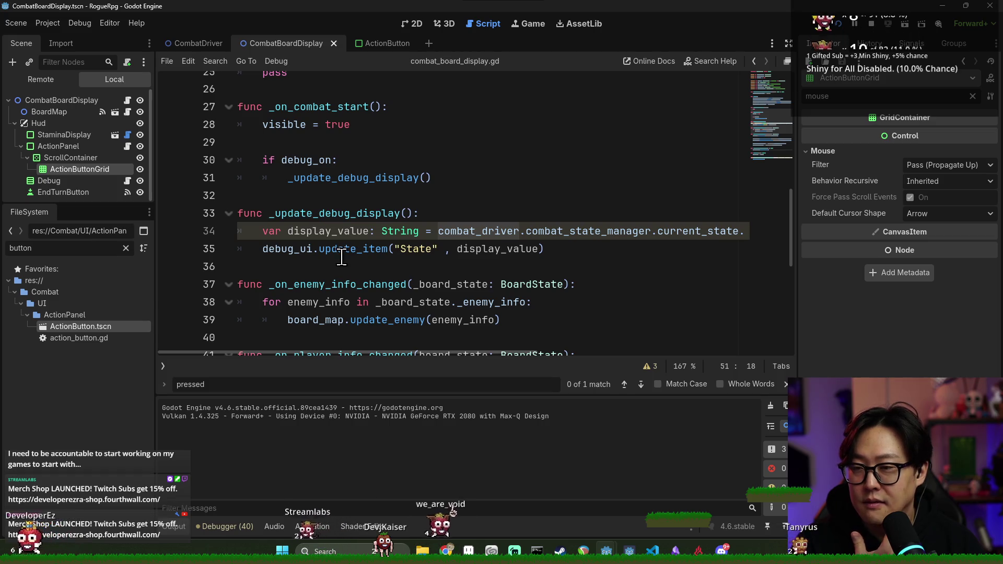
pyautogui.scroll(1, 376, 266)
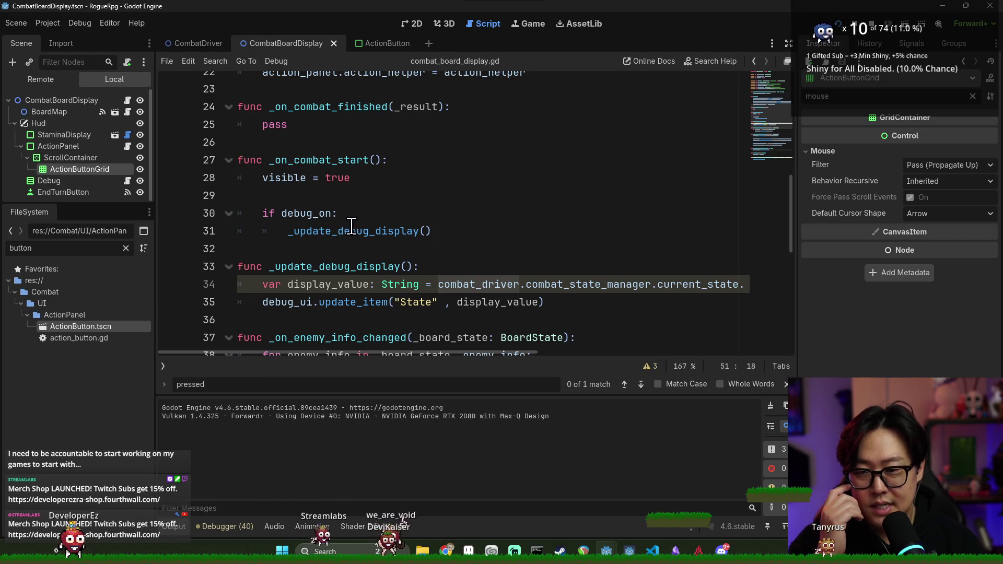
pyautogui.scroll(2, 303, 243)
pyautogui.scroll(-2, 329, 246)
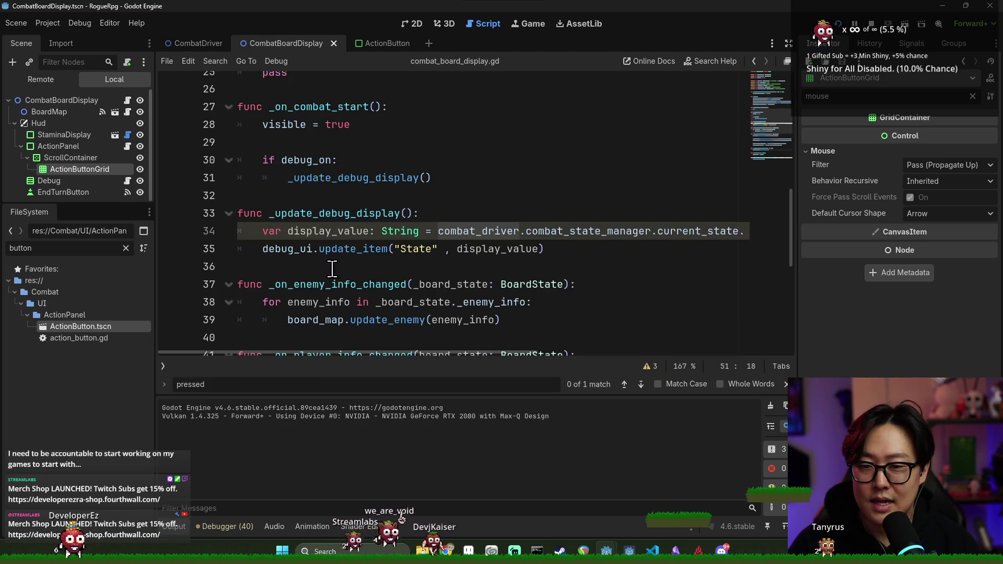
pyautogui.scroll(2, 366, 237)
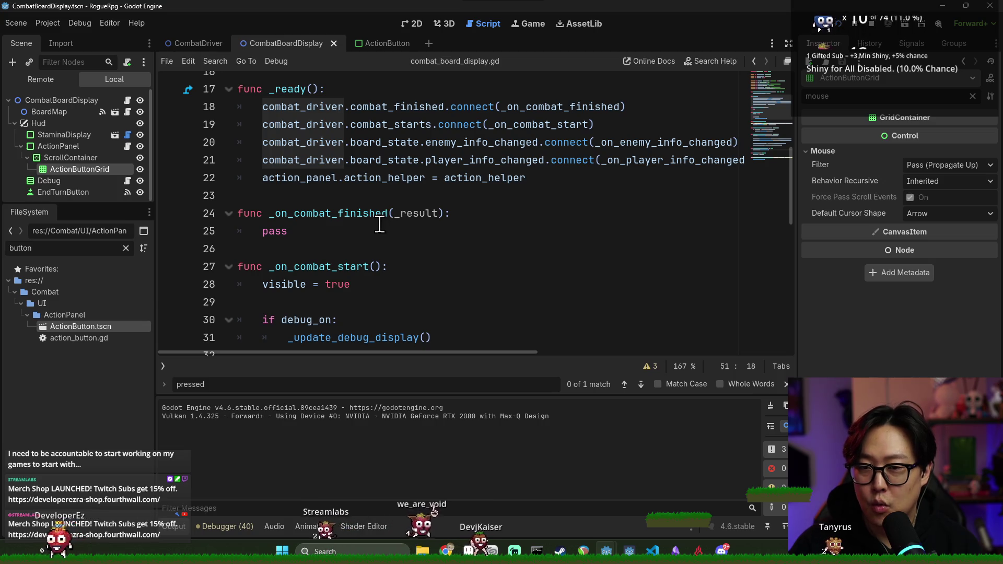
pyautogui.scroll(3, 380, 225)
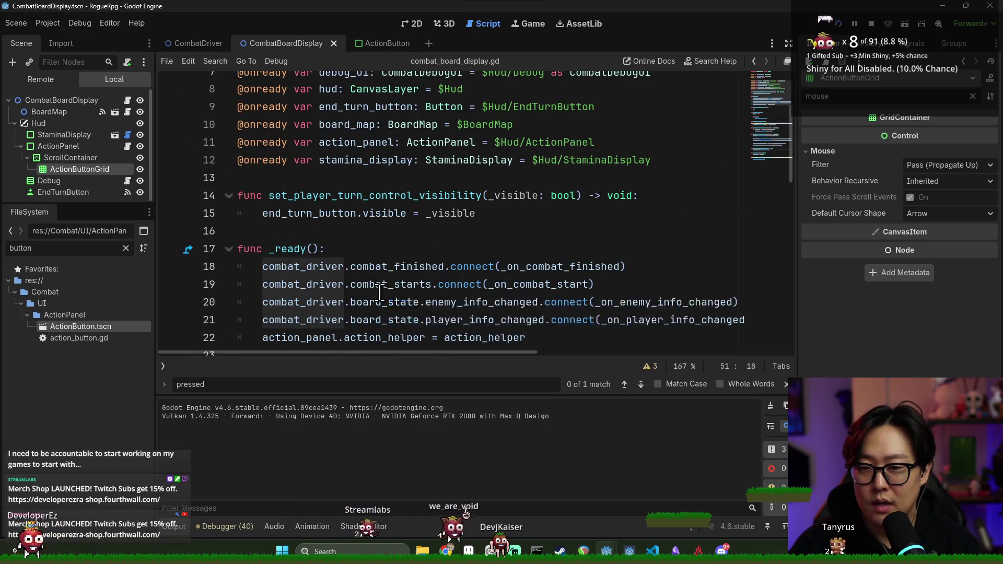
pyautogui.scroll(-2, 380, 292)
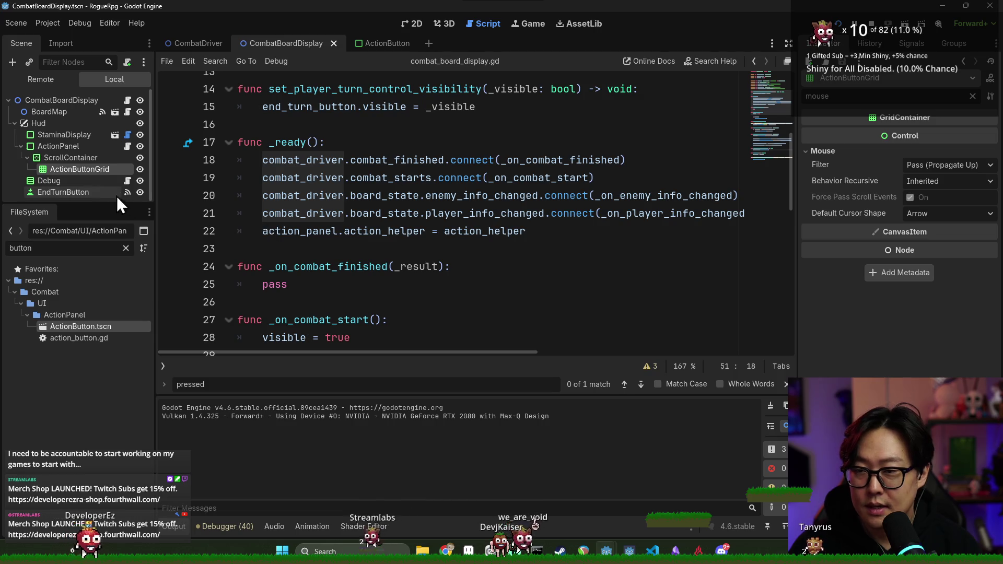
pyautogui.click(127, 147)
# Rerun the game, trigger Move to hit the breakpoint, and step into action_helper's execute
pyautogui.scroll(-3, 339, 251)
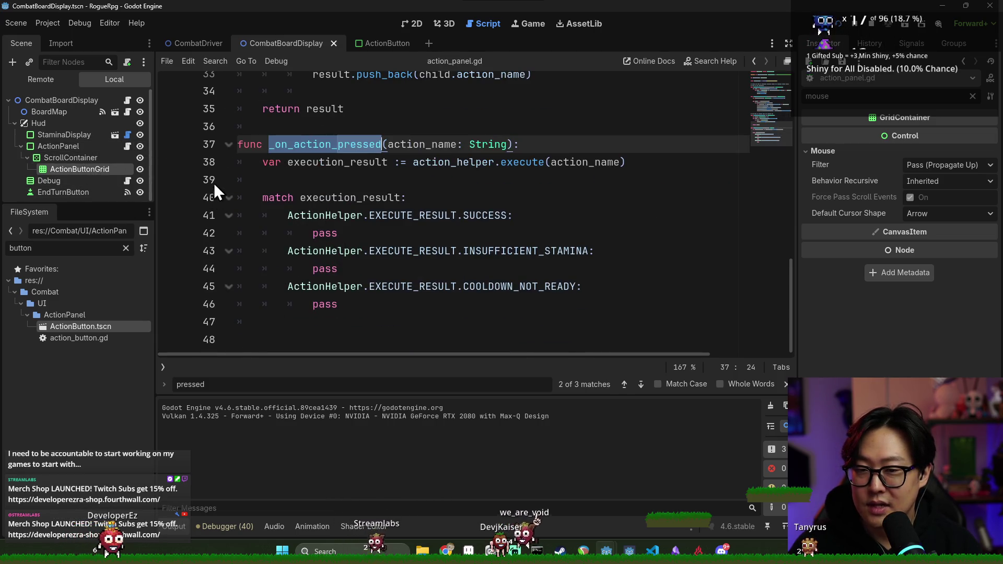
pyautogui.press('F5')
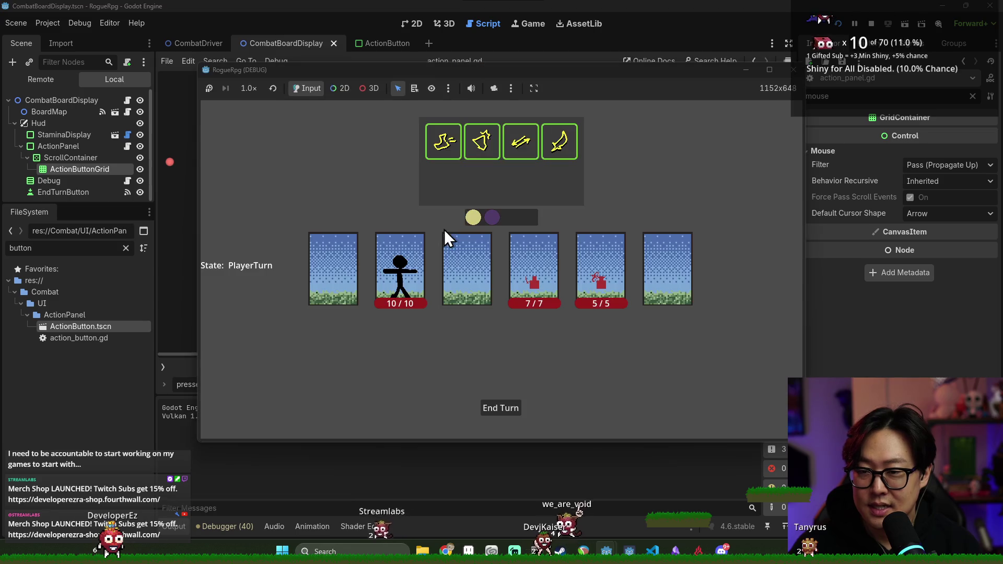
pyautogui.click(453, 142)
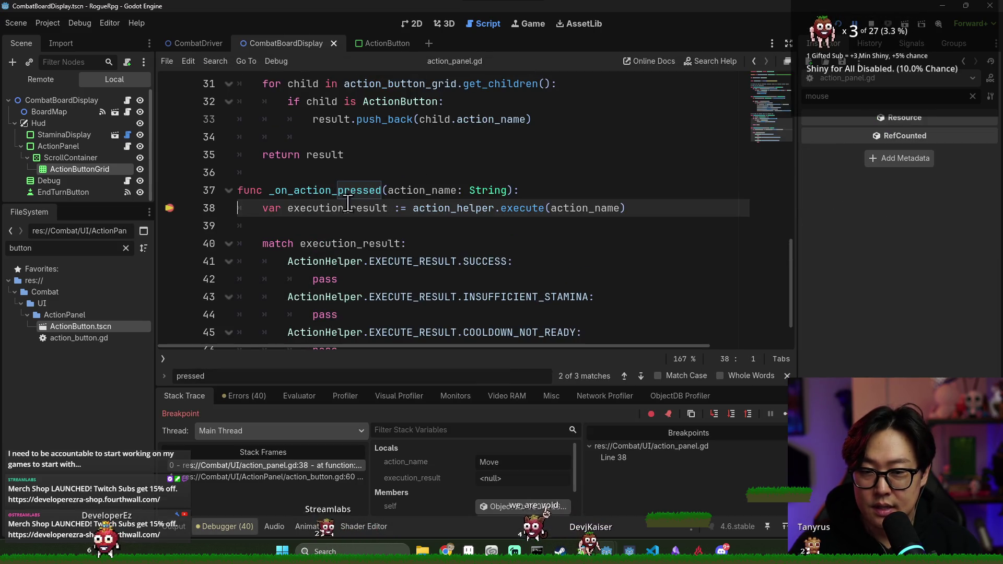
pyautogui.click(714, 416)
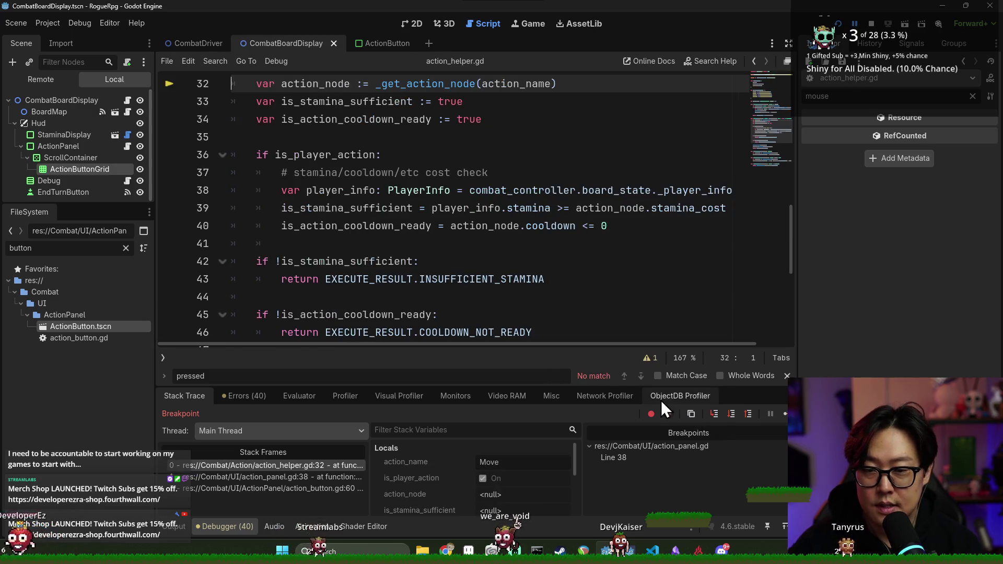
pyautogui.click(729, 415)
pyautogui.click(730, 415)
pyautogui.click(731, 417)
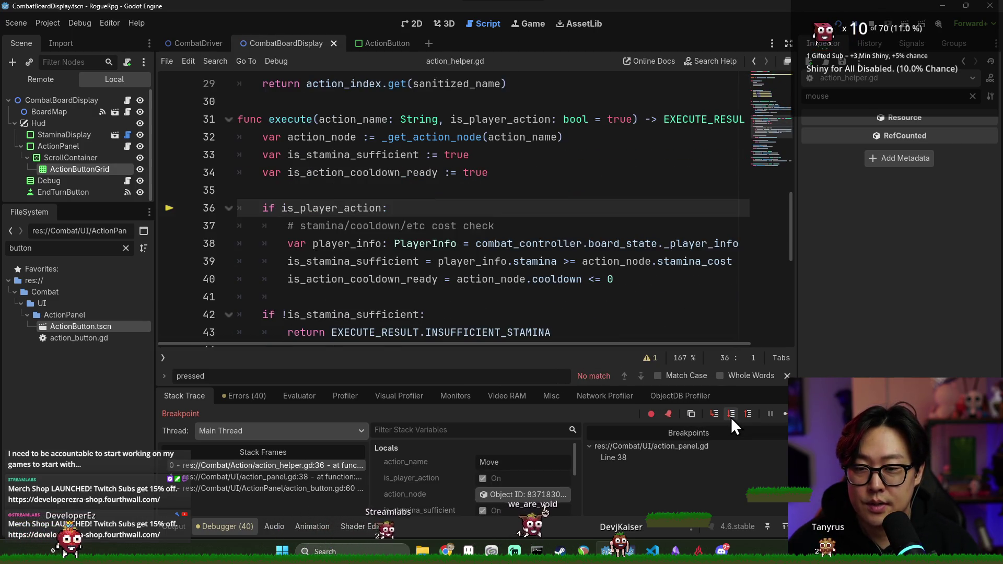
# Step past the stamina and cooldown calculations to the cooldown-not-ready check
pyautogui.click(731, 418)
pyautogui.click(732, 418)
pyautogui.click(732, 418)
pyautogui.click(732, 418)
pyautogui.click(732, 419)
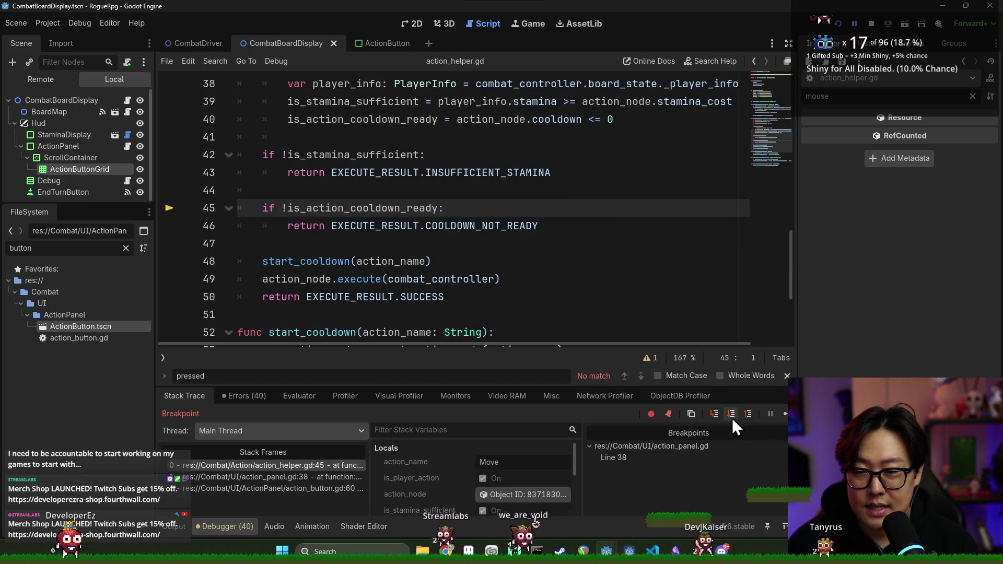
pyautogui.click(732, 418)
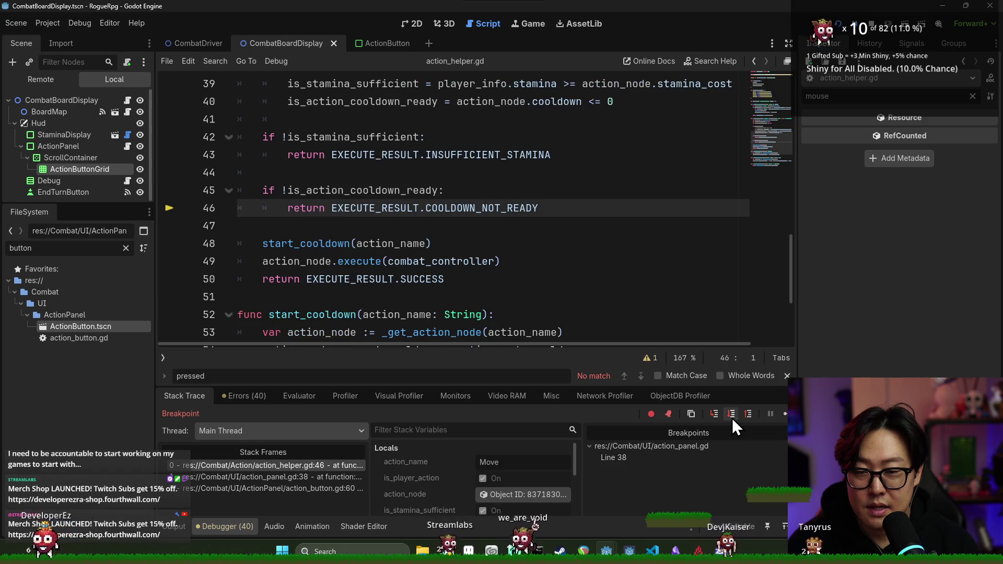
# Inspect is_action_cooldown_ready, stop the debug session with F8, and select it on line 40
pyautogui.doubleClick(383, 188)
pyautogui.scroll(1, 383, 188)
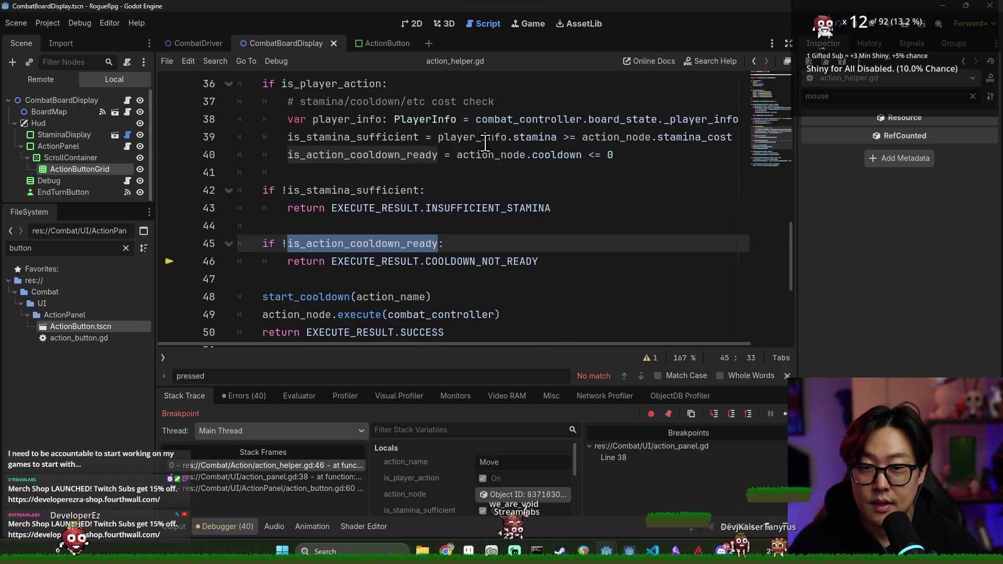
pyautogui.moveTo(493, 157)
pyautogui.press('F8')
pyautogui.doubleClick(380, 154)
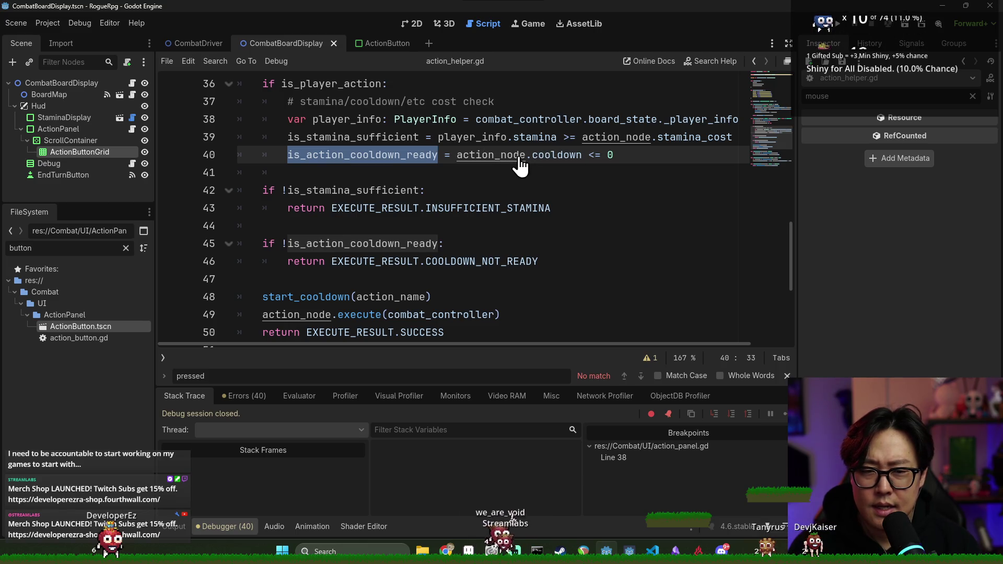
# Add 'action_node.current_cooldown = 0' above add_child in _get_action_node and save the script
pyautogui.scroll(2, 523, 166)
pyautogui.scroll(-2, 518, 167)
pyautogui.doubleClick(491, 155)
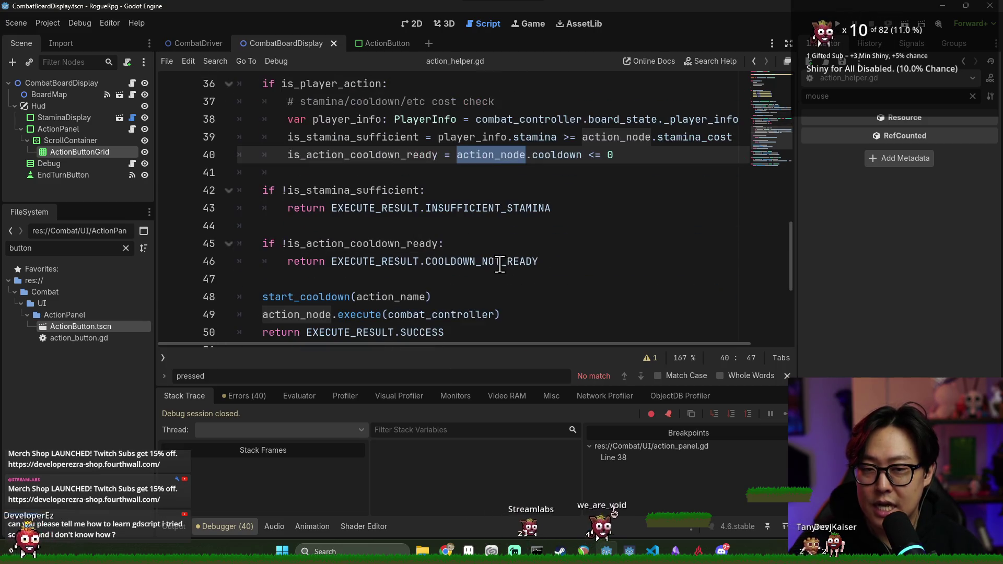
pyautogui.scroll(5, 549, 213)
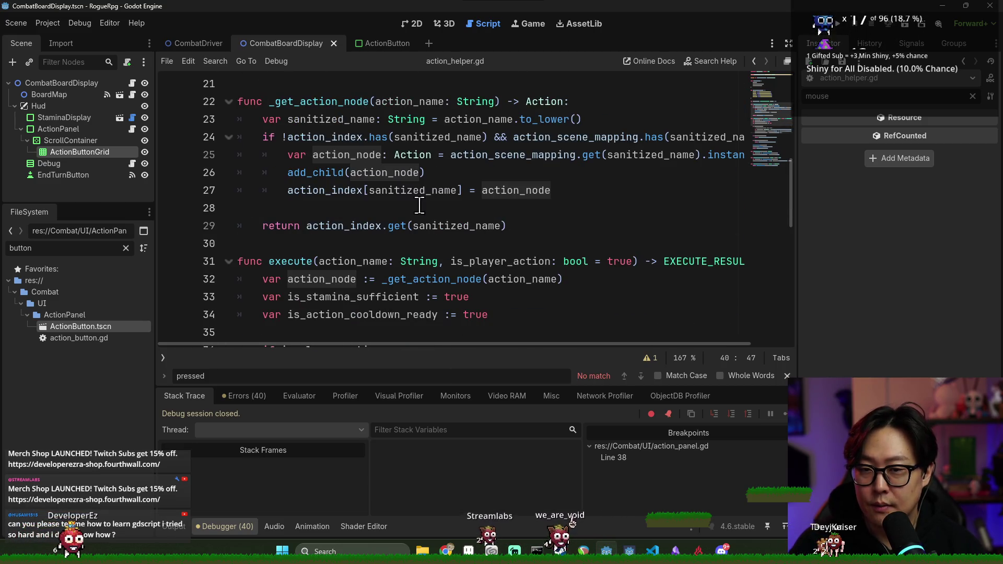
pyautogui.click(288, 173)
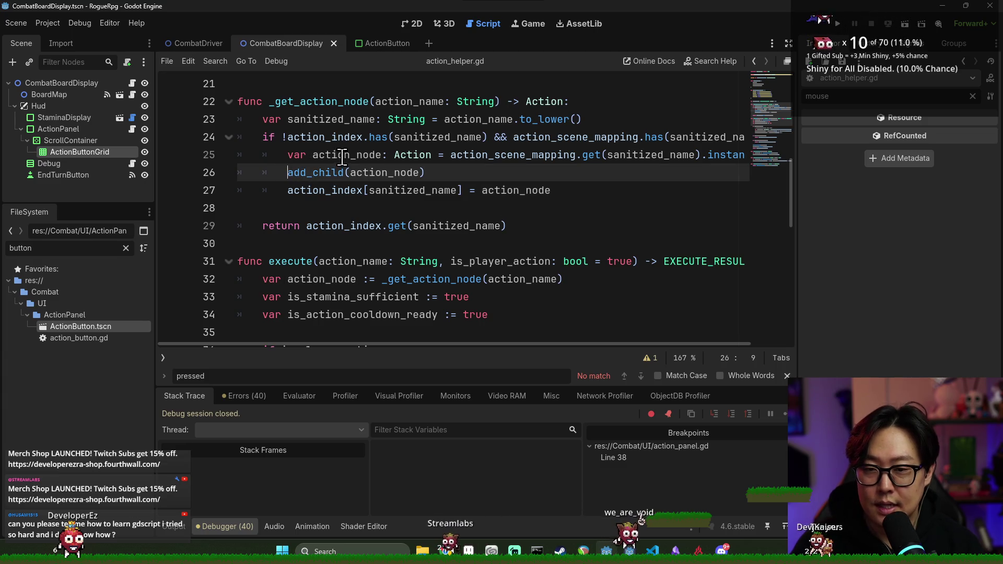
pyautogui.press('Return')
pyautogui.press('Up')
pyautogui.write('action_node.')
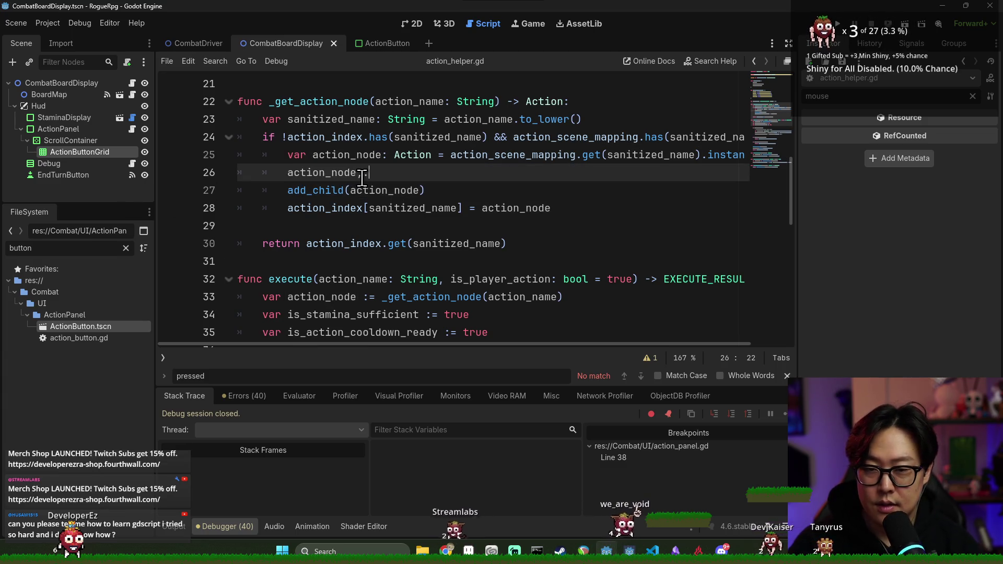
pyautogui.write('cur')
pyautogui.press('Return')
pyautogui.write('0')
pyautogui.hotkey('ctrl', 's')
# Filter the FileSystem for 'move' and open MoveAction.tscn
pyautogui.click(381, 155)
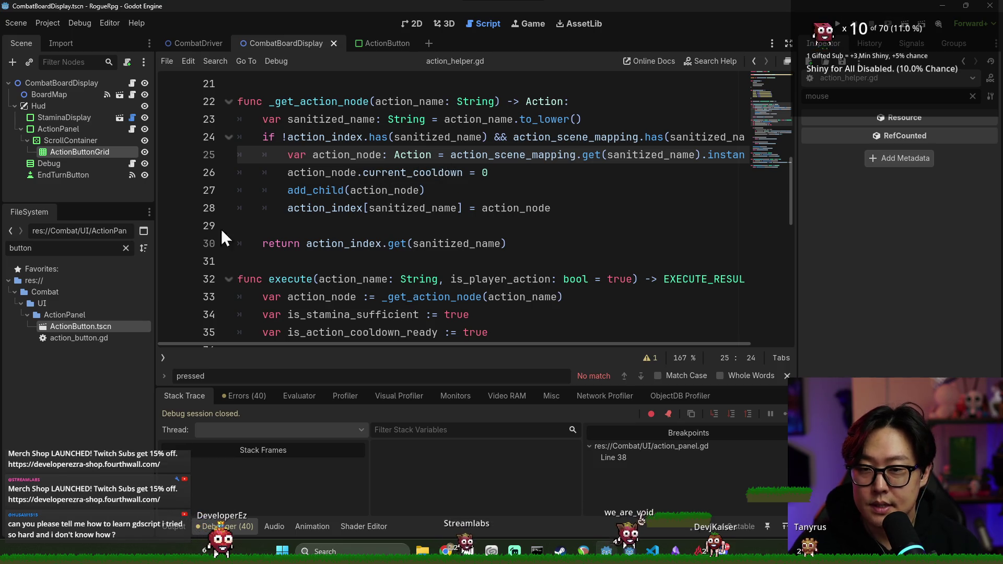
pyautogui.write('move')
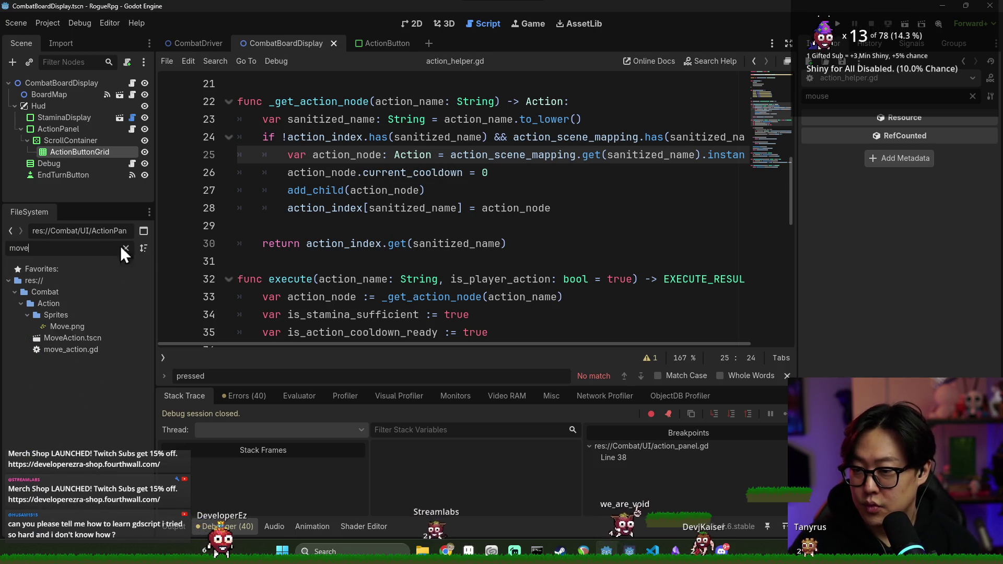
pyautogui.doubleClick(79, 338)
pyautogui.click(62, 83)
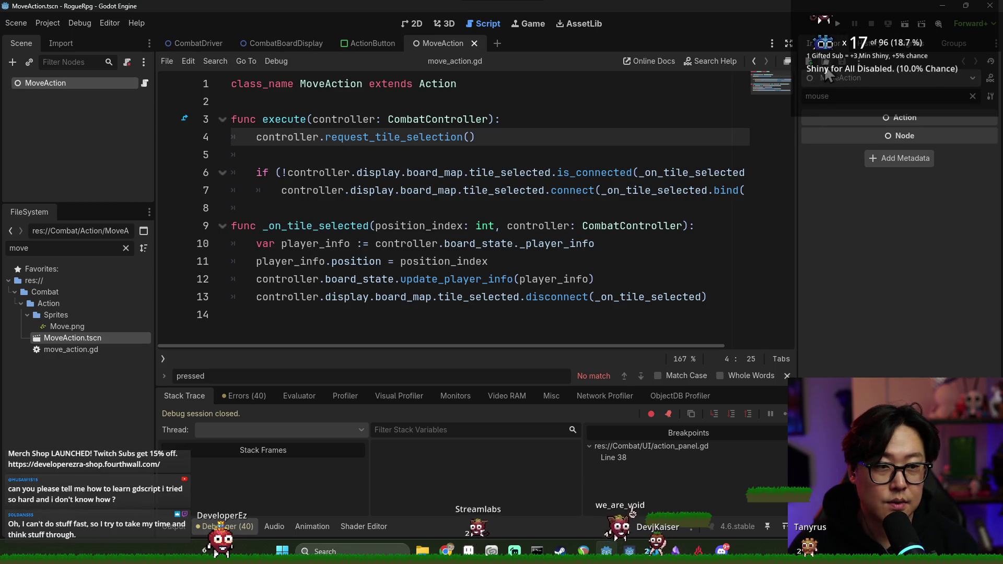
# Clear the Inspector property filter and open the base Action script action.gd from move_action.gd
pyautogui.click(973, 97)
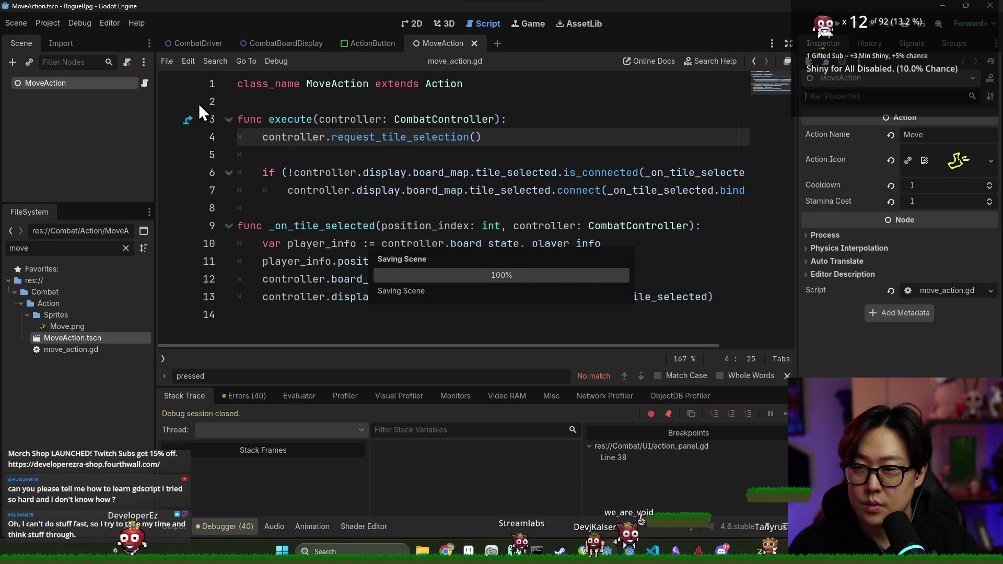
pyautogui.press('Down')
pyautogui.click(345, 156)
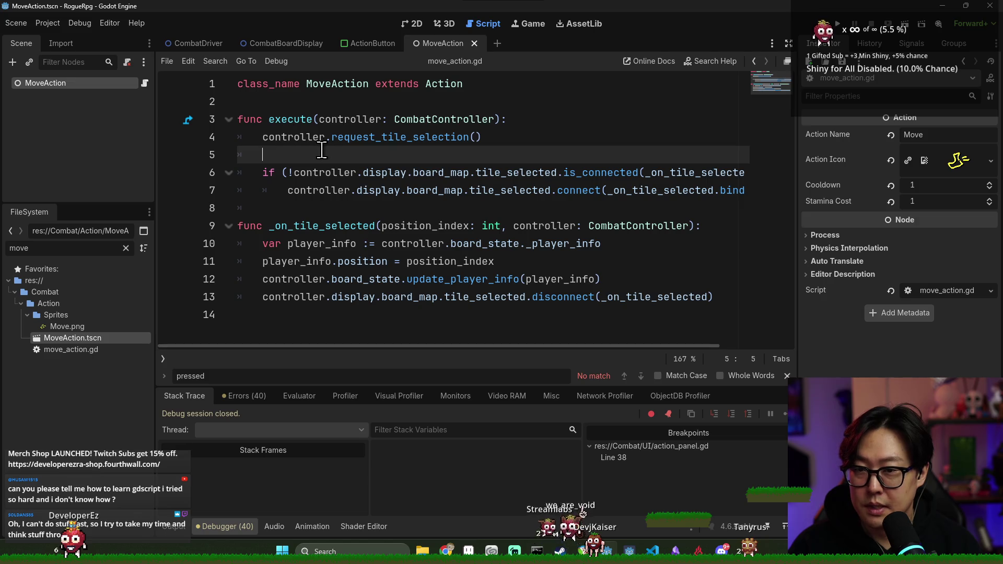
pyautogui.keyDown('ctrl'); pyautogui.click(426, 86); pyautogui.keyUp('ctrl')
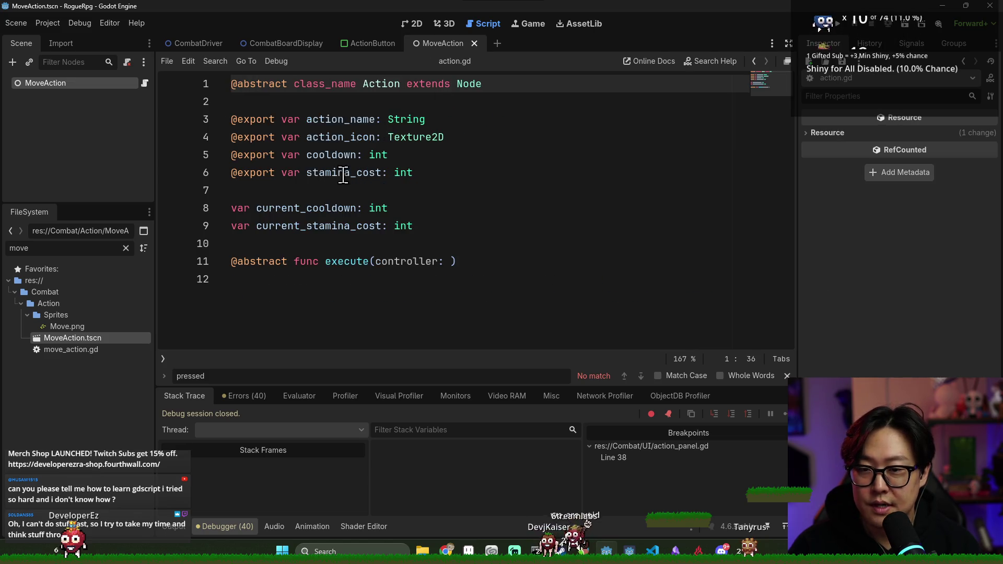
# Review the current_cooldown, current_stamina_cost and stamina_cost declarations in action.gd
pyautogui.click(340, 156)
pyautogui.click(313, 208)
pyautogui.doubleClick(324, 208)
pyautogui.click(471, 205)
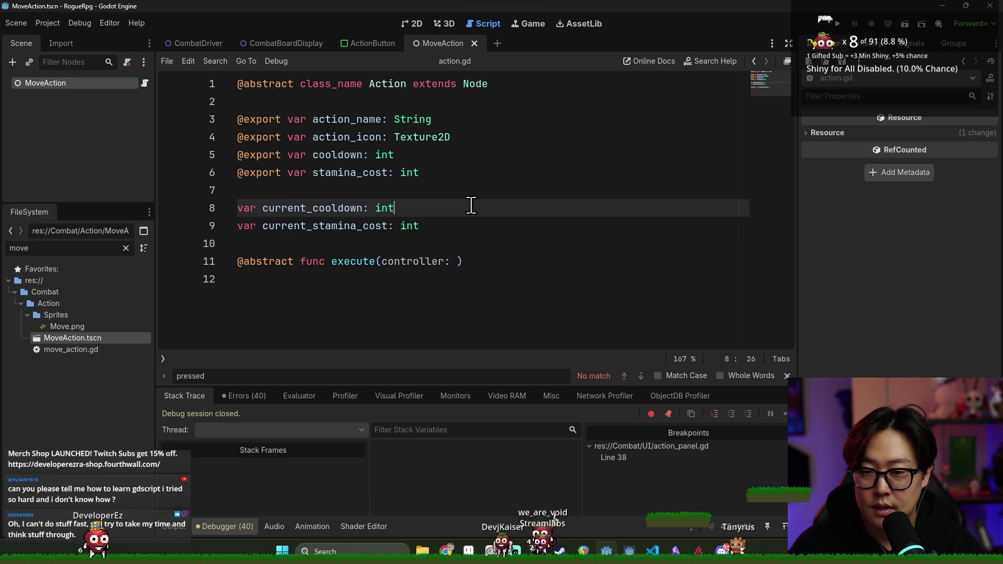
pyautogui.click(501, 139)
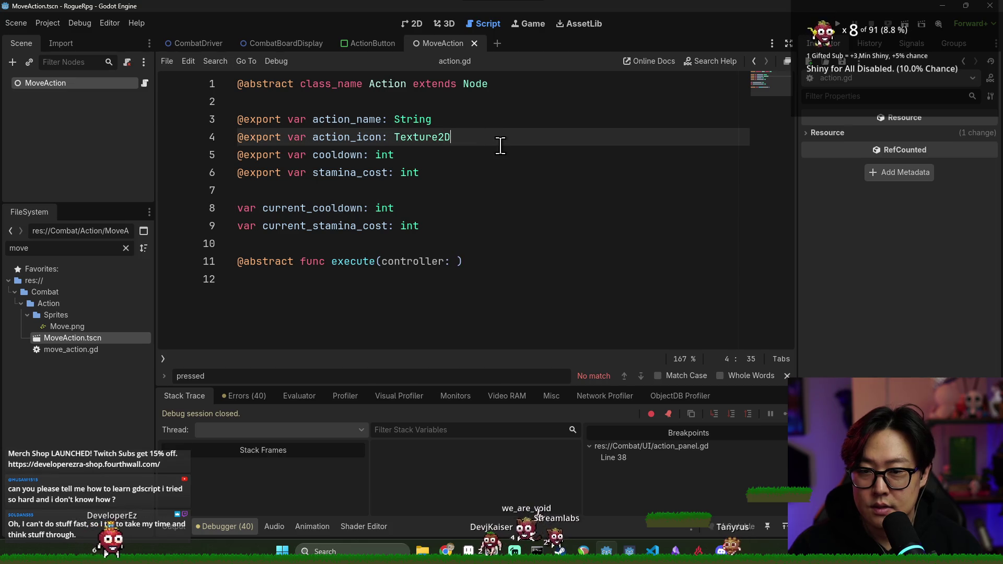
pyautogui.doubleClick(335, 228)
pyautogui.doubleClick(347, 173)
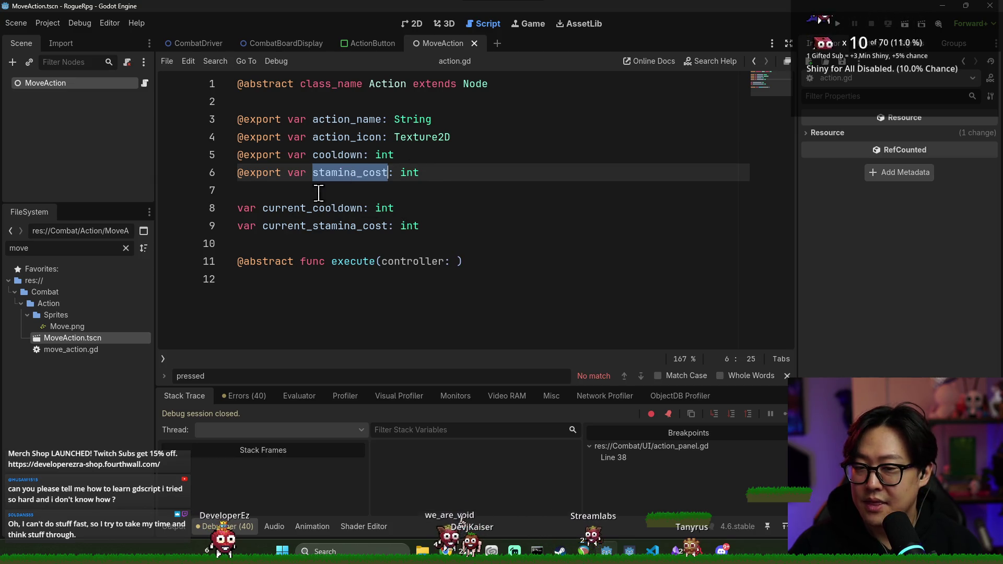
# Return to move_action.gd, jump back to the Action class, and place the cursor on empty line 10
pyautogui.hotkey('alt', 'Left')
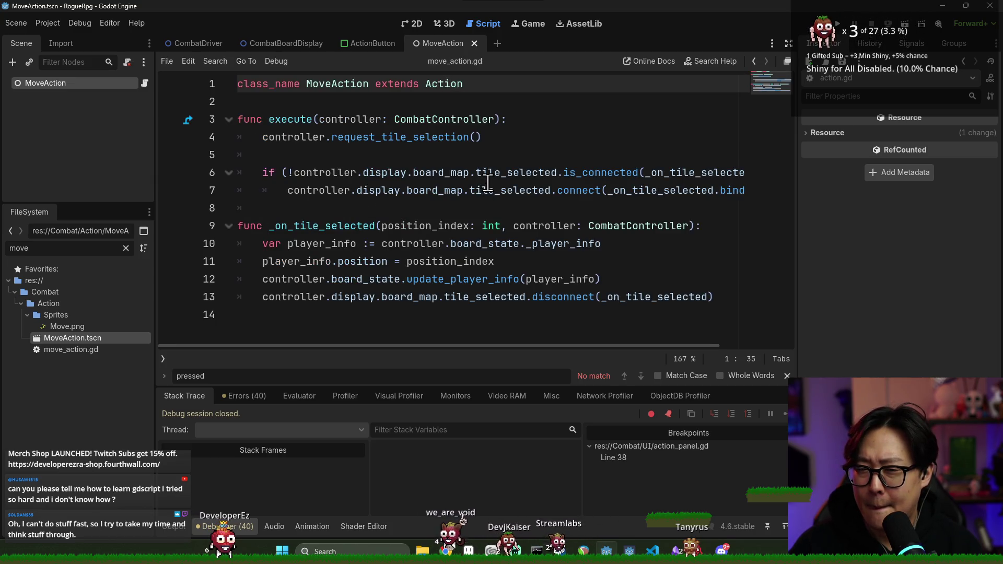
pyautogui.click(444, 86)
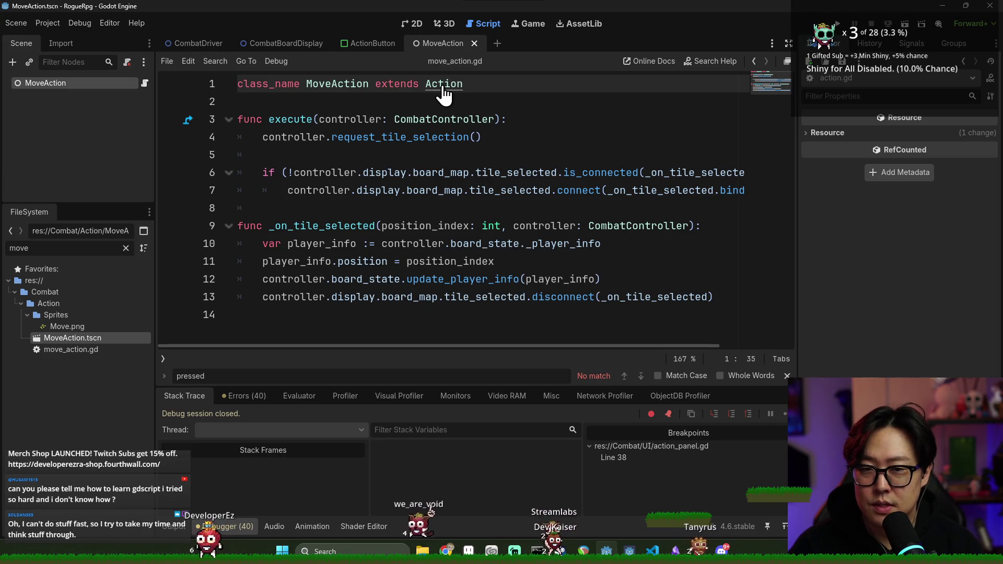
pyautogui.keyDown('ctrl'); pyautogui.click(444, 86); pyautogui.keyUp('ctrl')
pyautogui.click(444, 243)
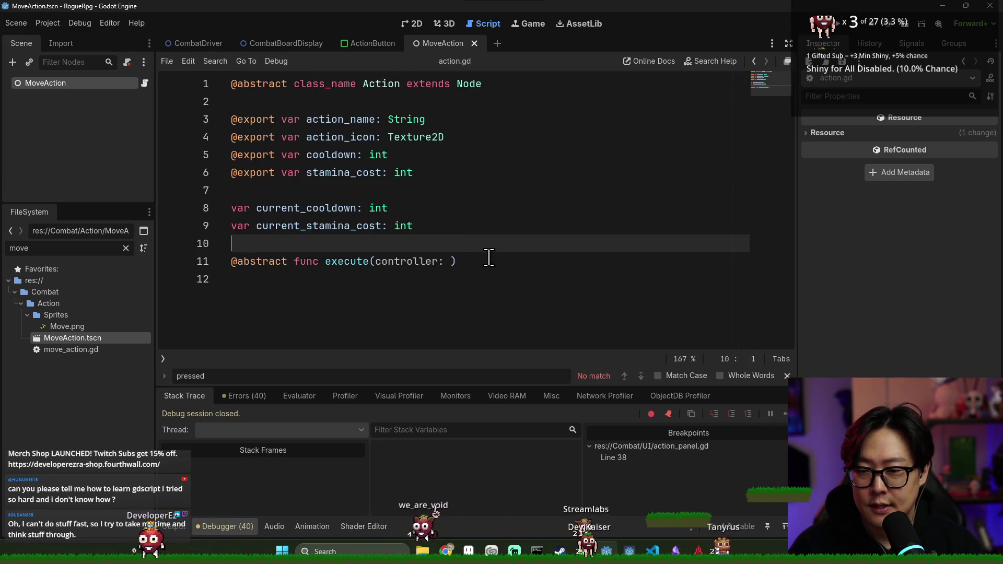
# Add 'func _ready():' to action.gd with a first line setting current_cooldown = cooldown
pyautogui.press('Return')
pyautogui.write('func _ready(')
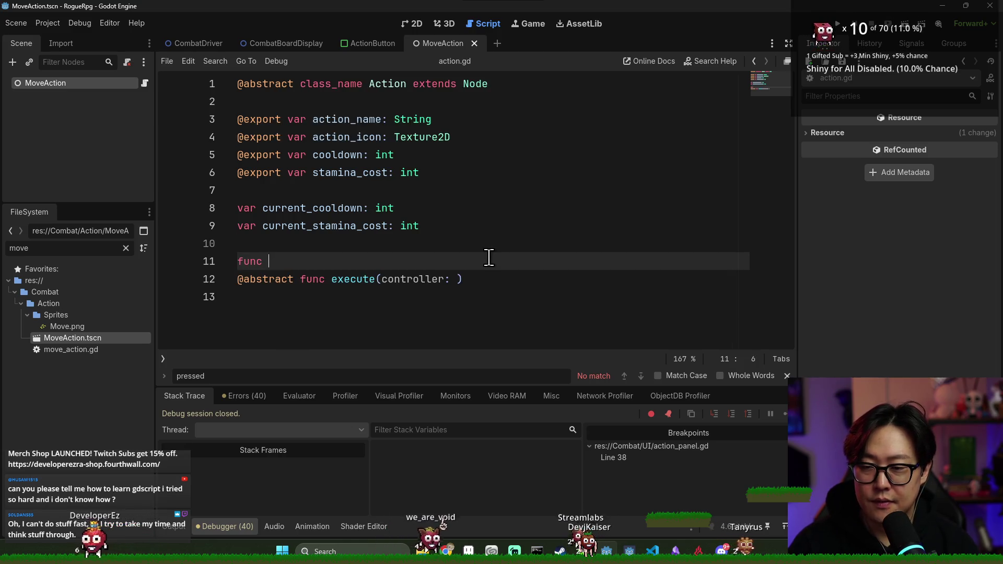
pyautogui.write('):')
pyautogui.press('Return')
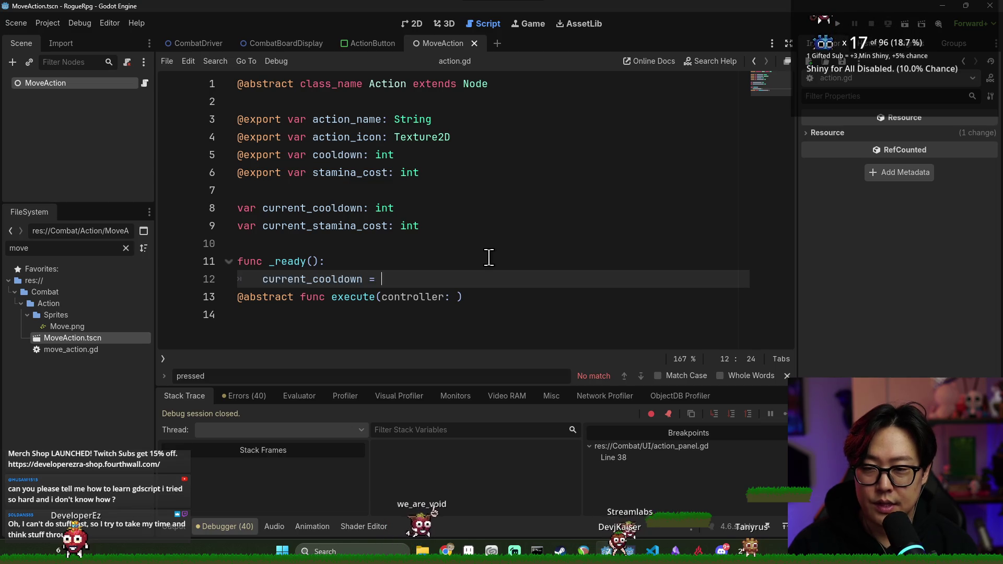
pyautogui.write('cool')
pyautogui.press('Return')
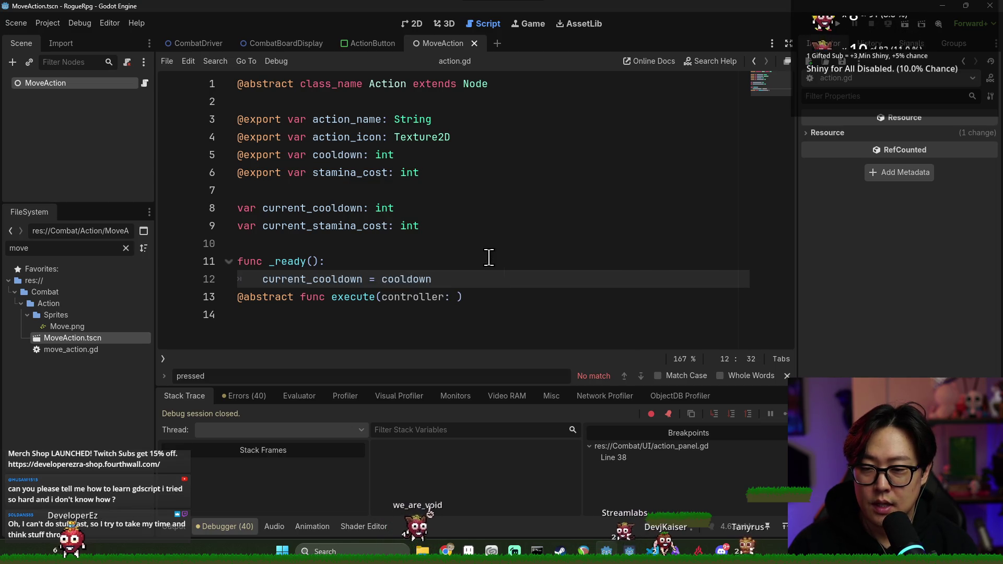
pyautogui.press('Return')
# Add 'current_stamina_cost = stamina_cost' inside _ready and save action.gd
pyautogui.write('a-c')
pyautogui.press('BackSpace')
pyautogui.press('BackSpace')
pyautogui.press('BackSpace')
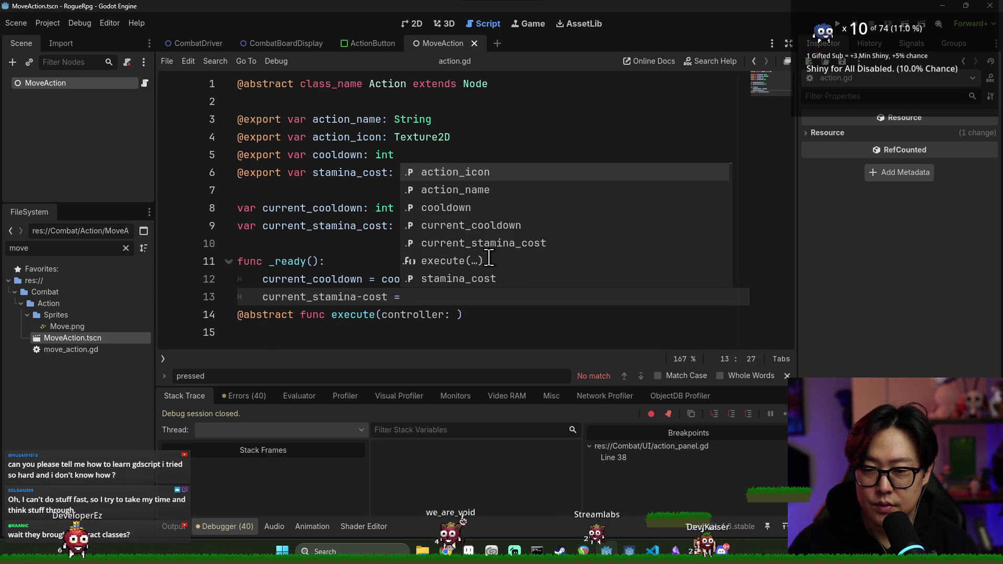
pyautogui.press('BackSpace')
pyautogui.press('BackSpace')
pyautogui.write('_stamina')
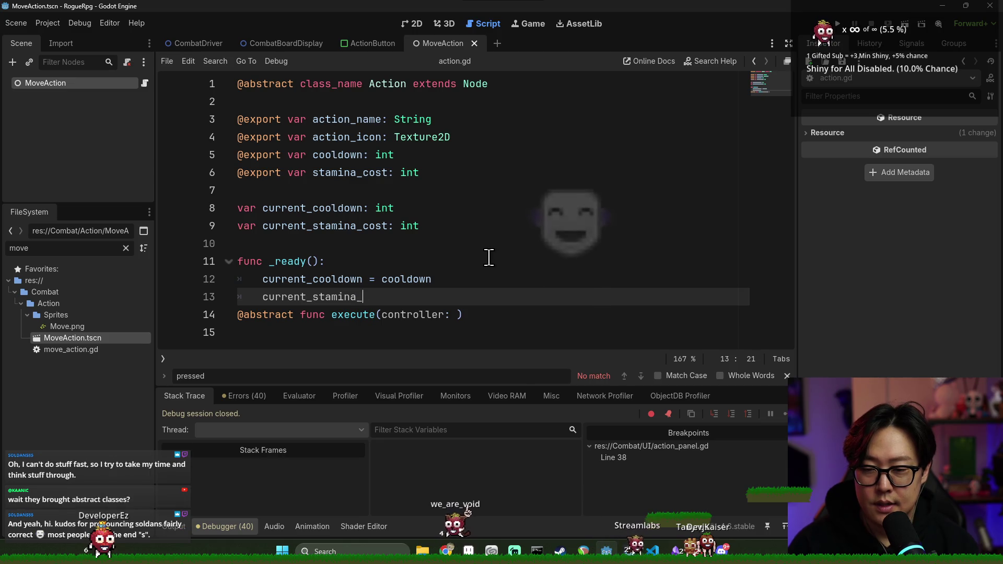
pyautogui.press('BackSpace')
pyautogui.press('BackSpace')
pyautogui.press('BackSpace')
pyautogui.write('cost = csta')
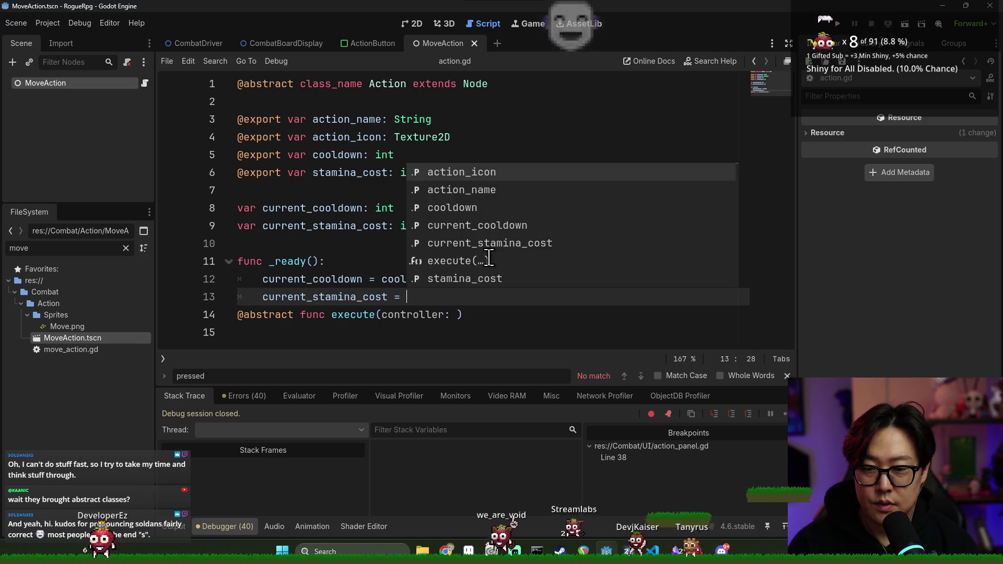
pyautogui.press('BackSpace')
pyautogui.press('BackSpace')
pyautogui.press('BackSpace')
pyautogui.write('stam')
pyautogui.press('BackSpace')
pyautogui.press('BackSpace')
pyautogui.press('BackSpace')
pyautogui.write('stamina')
pyautogui.press('Return')
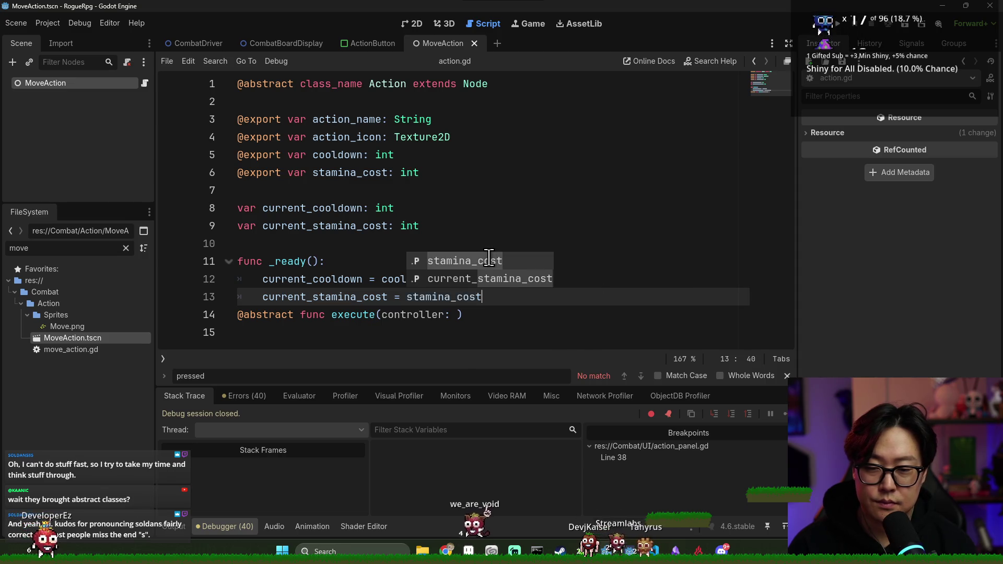
pyautogui.click(551, 335)
pyautogui.click(516, 297)
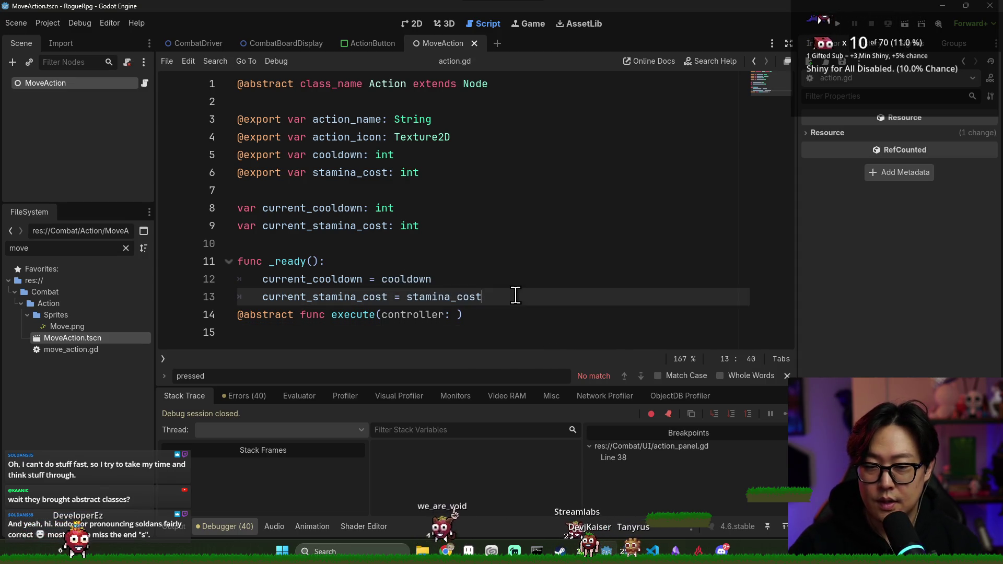
pyautogui.press('Return')
pyautogui.hotkey('ctrl', 's')
pyautogui.hotkey('ctrl', 's')
pyautogui.click(259, 45)
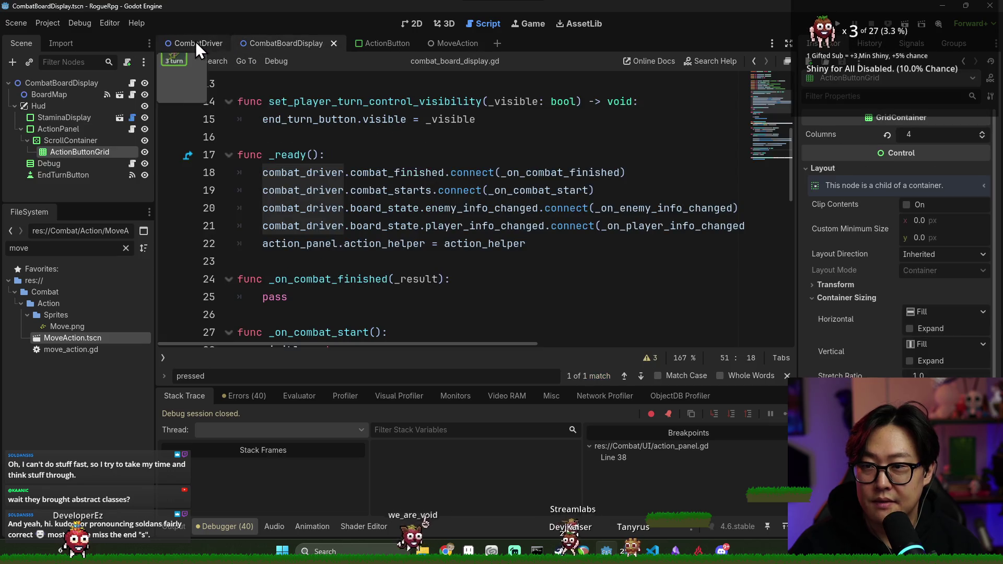
# Delete the current_cooldown = 0 line from action_helper.gd via CombatDriver, save, and run the game
pyautogui.click(196, 41)
pyautogui.click(146, 106)
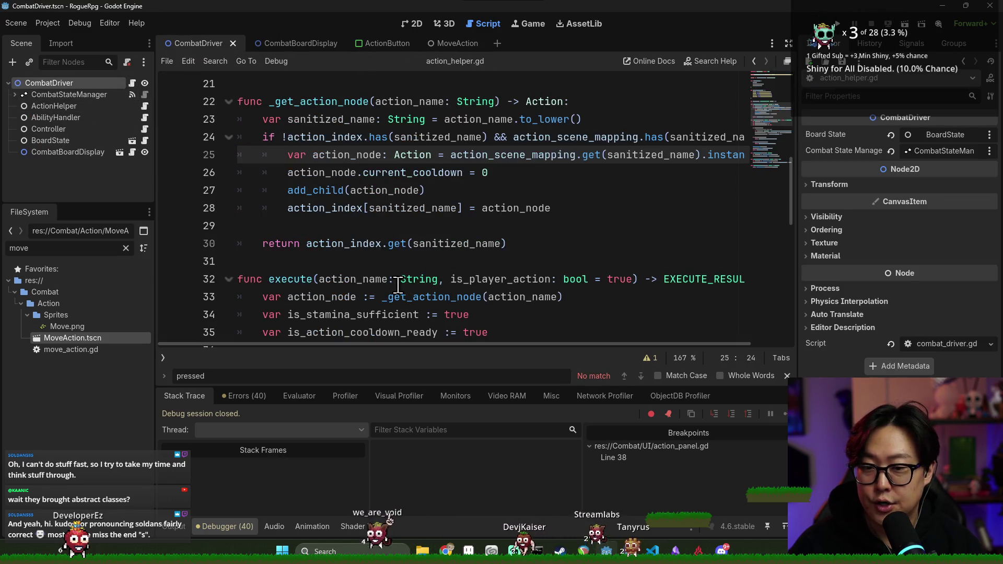
pyautogui.click(379, 173)
pyautogui.hotkey('ctrl', 'x')
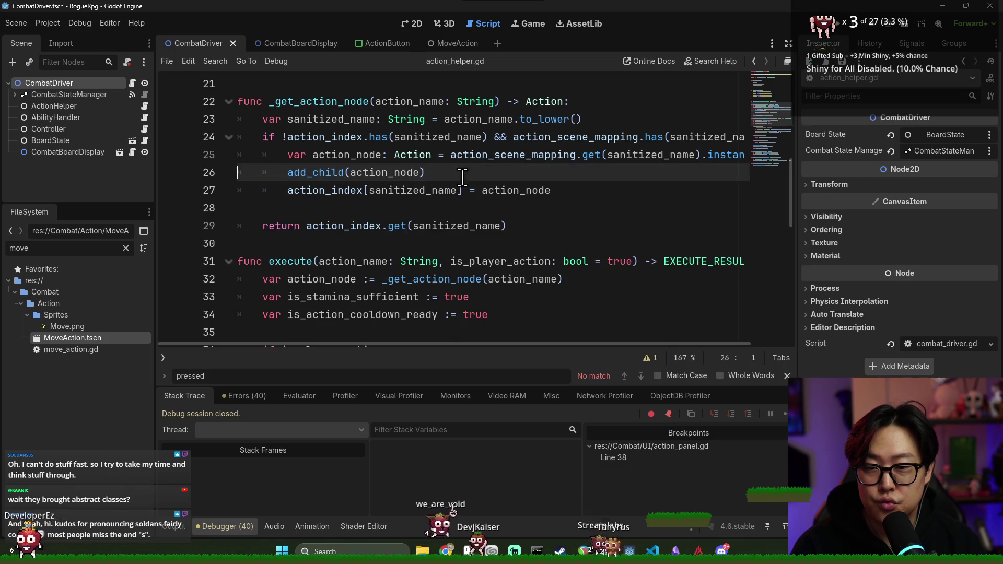
pyautogui.hotkey('ctrl', 's')
pyautogui.scroll(-5, 280, 234)
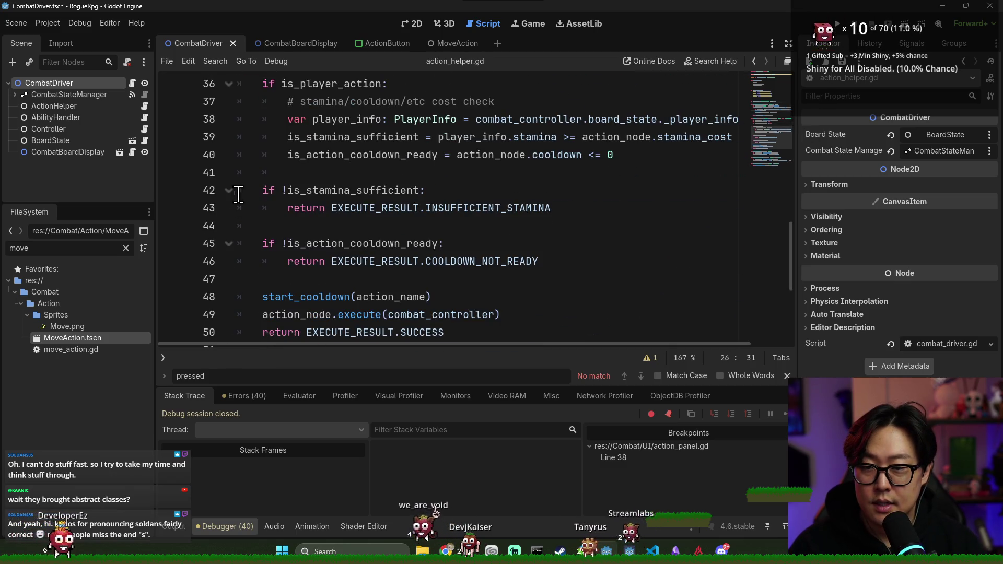
pyautogui.click(838, 24)
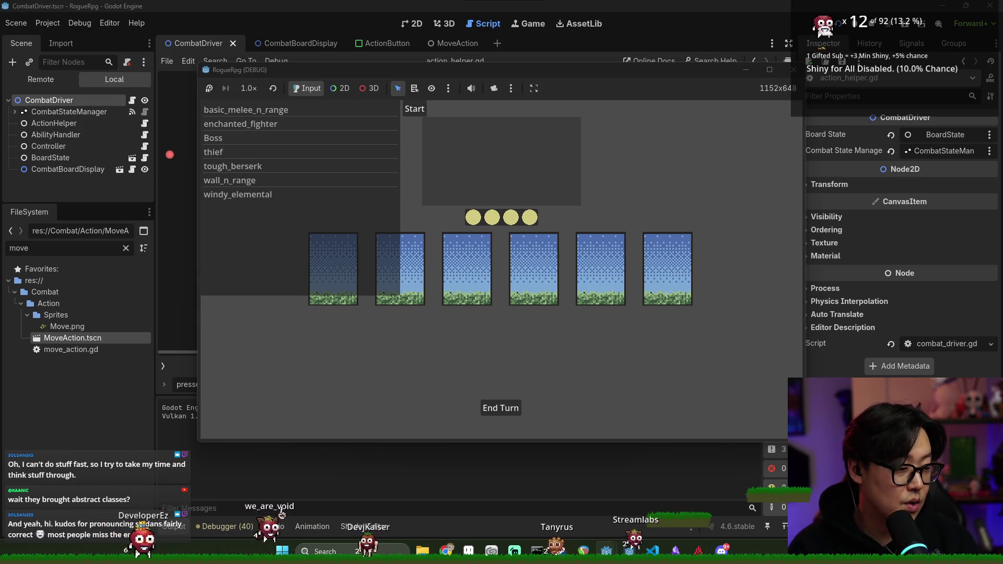
# Start a combat against basic_melee_n_range and use the Move action
pyautogui.click(277, 110)
pyautogui.click(412, 117)
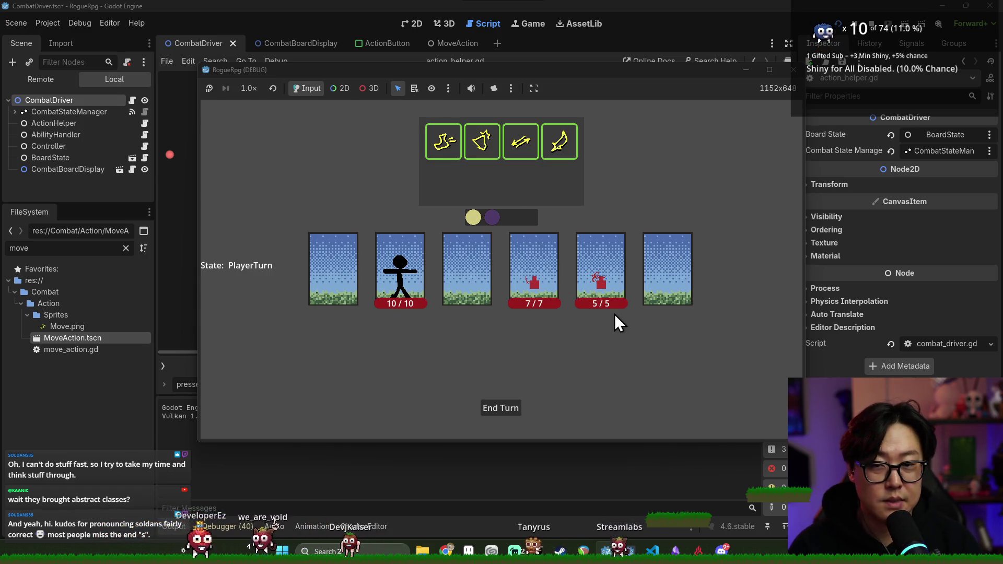
pyautogui.click(435, 145)
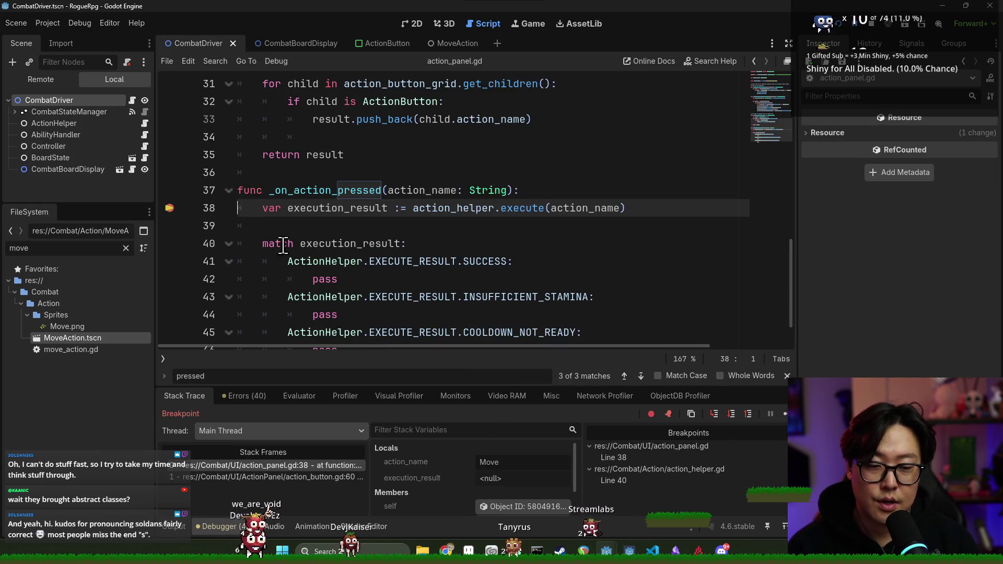
# Remove the line-38 breakpoint in action_panel.gd, stop the debug session, and switch to Discord
pyautogui.click(170, 208)
pyautogui.click(505, 261)
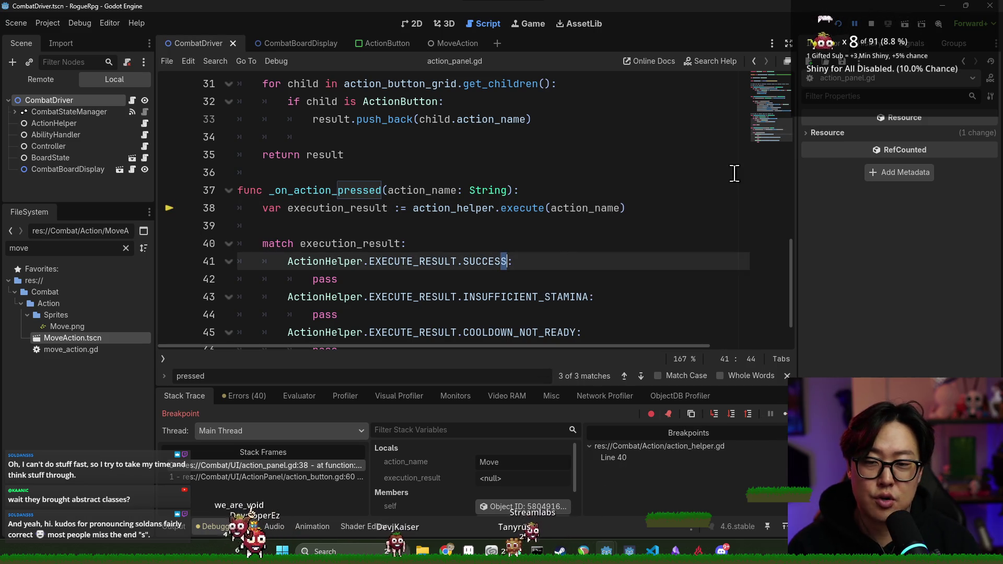
pyautogui.click(869, 29)
pyautogui.hotkey('alt', 'Tab')
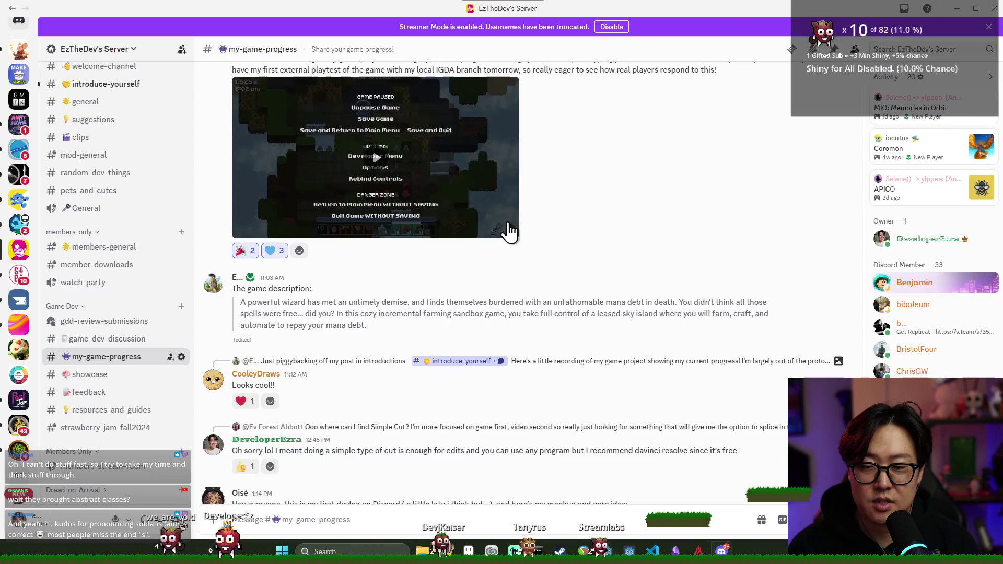
# Switch from Discord back to Godot's action_panel.gd script
pyautogui.hotkey('alt', 'Tab')
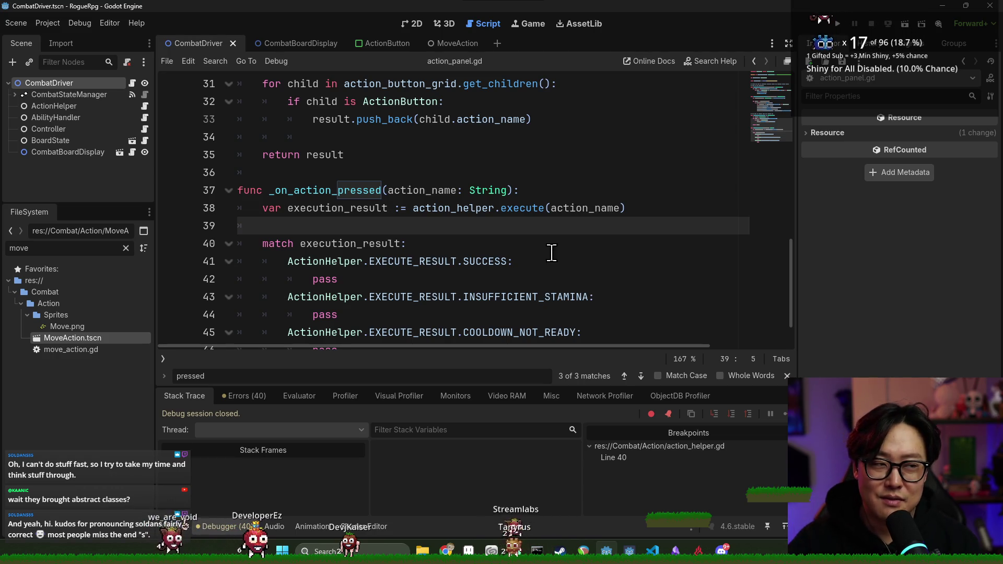
# Scroll the 40 reload warnings in the Errors tab, restore the Output log, then go to Discord
pyautogui.click(246, 398)
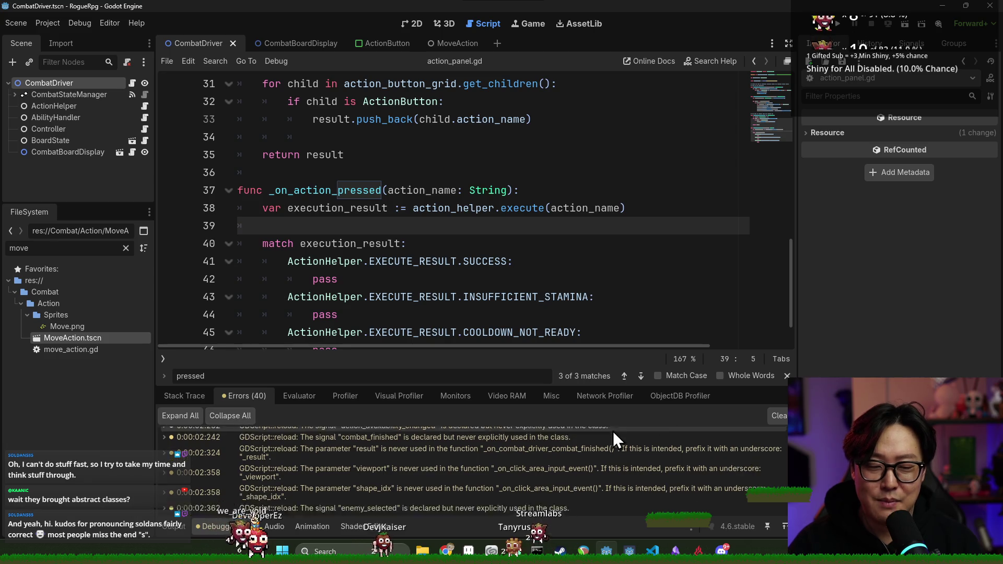
pyautogui.scroll(-5, 647, 443)
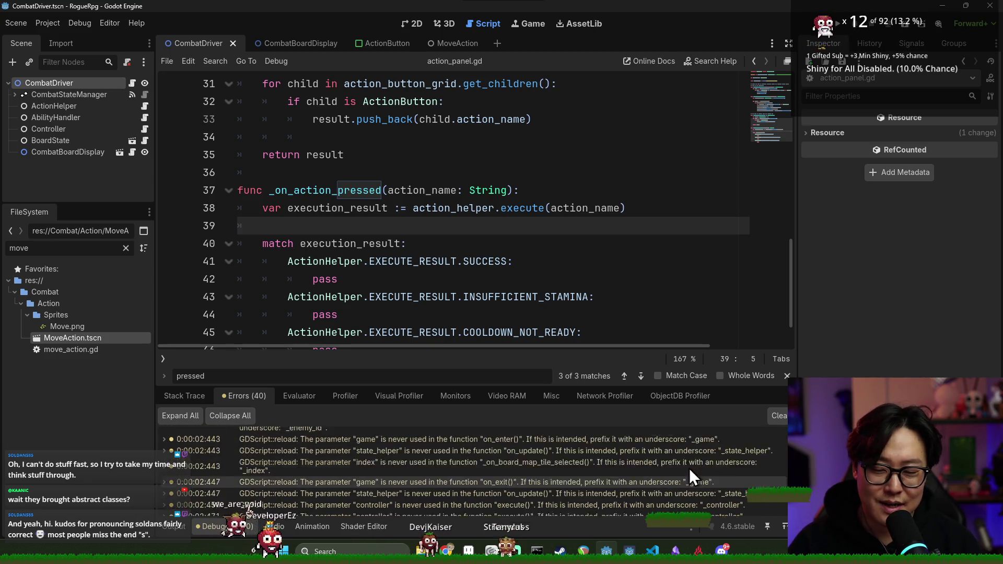
pyautogui.scroll(5, 491, 467)
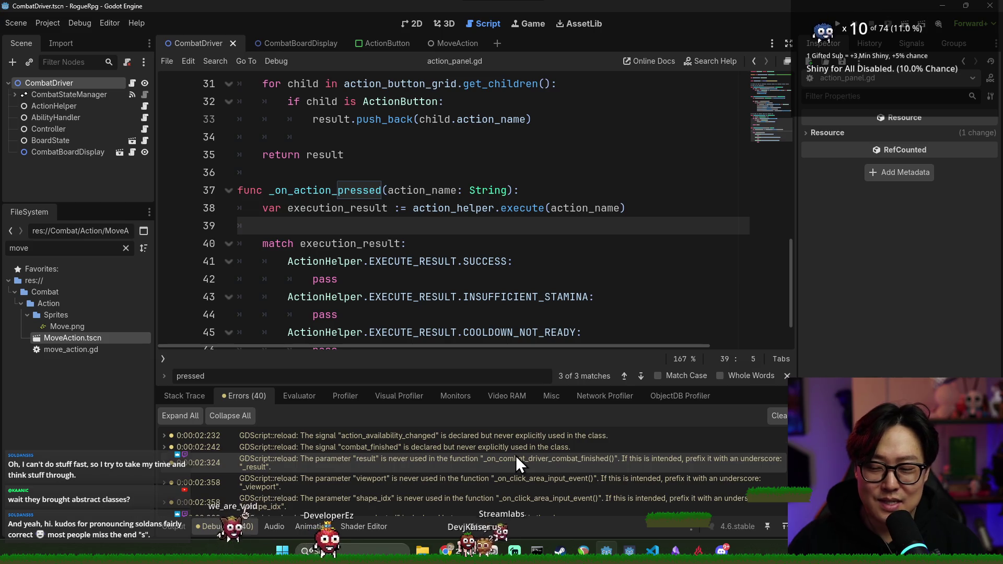
pyautogui.click(173, 529)
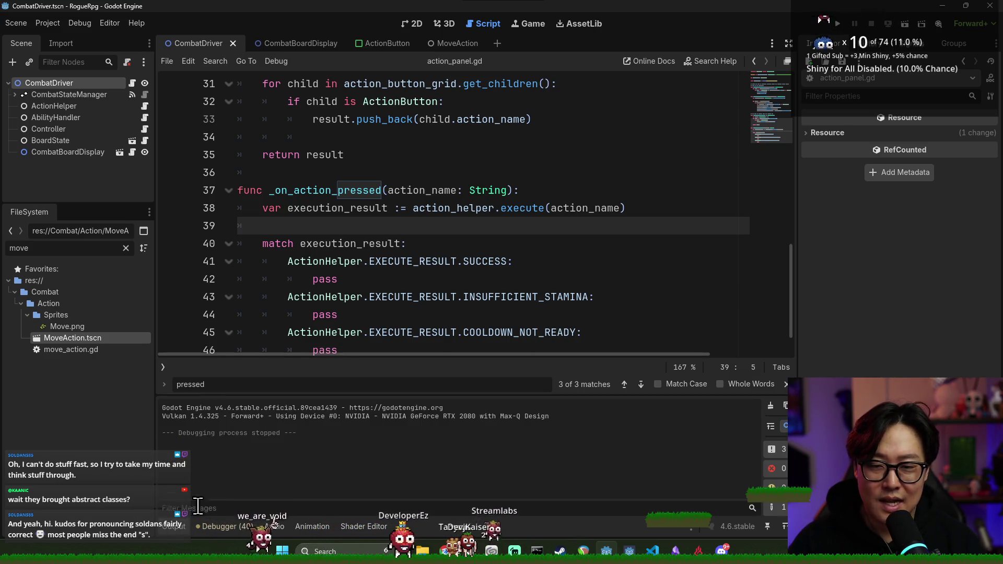
pyautogui.click(360, 279)
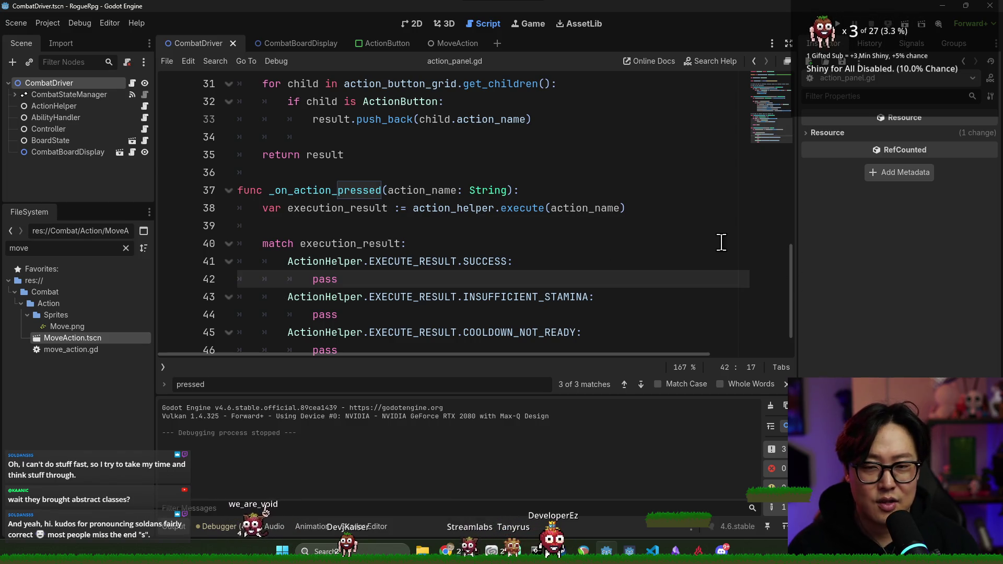
pyautogui.hotkey('alt', 'Tab')
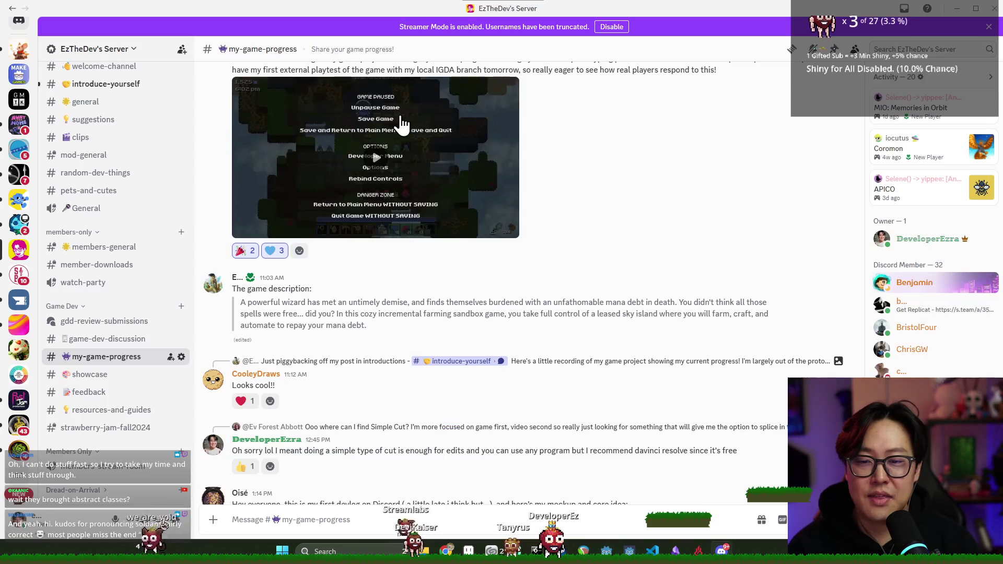
# Scroll through the #my-game-progress posts, then switch back to the Godot editor
pyautogui.scroll(3, 460, 298)
pyautogui.scroll(-10, 476, 312)
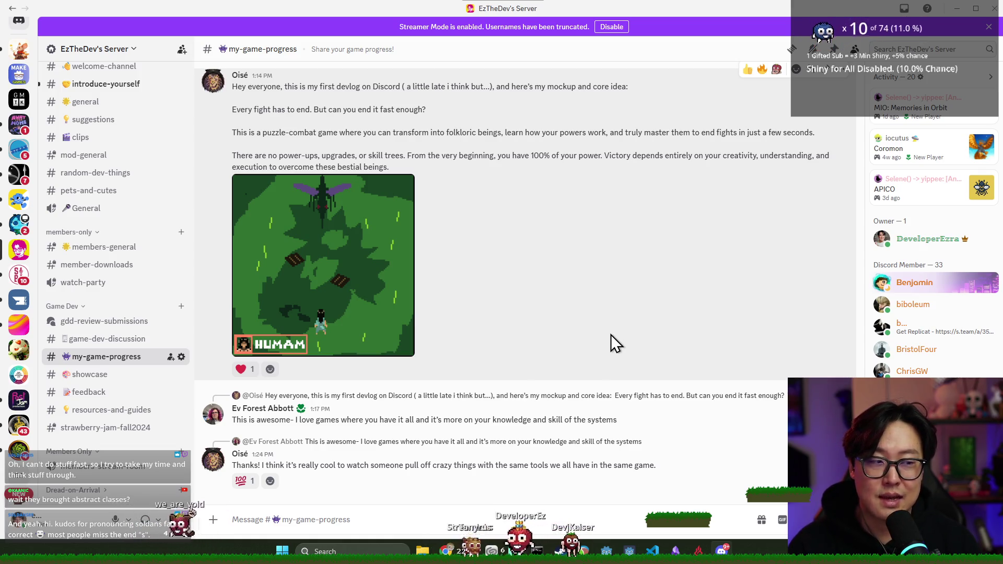
pyautogui.scroll(10, 590, 347)
pyautogui.scroll(5, 559, 299)
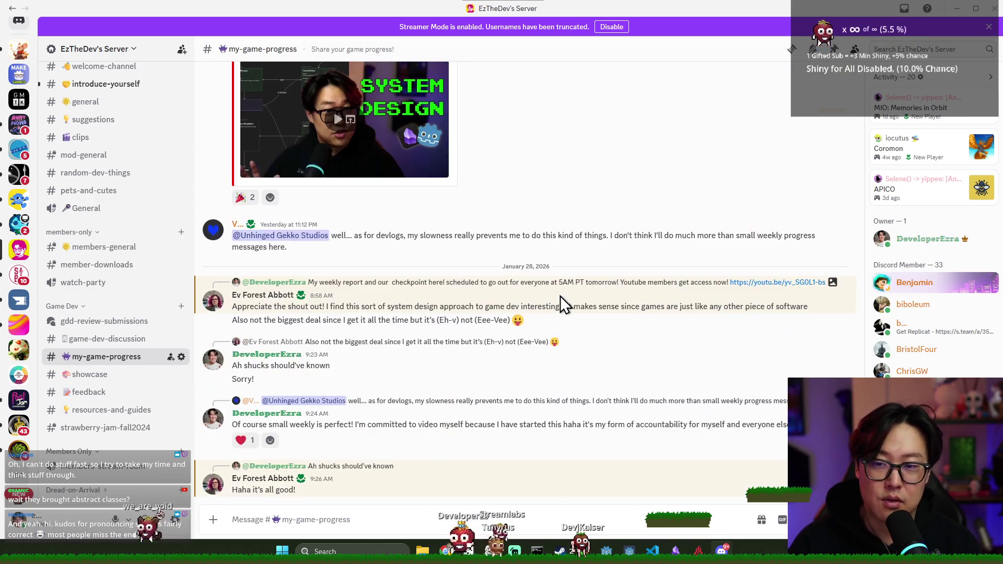
pyautogui.hotkey('alt', 'Tab')
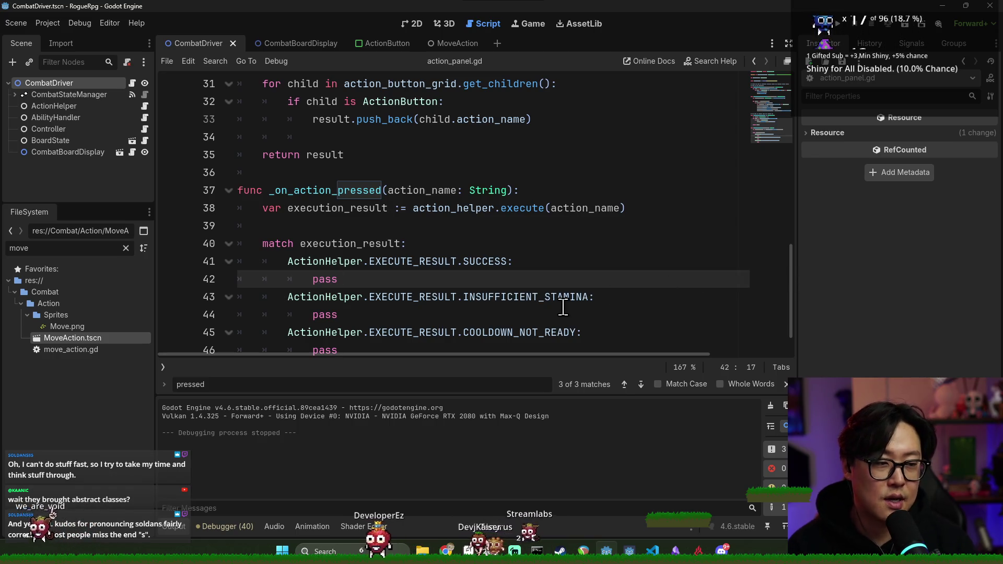
# Jump to the execute() definition in action_helper.gd and launch the game in debug mode
pyautogui.scroll(-1, 600, 302)
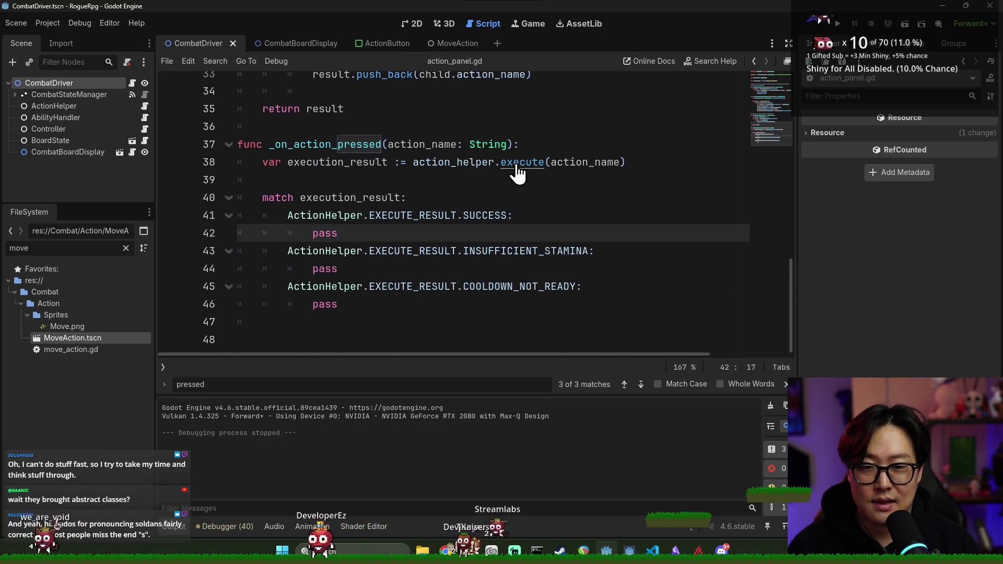
pyautogui.keyDown('ctrl'); pyautogui.click(510, 162); pyautogui.keyUp('ctrl')
pyautogui.scroll(-4, 415, 237)
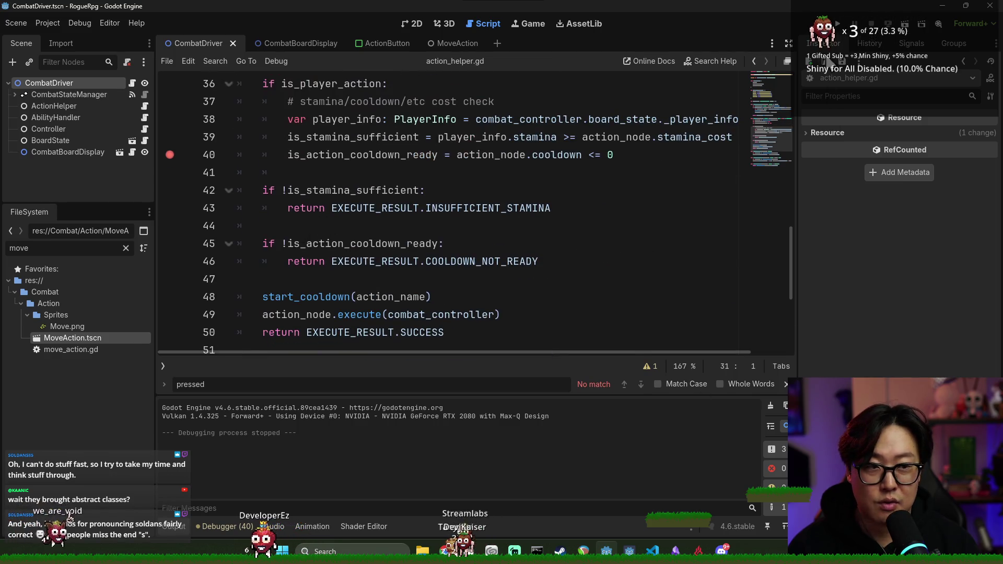
pyautogui.click(838, 24)
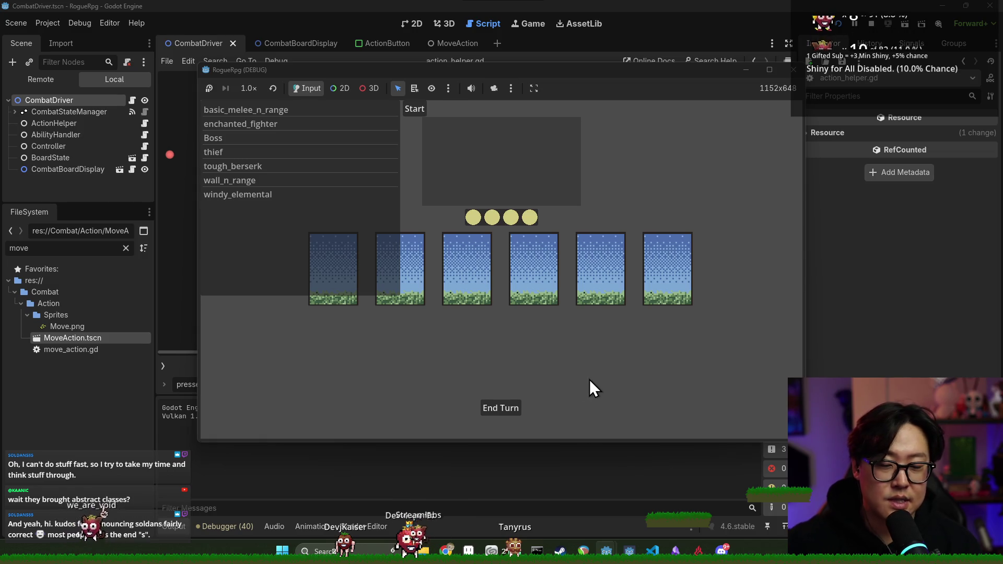
# Start a combat against enchanted_fighter and use Move to hit the line-40 breakpoint
pyautogui.click(258, 127)
pyautogui.click(413, 110)
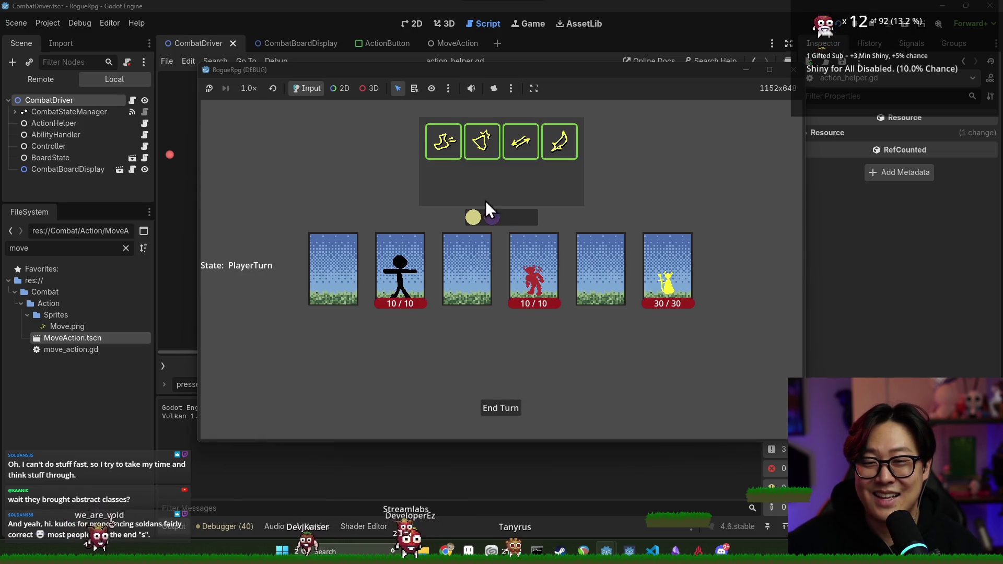
pyautogui.click(441, 149)
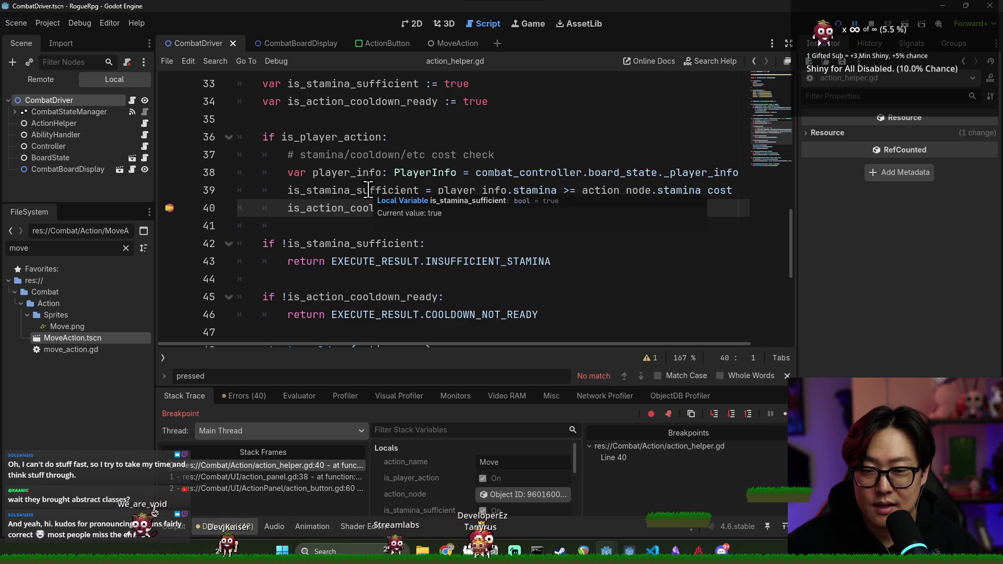
# Step past the line-40 check, stop debugging, and change 'cooldown' to current_cooldown
pyautogui.click(734, 415)
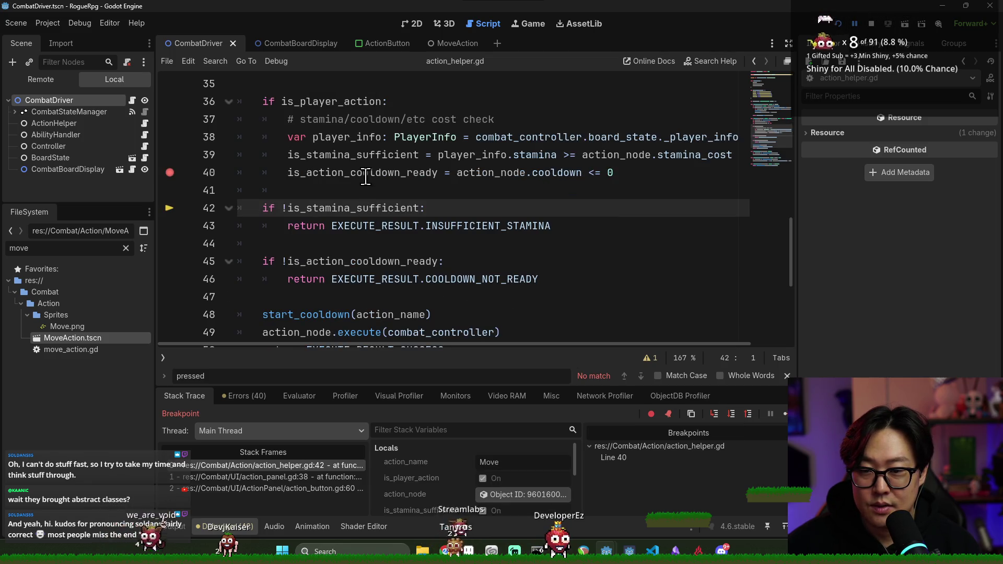
pyautogui.moveTo(369, 172)
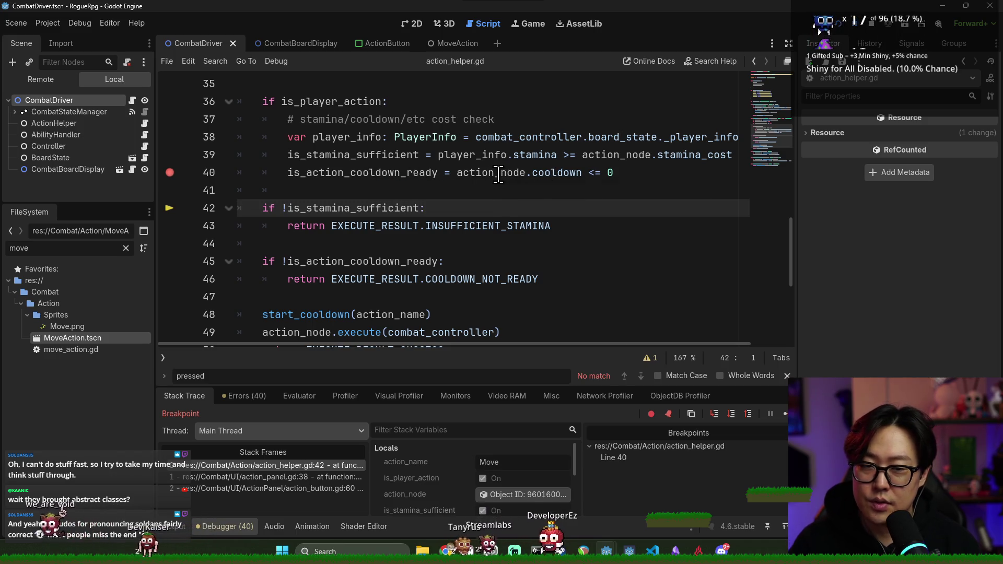
pyautogui.doubleClick(557, 172)
pyautogui.click(873, 24)
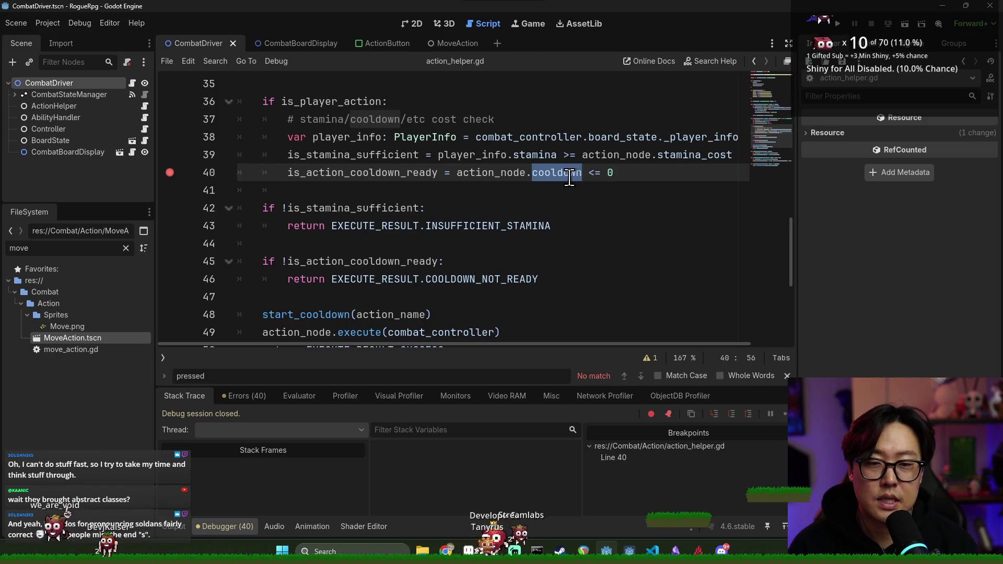
pyautogui.write('cur')
pyautogui.press('Return')
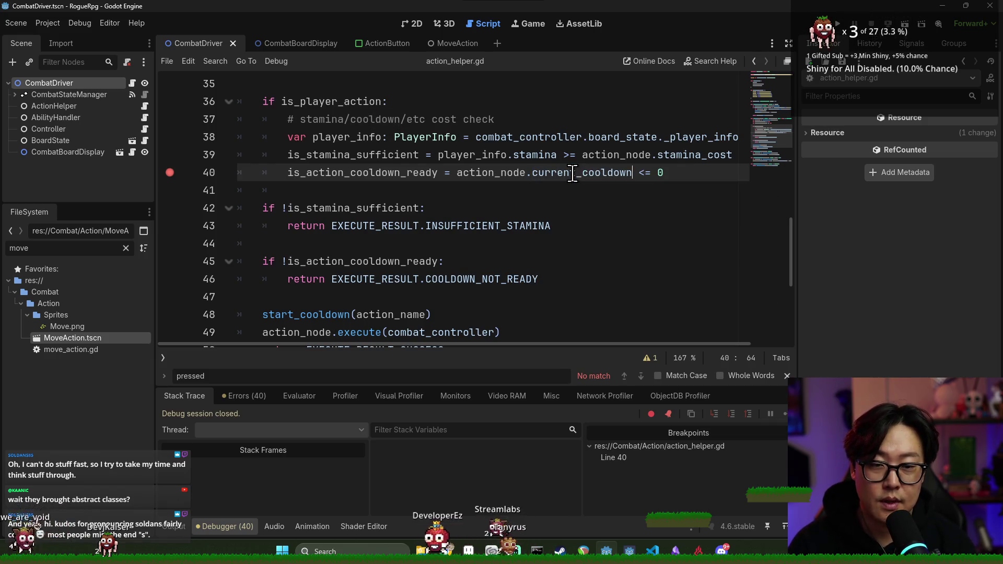
# Remove the line-40 breakpoint and save action_helper.gd
pyautogui.click(532, 120)
pyautogui.click(172, 174)
pyautogui.hotkey('ctrl', 's')
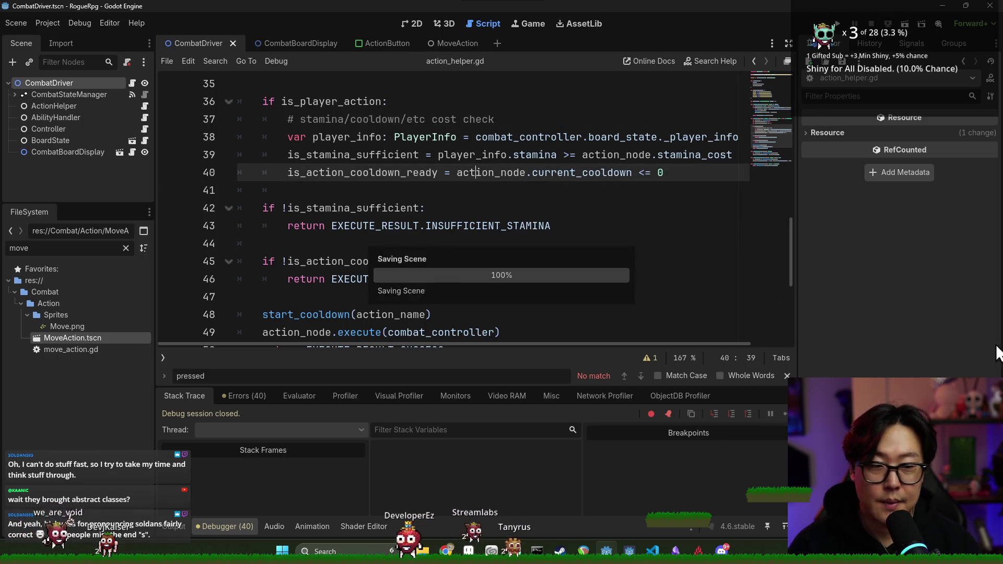
pyautogui.click(598, 245)
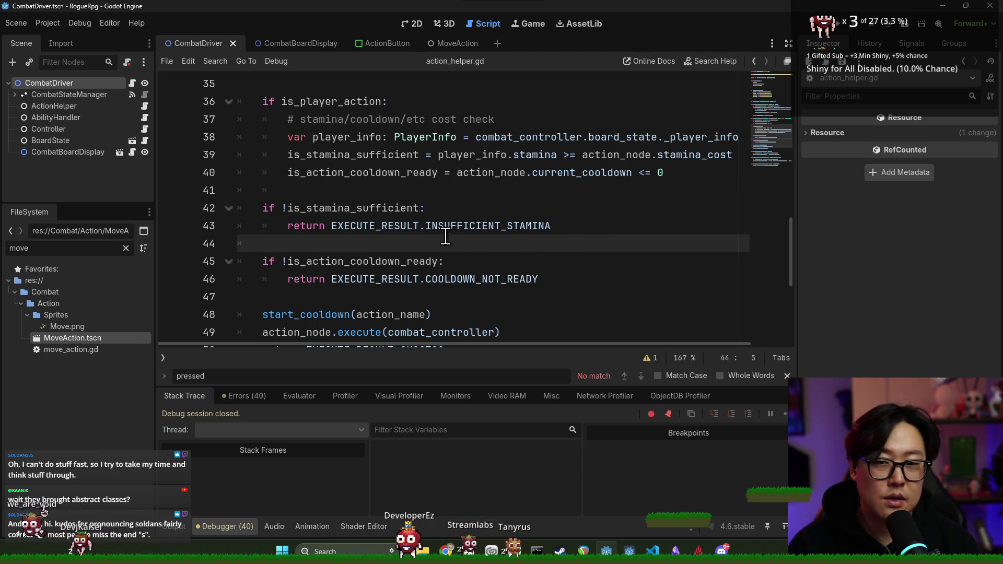
pyautogui.hotkey('alt', 'Tab')
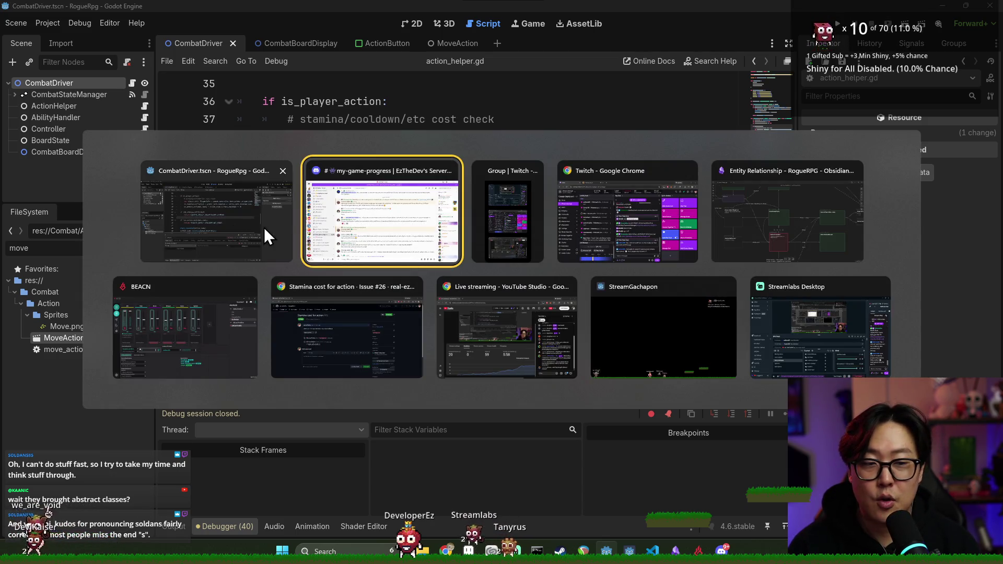
# Search Google for 'godot engine documentation' in a new Chrome tab
pyautogui.click(341, 324)
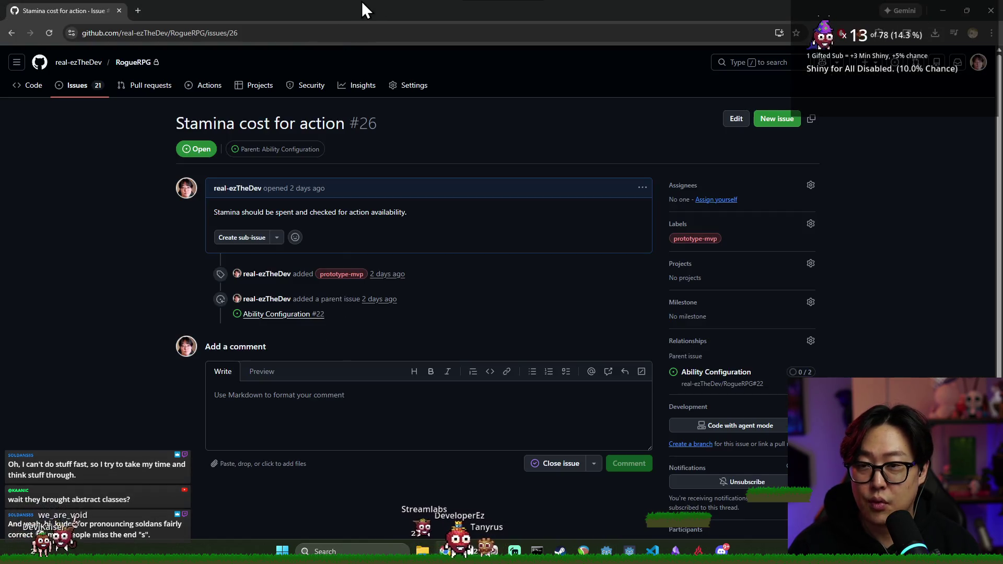
pyautogui.hotkey('ctrl', 't')
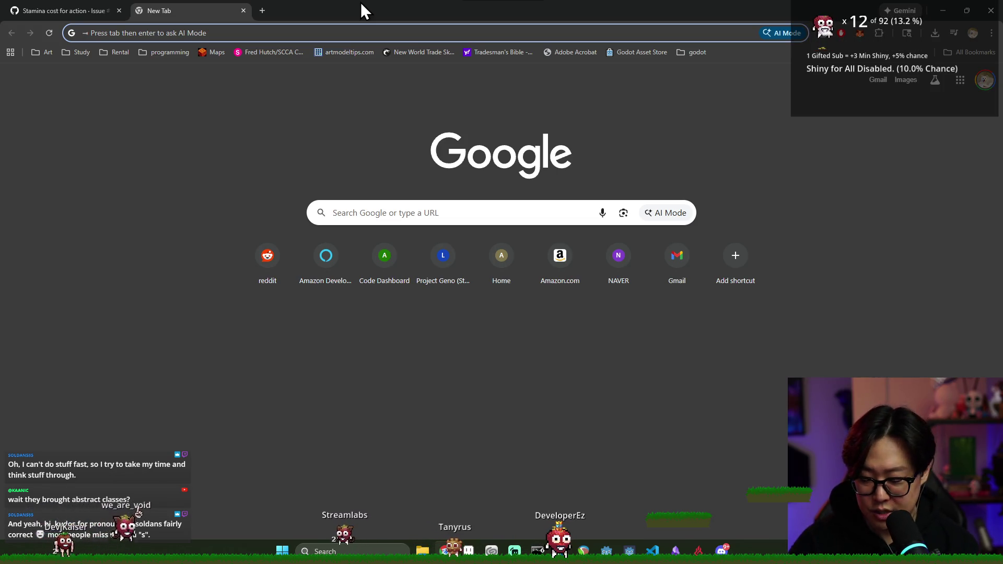
pyautogui.write('godot engin')
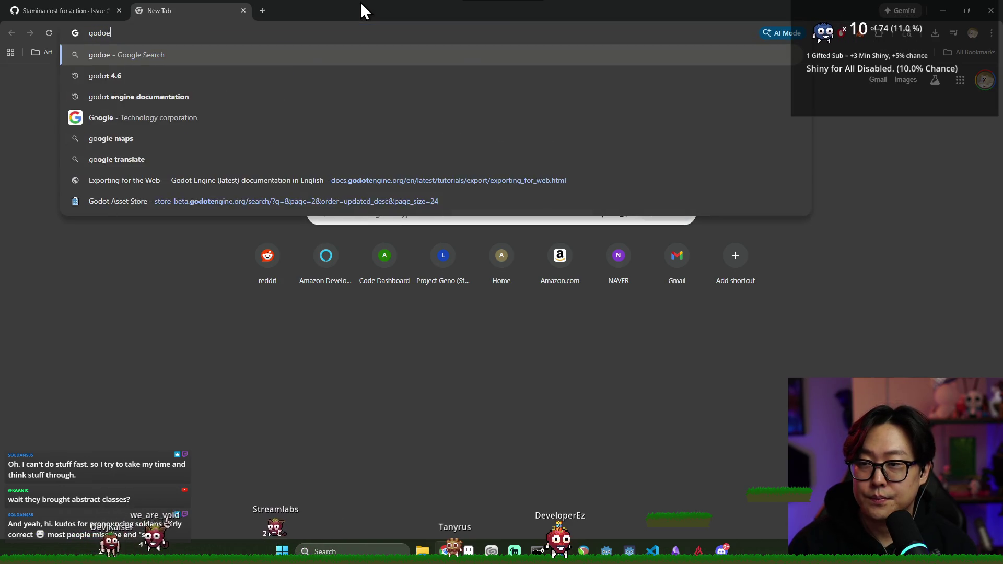
pyautogui.write('e documen')
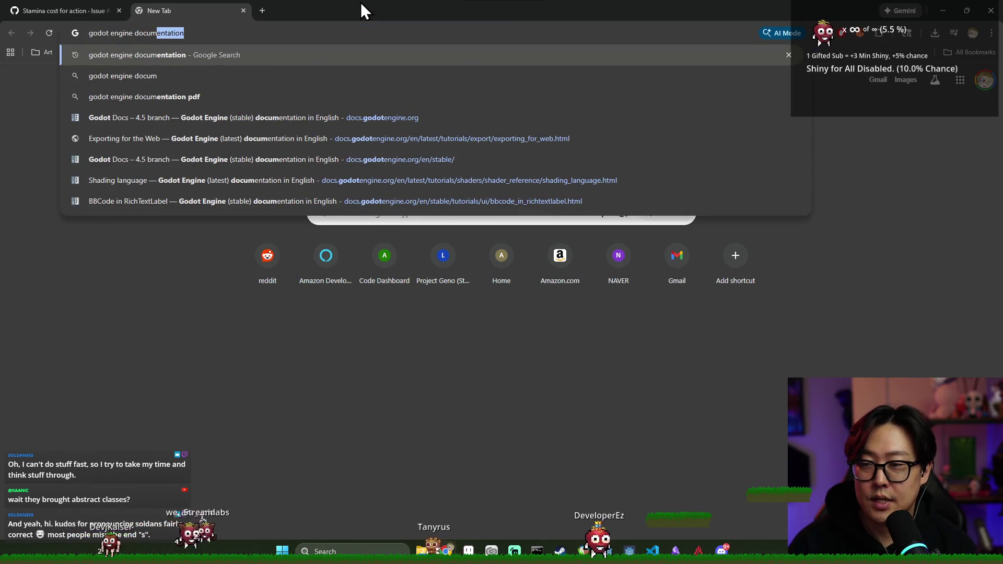
pyautogui.press('Return')
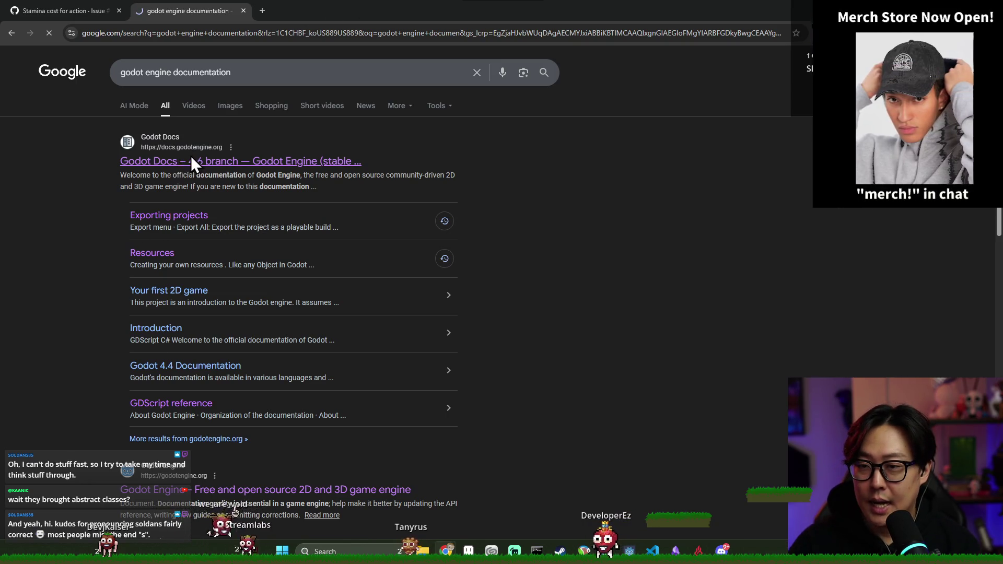
# Open Godot Docs and go to Getting Started > Introduction > Learn to code with GDScript
pyautogui.click(190, 160)
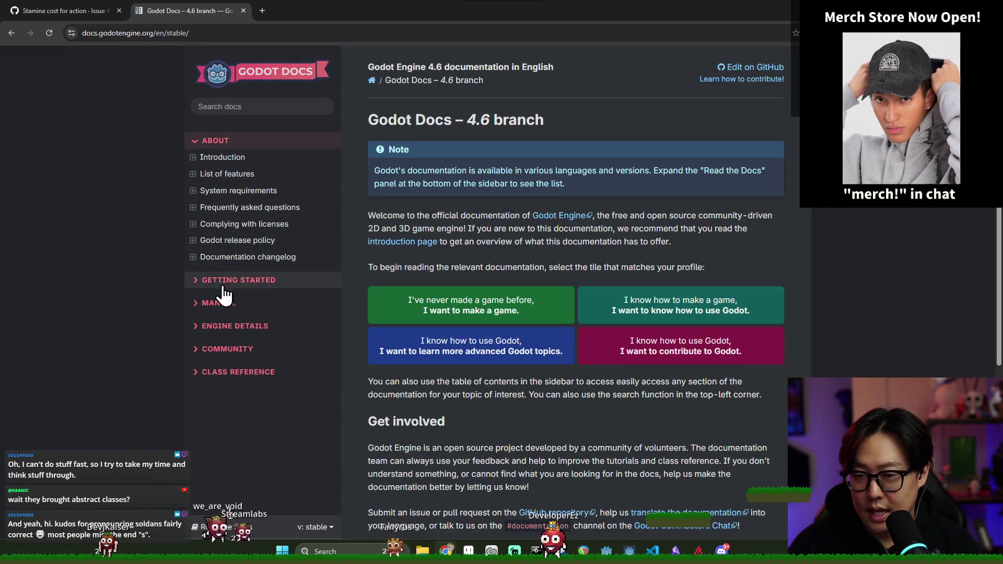
pyautogui.click(243, 280)
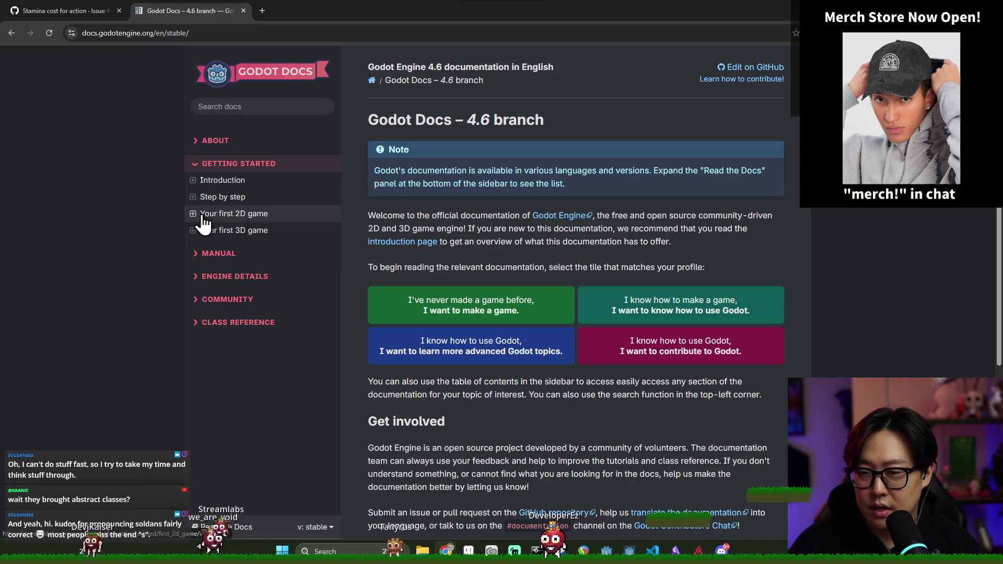
pyautogui.click(246, 162)
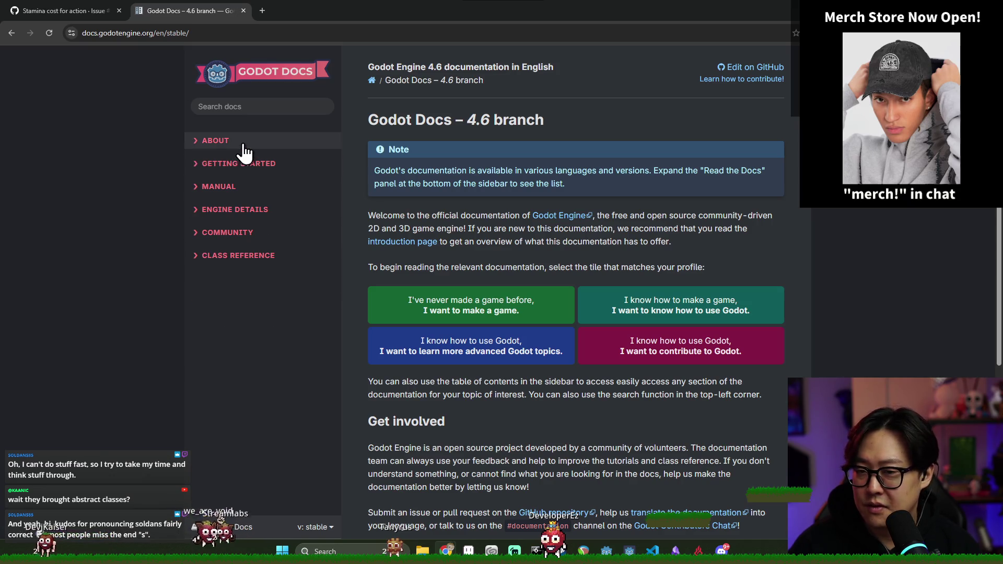
pyautogui.click(242, 144)
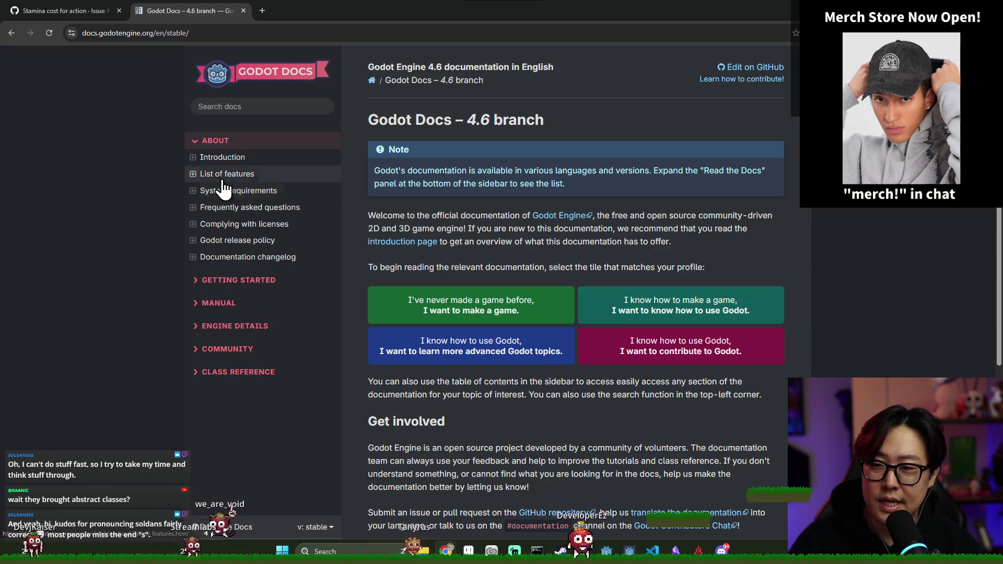
pyautogui.click(252, 286)
pyautogui.click(247, 184)
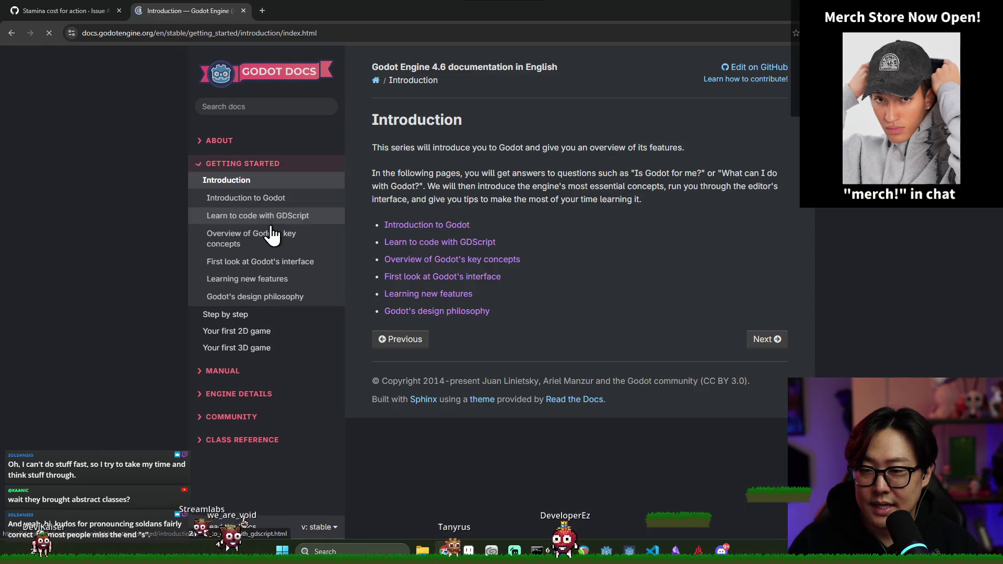
pyautogui.click(299, 219)
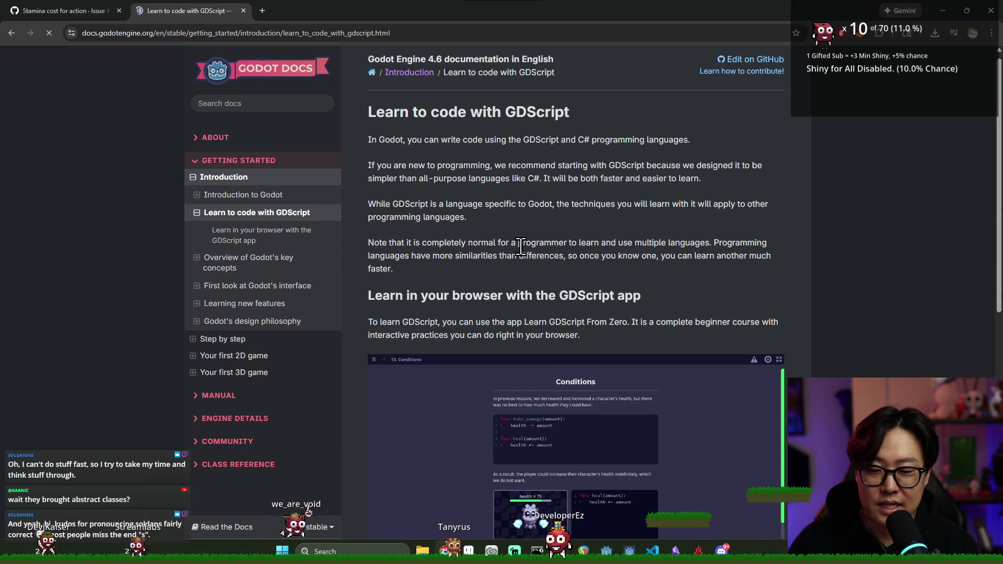
# Launch the Learn GDScript From Zero app linked on that page
pyautogui.scroll(-6, 563, 248)
pyautogui.scroll(2, 466, 131)
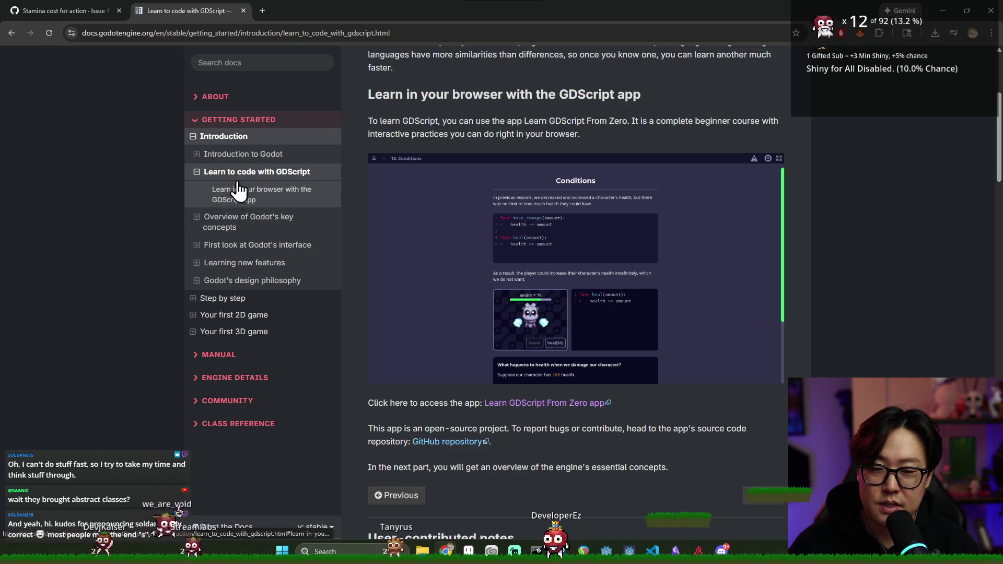
pyautogui.scroll(2, 237, 148)
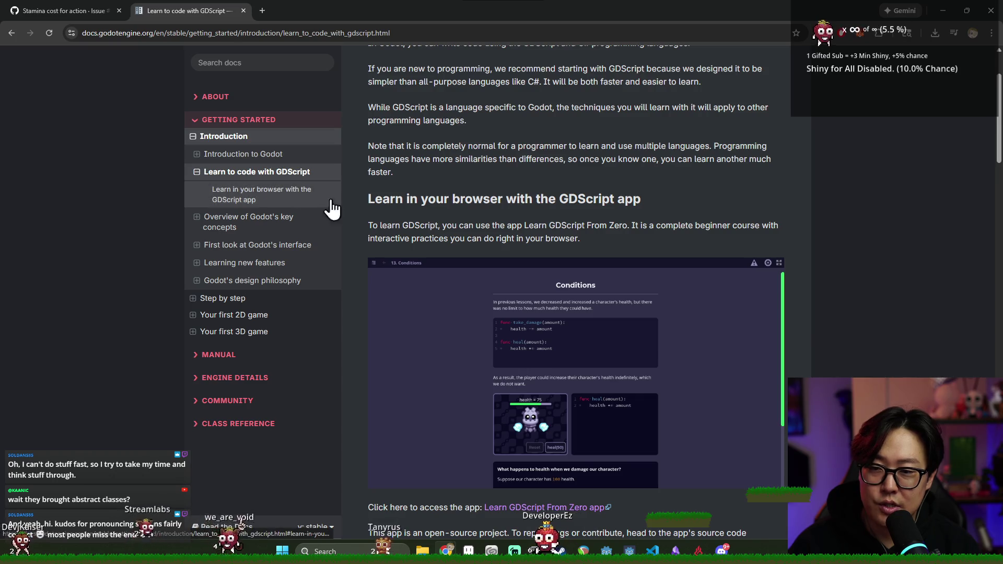
pyautogui.scroll(-5, 516, 255)
pyautogui.click(524, 248)
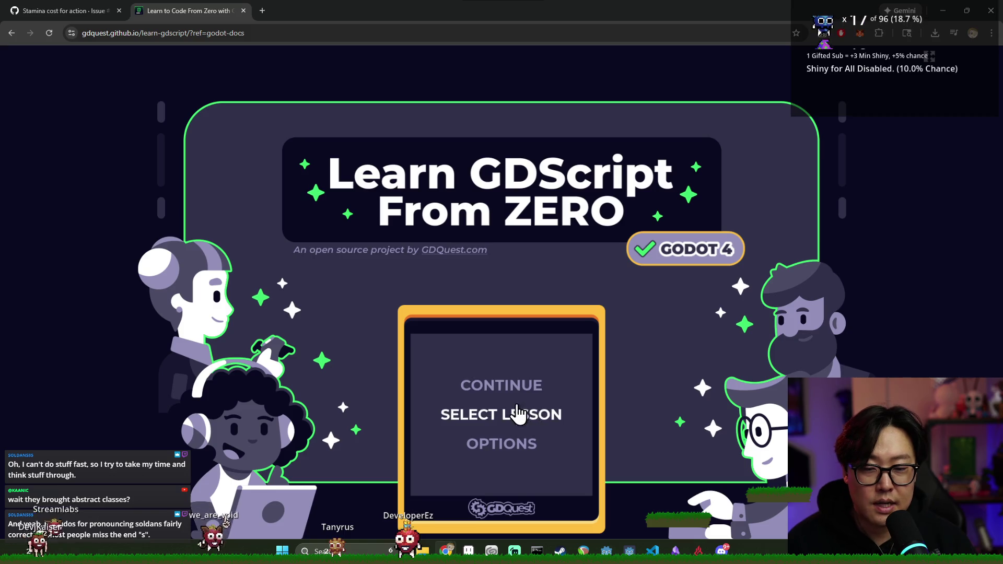
# Read through lesson 1, What Code is Like, then close the Learn GDScript tab
pyautogui.click(509, 390)
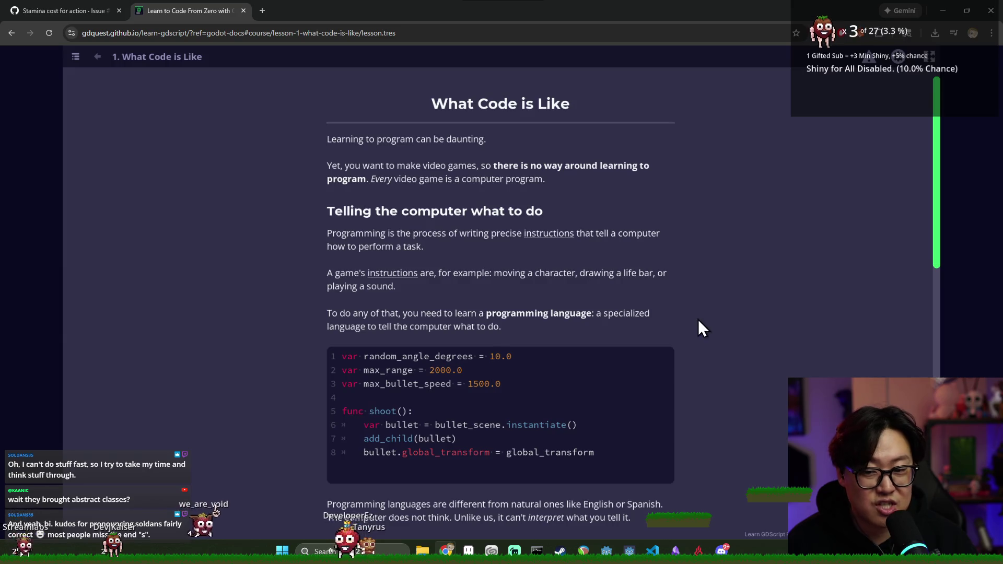
pyautogui.scroll(-1, 670, 320)
pyautogui.scroll(-10, 675, 334)
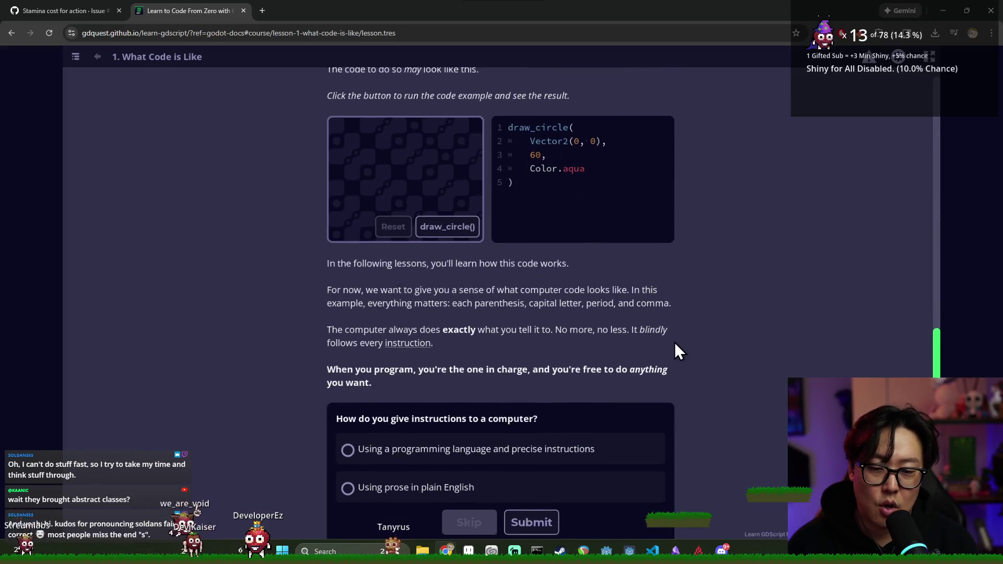
pyautogui.scroll(10, 712, 369)
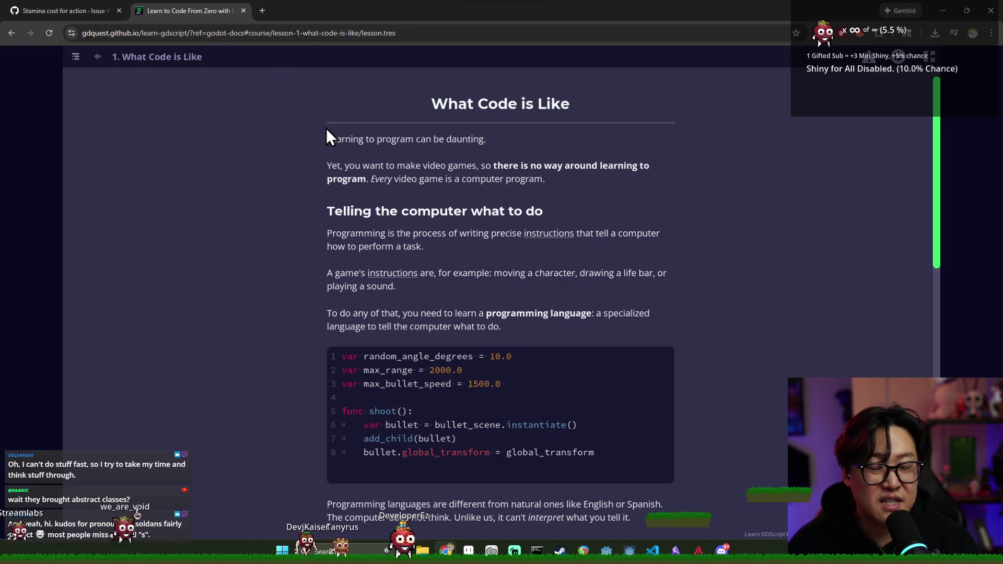
pyautogui.scroll(-4, 369, 159)
pyautogui.scroll(-8, 316, 137)
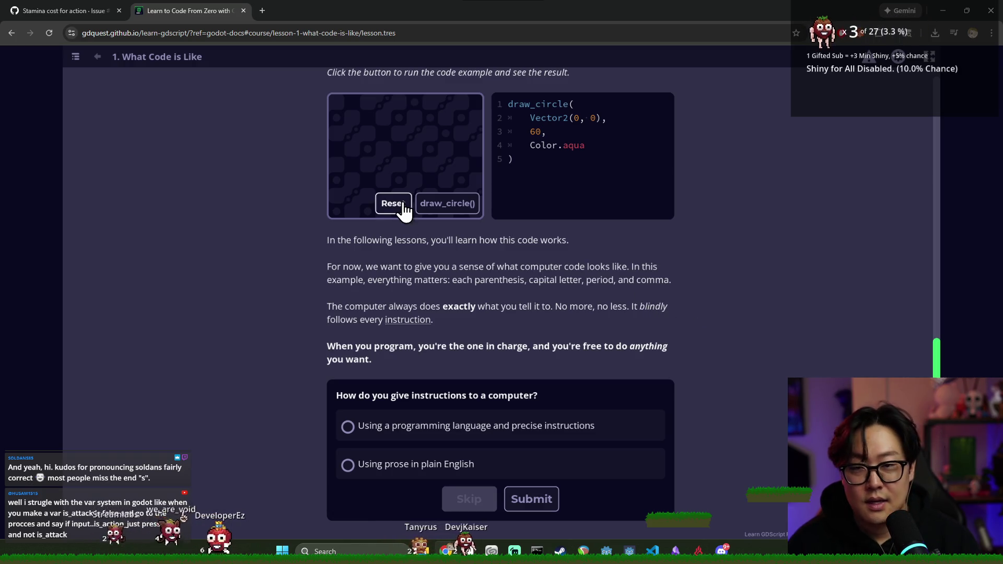
pyautogui.click(244, 10)
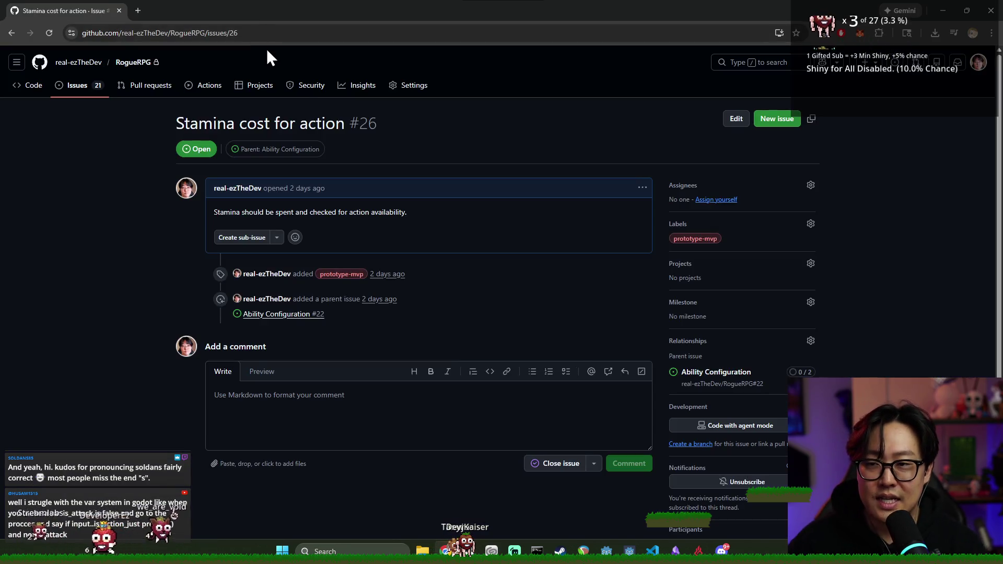
# Switch back to the CombatDriver.tscn - RogueRpg Godot editor window
pyautogui.hotkey('alt', 'Tab')
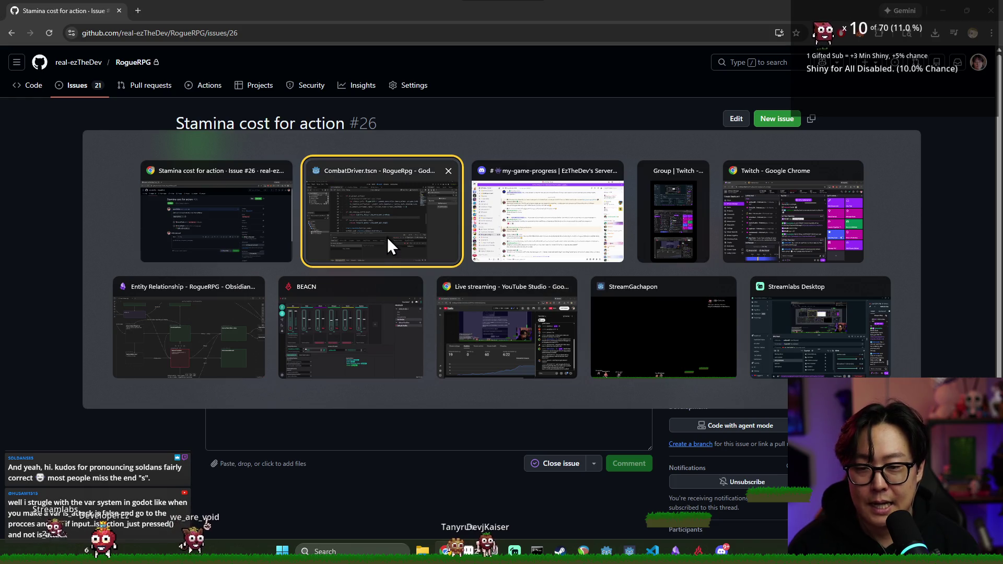
pyautogui.click(387, 237)
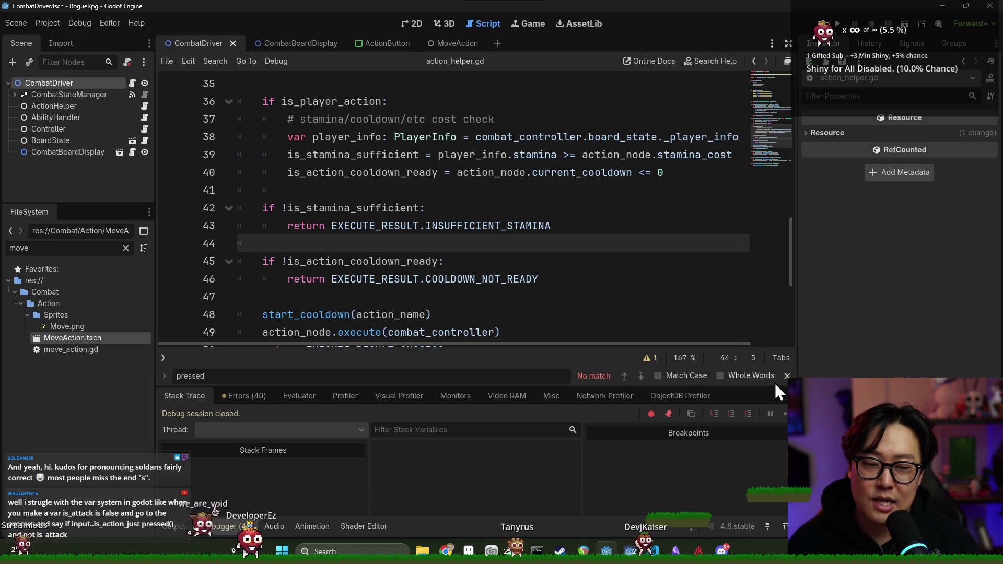
# Close the script editor's find bar searching for 'pressed' in action_helper.gd
pyautogui.click(787, 376)
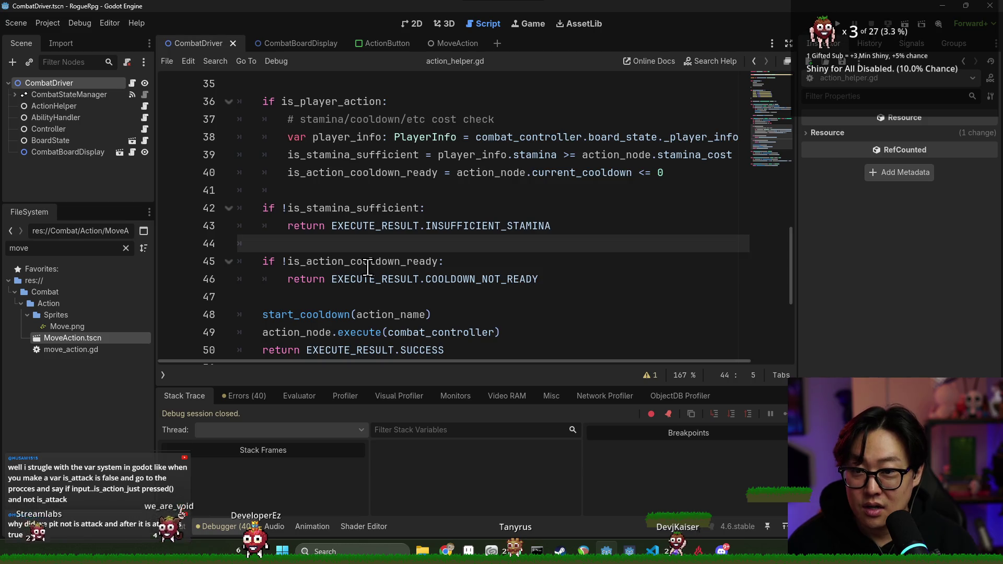
pyautogui.scroll(2, 368, 267)
pyautogui.scroll(-1, 372, 269)
pyautogui.scroll(-3, 375, 272)
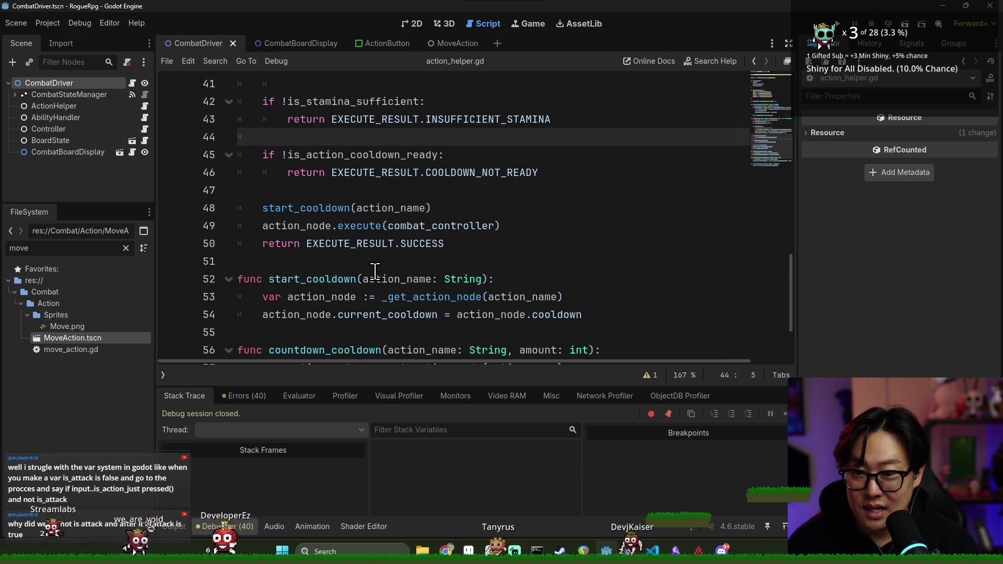
pyautogui.scroll(2, 384, 276)
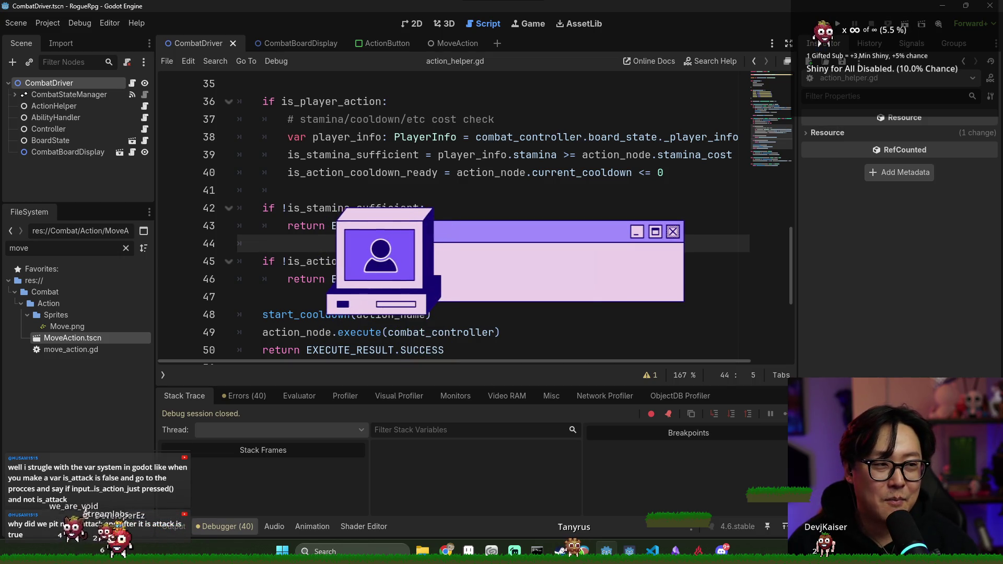
pyautogui.scroll(-2, 455, 219)
pyautogui.scroll(2, 455, 219)
pyautogui.scroll(-2, 455, 220)
pyautogui.scroll(7, 455, 220)
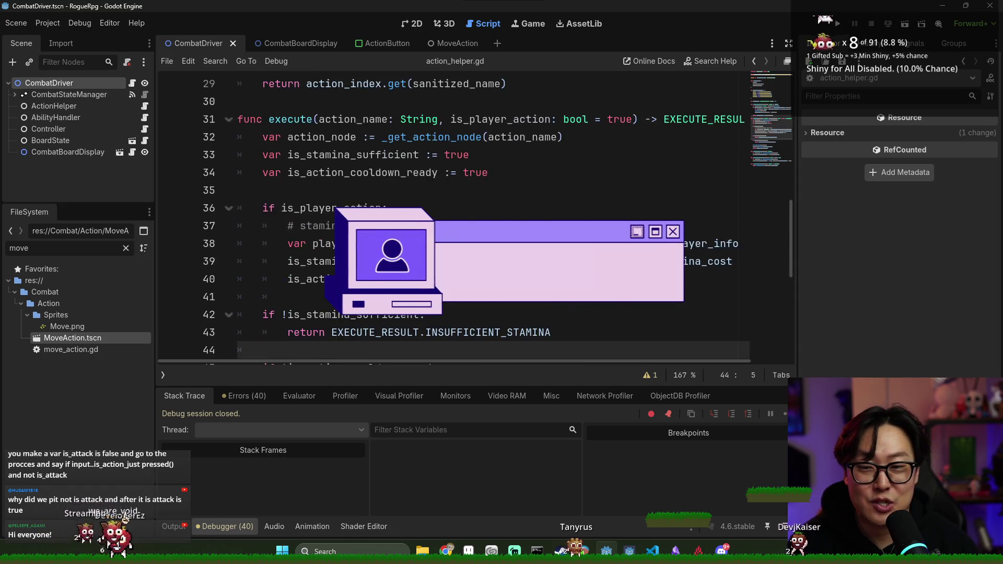
pyautogui.scroll(-5, 454, 219)
pyautogui.scroll(-3, 454, 219)
pyautogui.scroll(4, 455, 220)
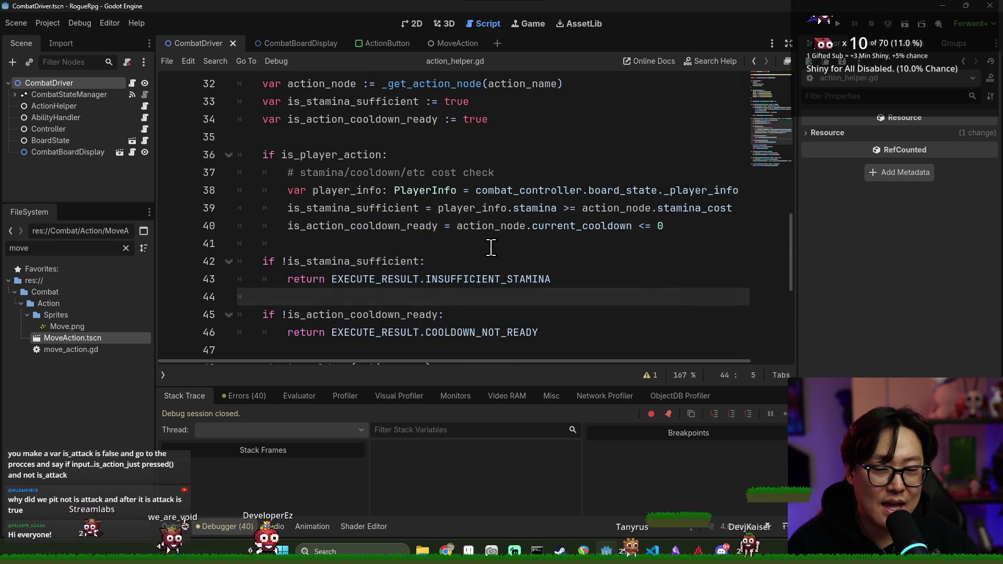
pyautogui.scroll(2, 482, 251)
pyautogui.scroll(2, 481, 251)
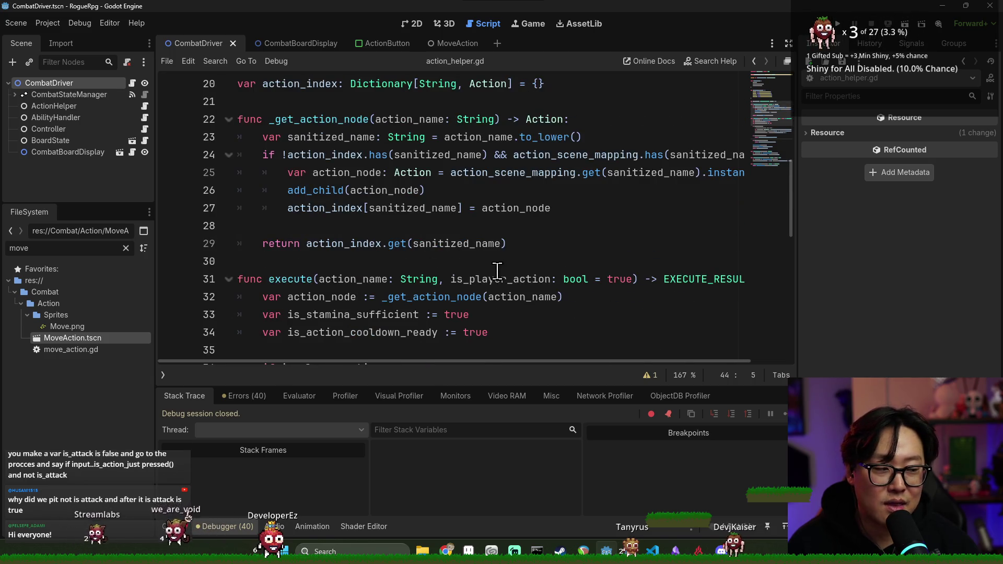
pyautogui.scroll(2, 492, 266)
pyautogui.scroll(-1, 549, 279)
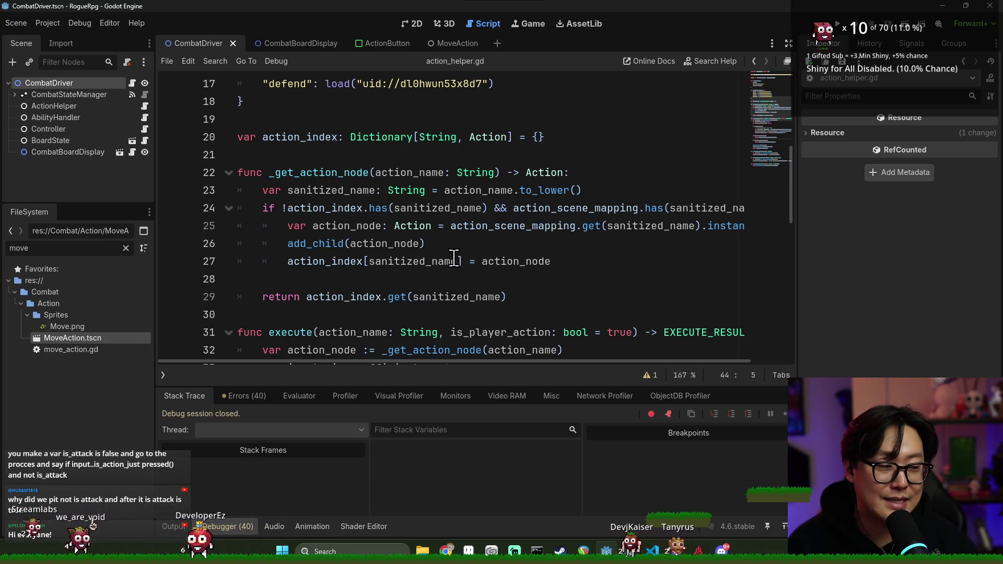
pyautogui.moveTo(454, 257)
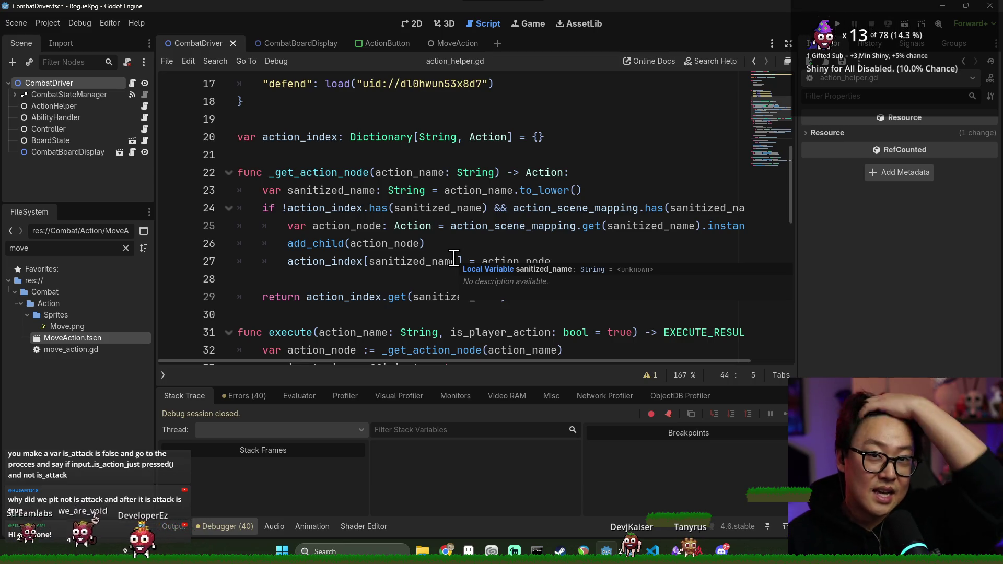
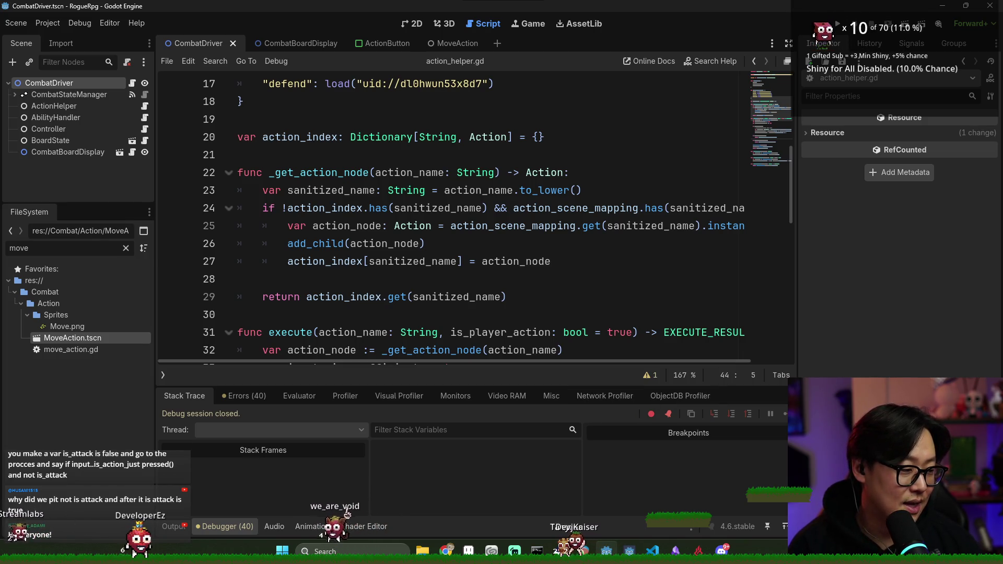
# Highlight the uses of _get_action_node in action_helper.gd and save the script
pyautogui.click(554, 302)
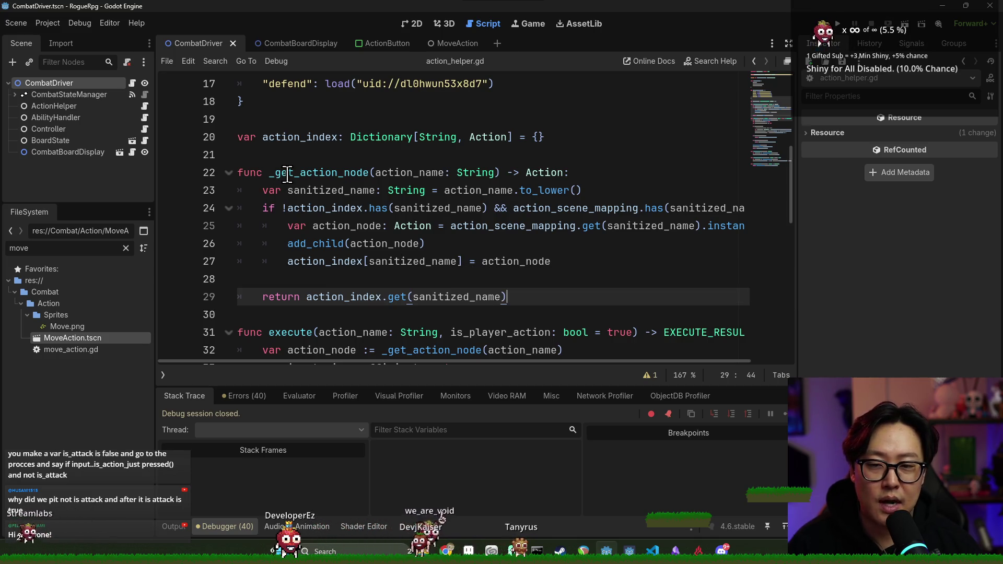
pyautogui.doubleClick(332, 177)
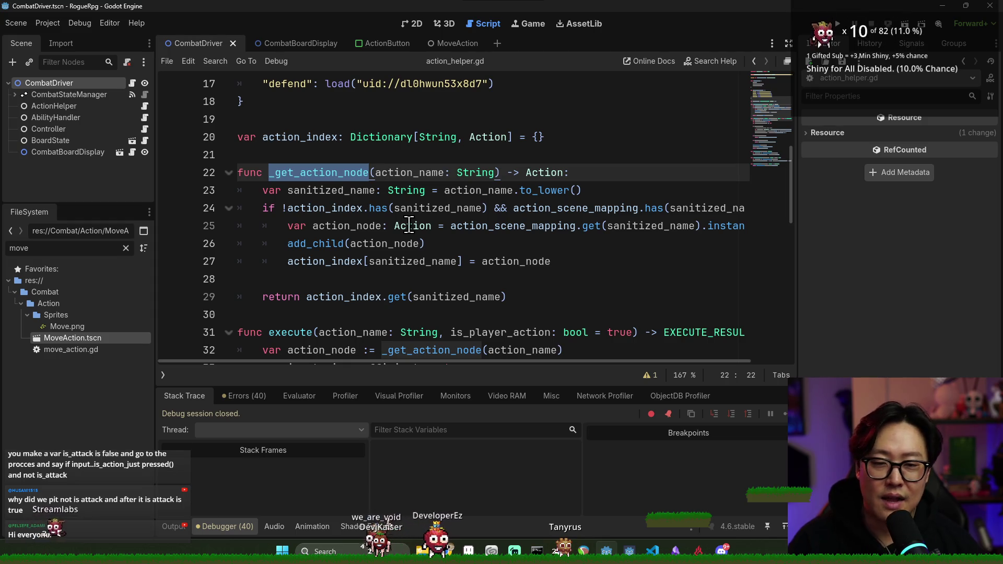
pyautogui.moveTo(399, 211)
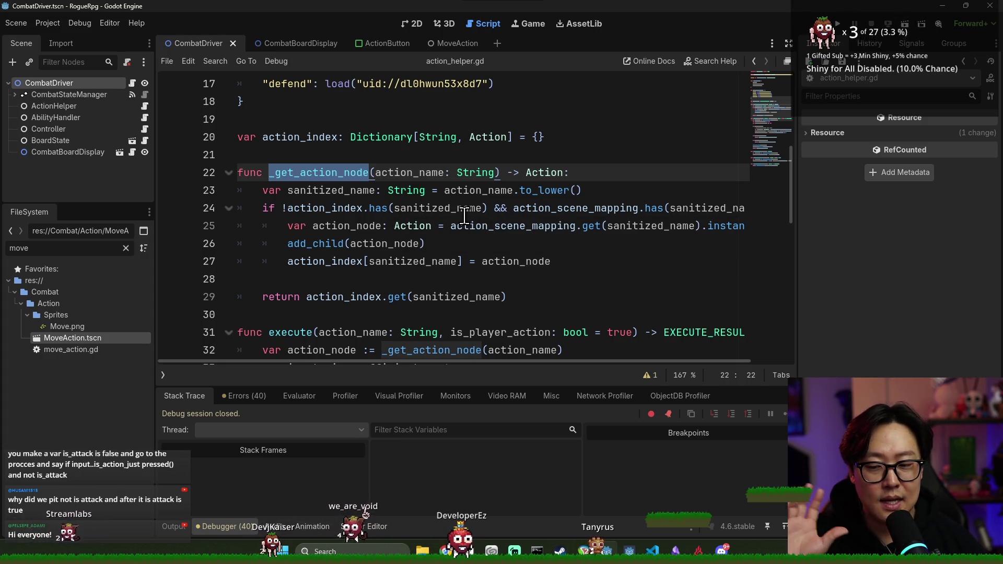
pyautogui.moveTo(501, 220)
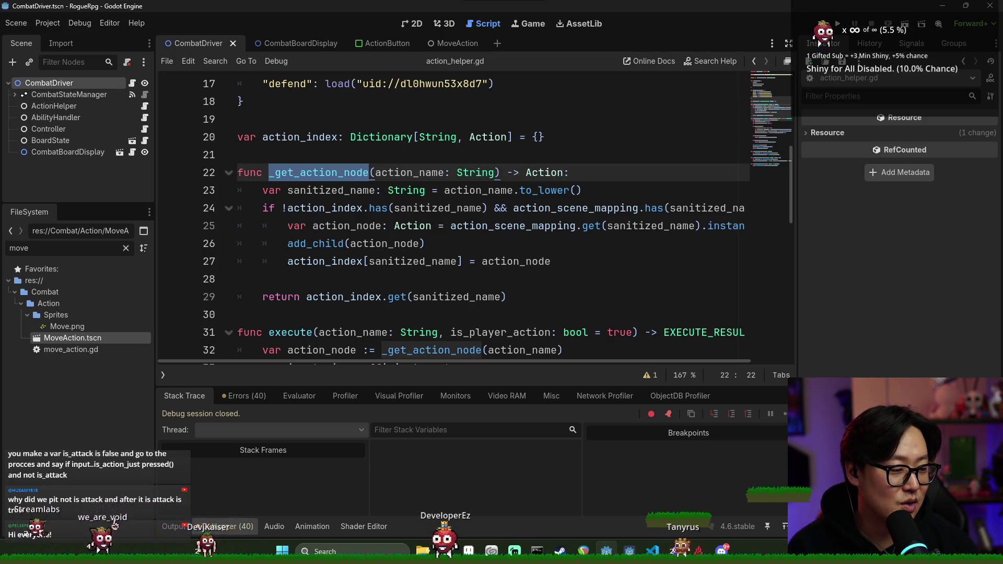
pyautogui.click(510, 243)
pyautogui.hotkey('ctrl', 's')
# Scroll down the script, then switch to the Discord server window
pyautogui.scroll(-9, 470, 262)
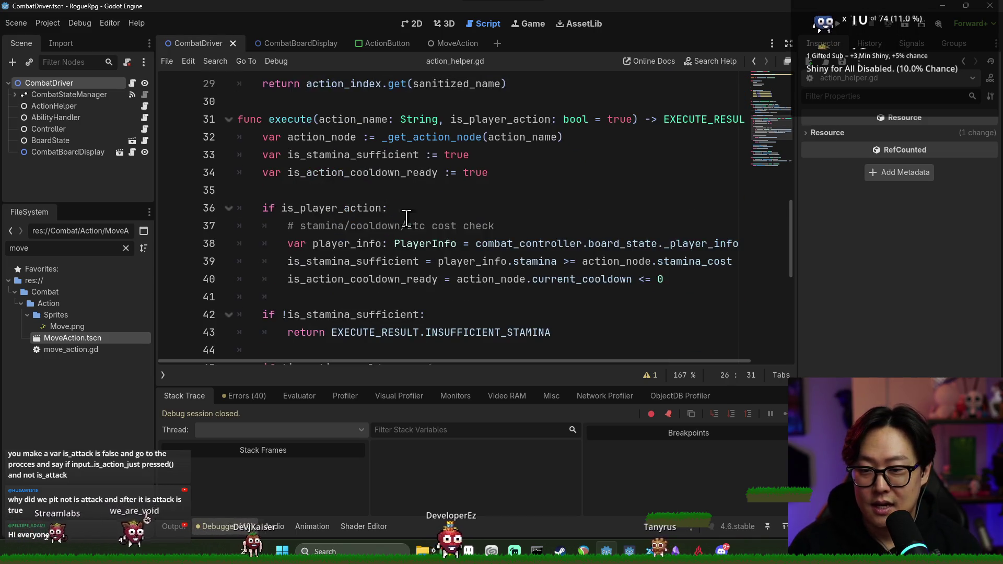
pyautogui.scroll(-1, 428, 286)
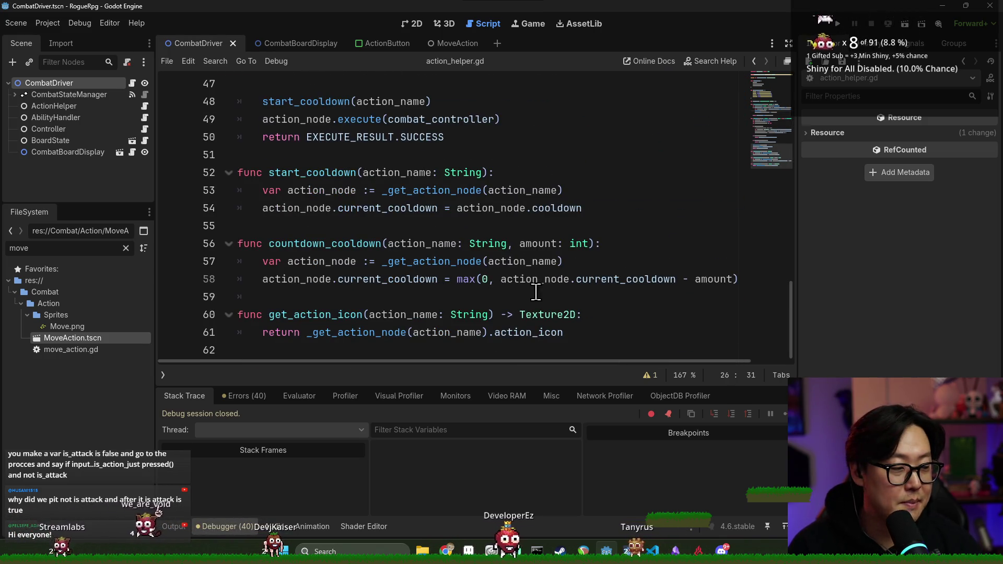
pyautogui.hotkey('alt', 'Tab')
pyautogui.click(501, 232)
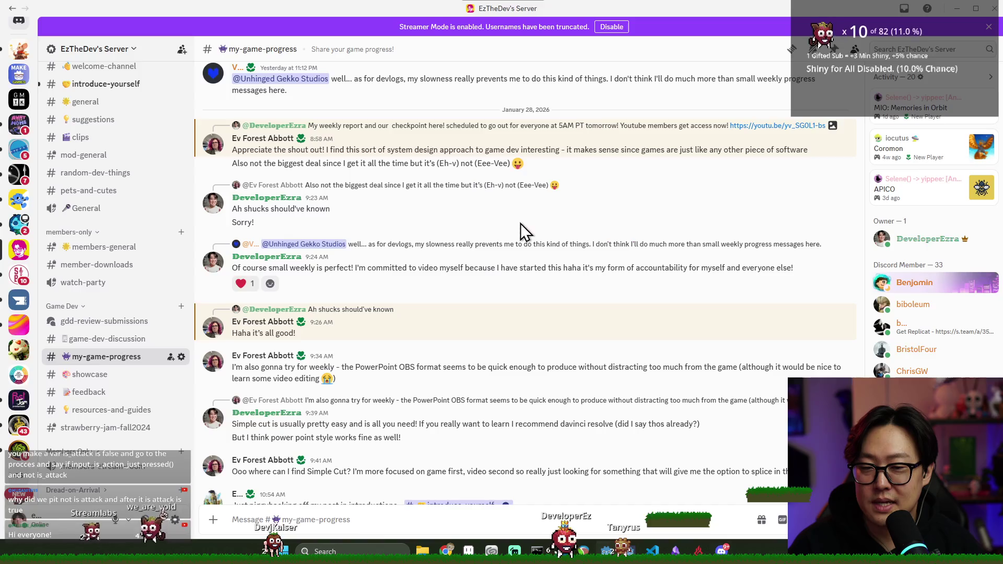
# Scroll the my-game-progress devlog posts, then switch back to the Godot CombatDriver window
pyautogui.scroll(-10, 512, 307)
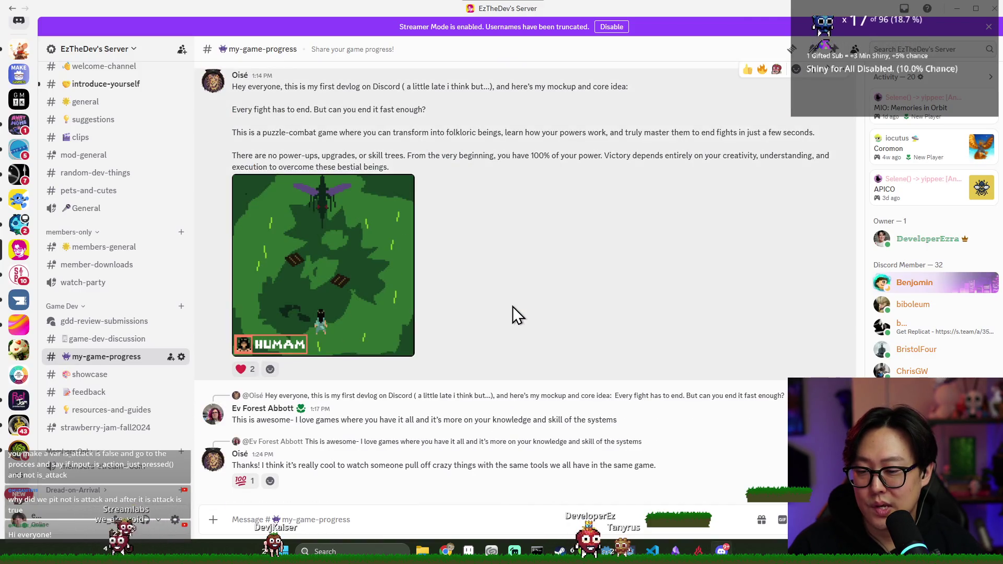
pyautogui.hotkey('alt', 'Tab')
pyautogui.click(405, 233)
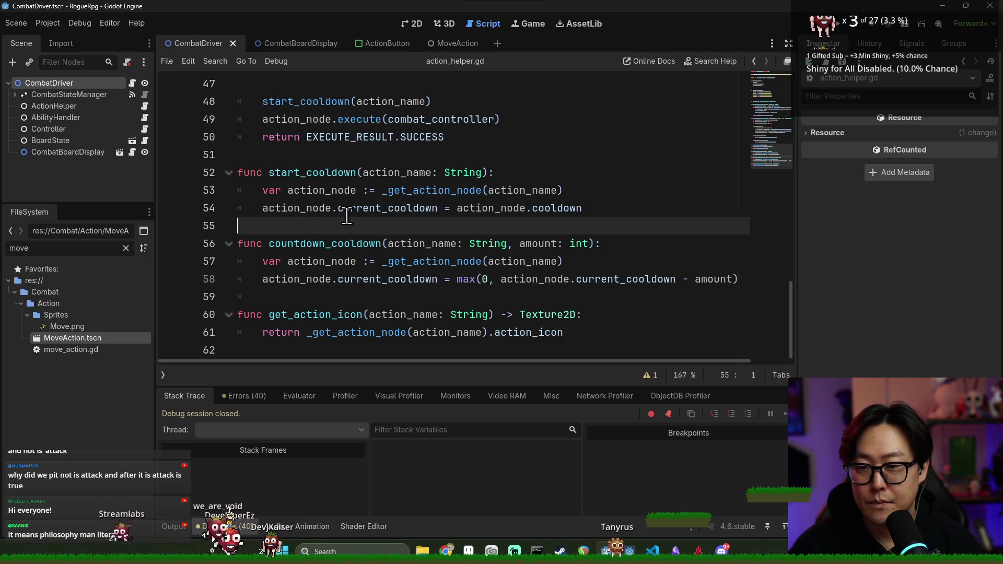
# Run the project, trigger Move to hit the line 40 breakpoint, and inspect action_node
pyautogui.scroll(1, 347, 214)
pyautogui.click(847, 24)
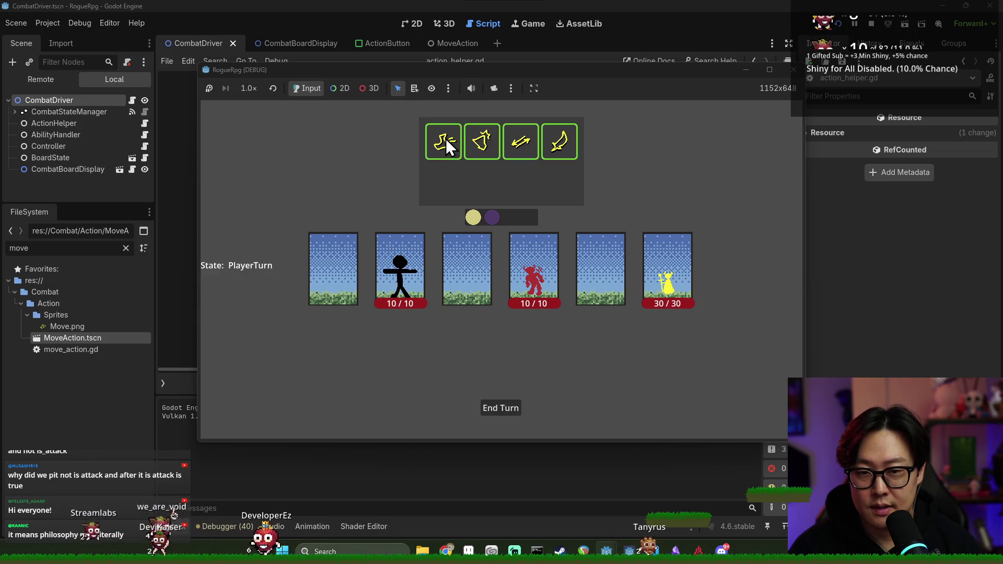
pyautogui.press('F8')
pyautogui.hotkey('ctrl', 's')
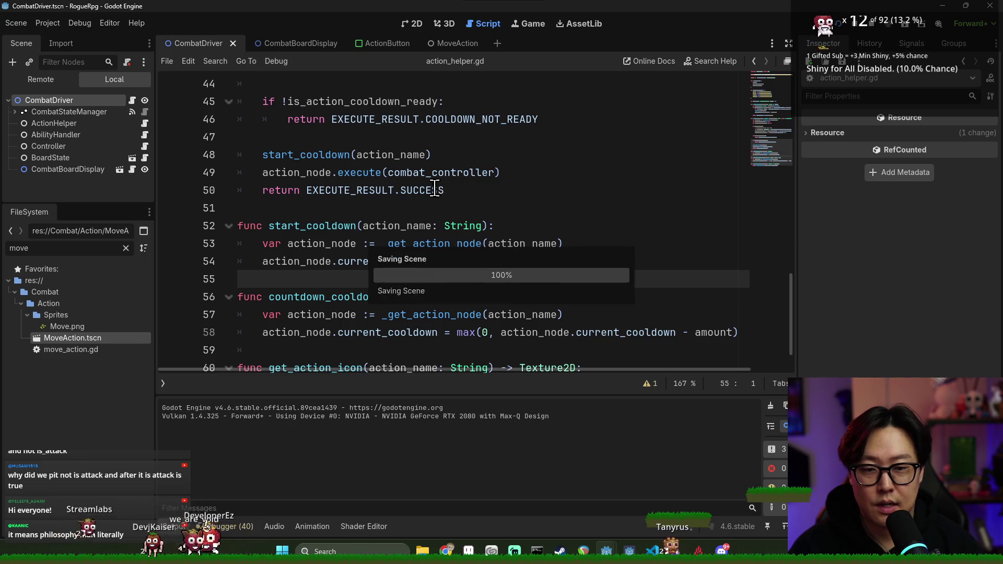
pyautogui.scroll(-1, 337, 255)
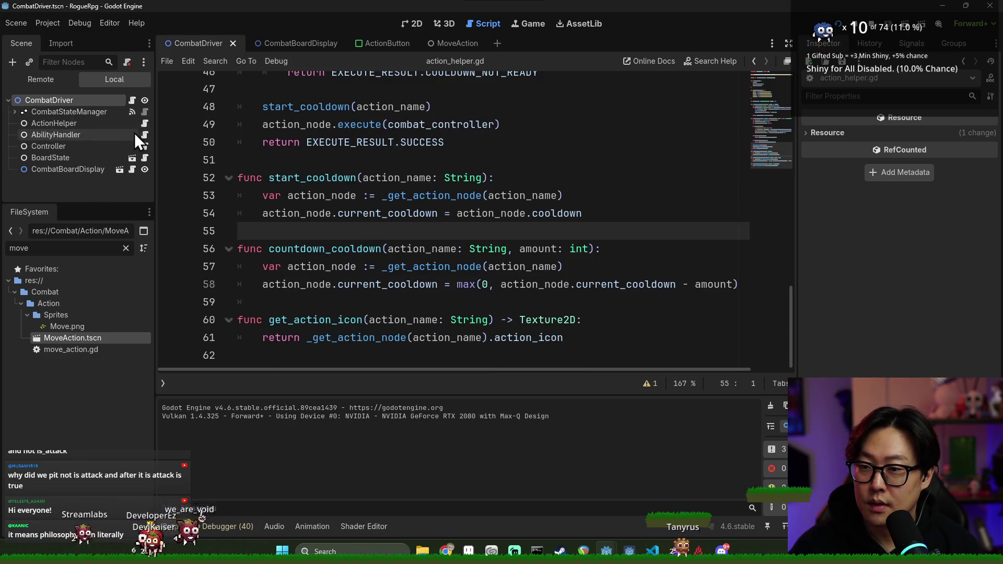
pyautogui.scroll(4, 314, 201)
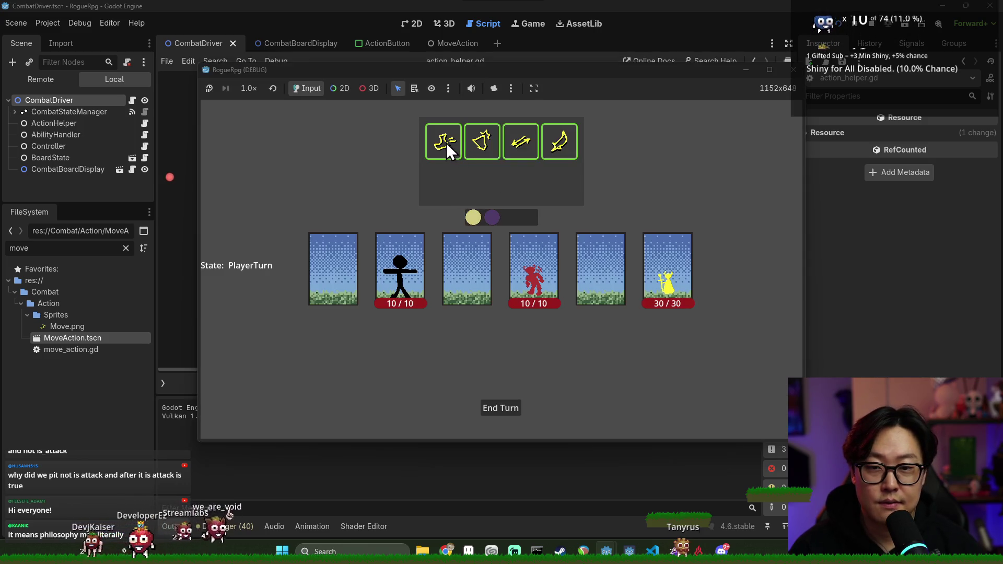
pyautogui.click(446, 142)
pyautogui.moveTo(566, 211)
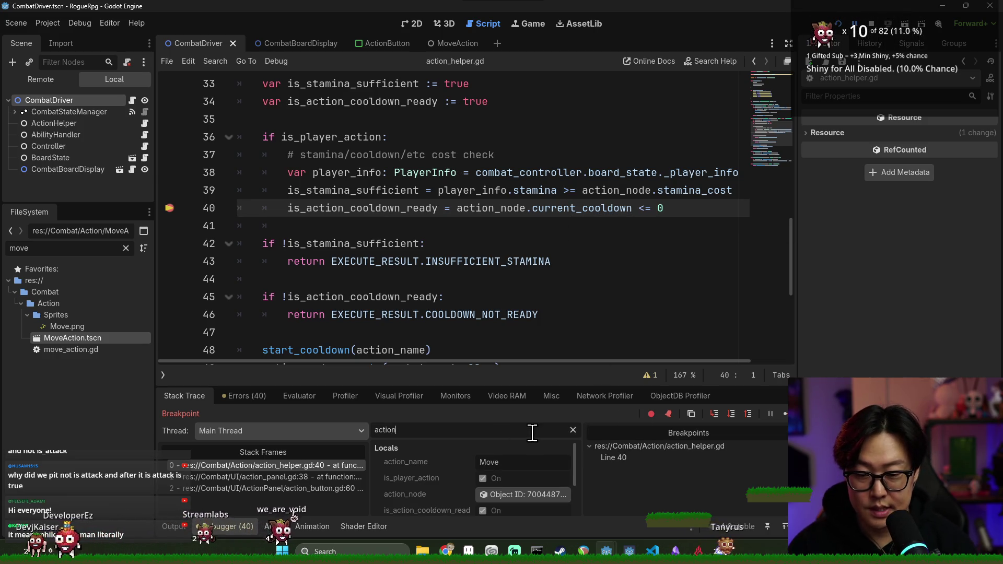
pyautogui.click(500, 495)
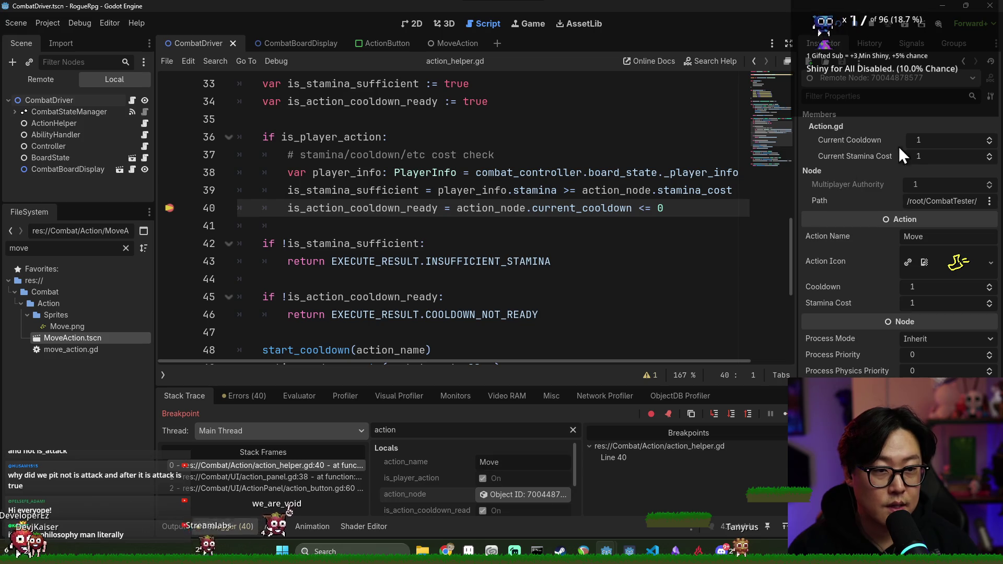
# Trace current_cooldown from its declaration in action.gd to its uses in action_helper.gd
pyautogui.keyDown('ctrl'); pyautogui.click(587, 207); pyautogui.keyUp('ctrl')
pyautogui.doubleClick(346, 209)
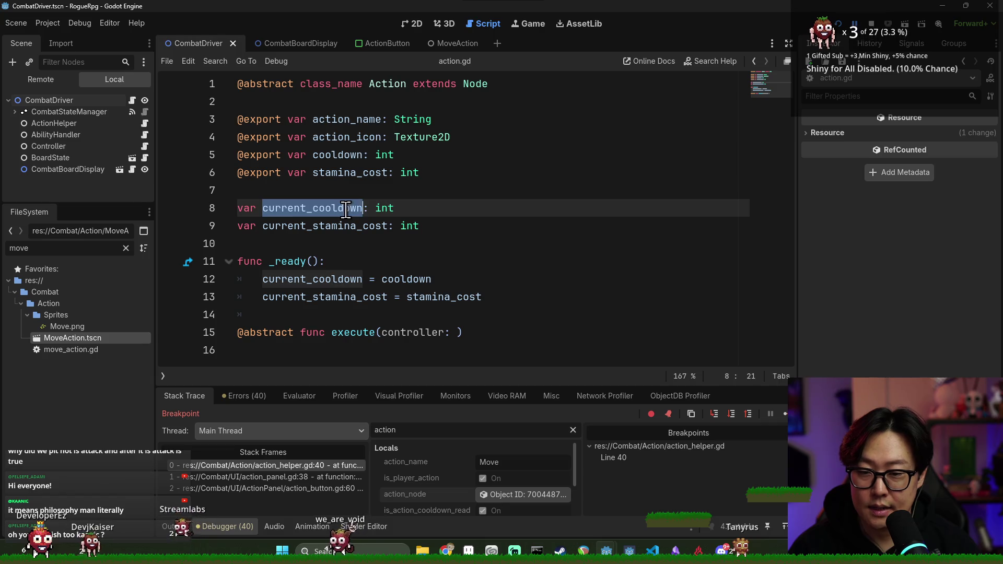
pyautogui.click(425, 284)
pyautogui.click(432, 251)
pyautogui.hotkey('alt', 'Left')
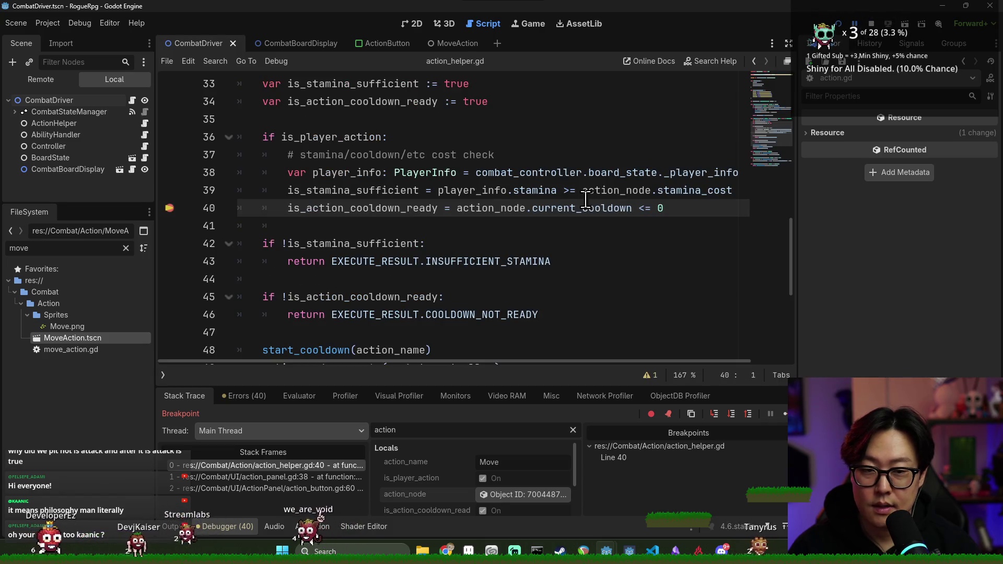
pyautogui.doubleClick(587, 209)
pyautogui.hotkey('ctrl', 'f')
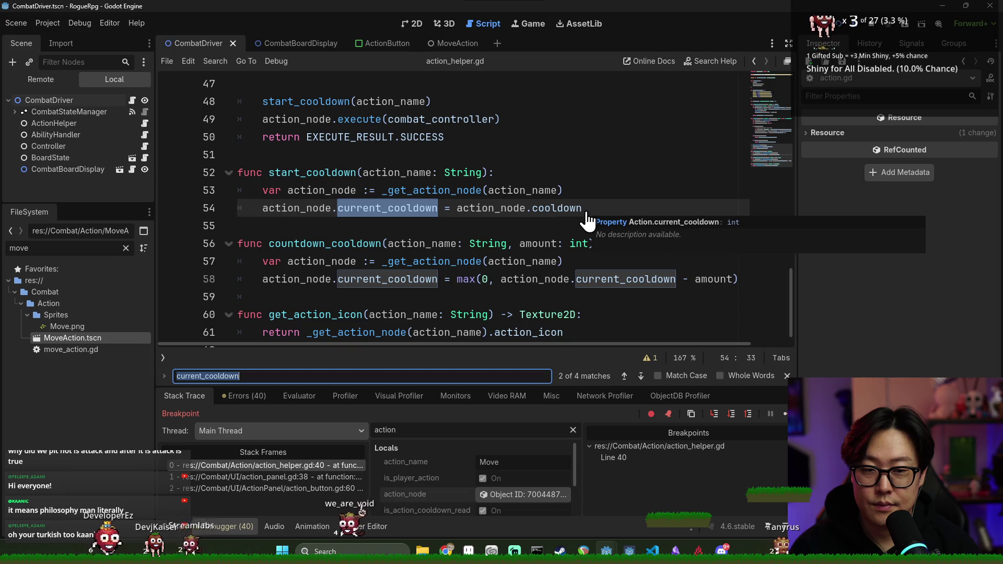
pyautogui.tripleClick(393, 208)
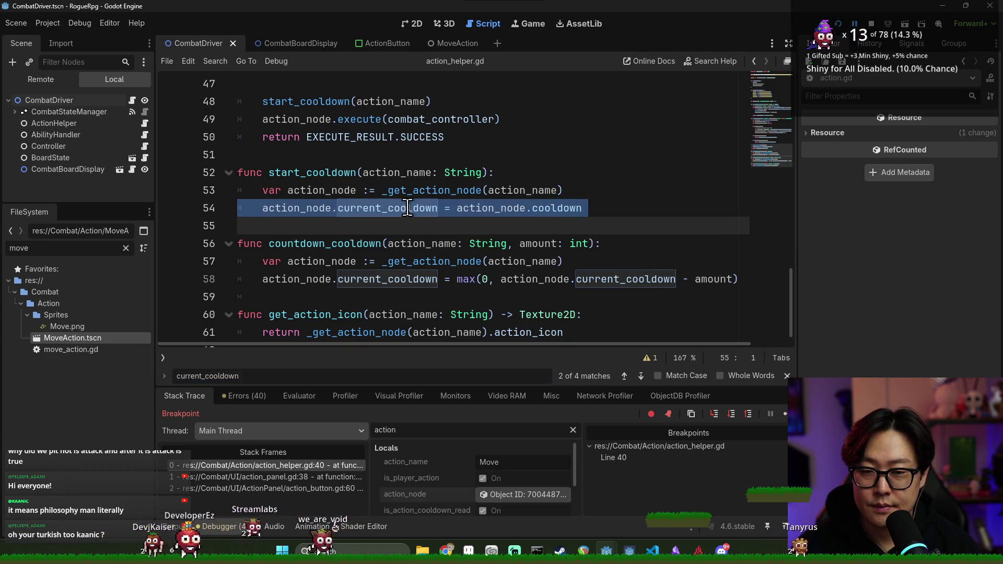
pyautogui.doubleClick(434, 209)
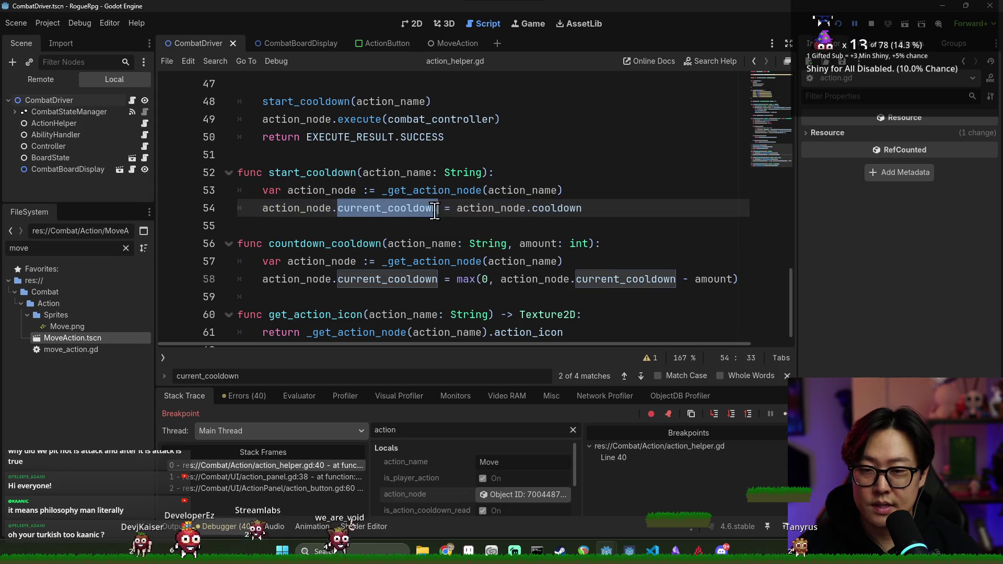
pyautogui.click(450, 376)
pyautogui.press('Return')
pyautogui.press('Return')
pyautogui.press('Return')
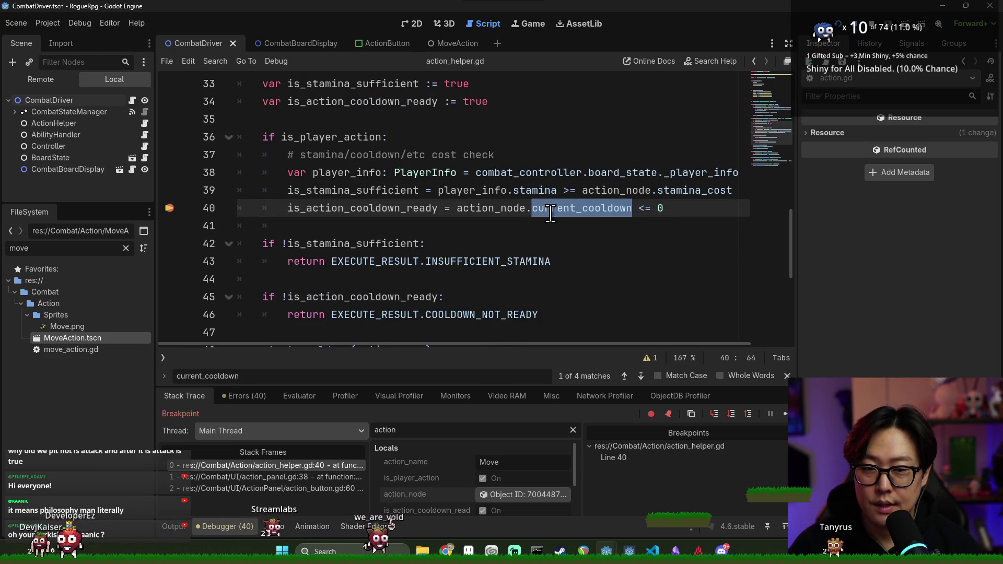
# Replace cooldown with 0 on line 12 so current_cooldown starts at 0 in _ready
pyautogui.keyDown('ctrl'); pyautogui.click(586, 209); pyautogui.keyUp('ctrl')
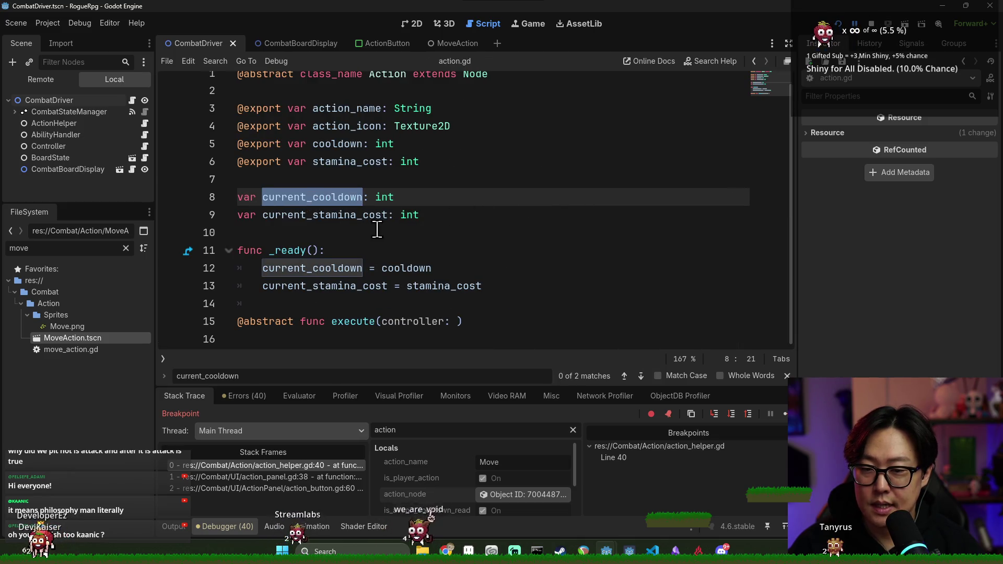
pyautogui.doubleClick(321, 268)
pyautogui.doubleClick(407, 268)
pyautogui.doubleClick(325, 268)
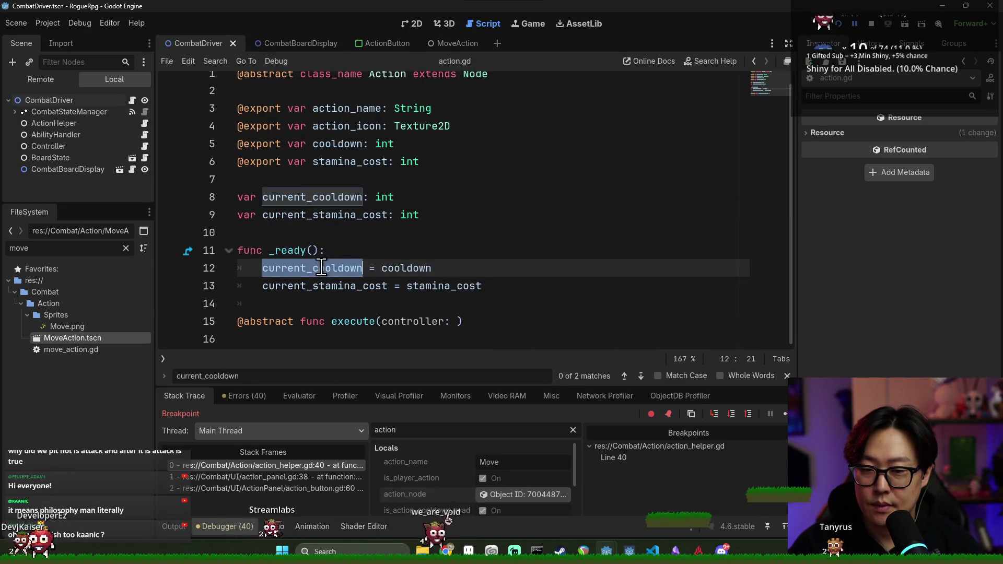
pyautogui.doubleClick(412, 269)
pyautogui.write('0')
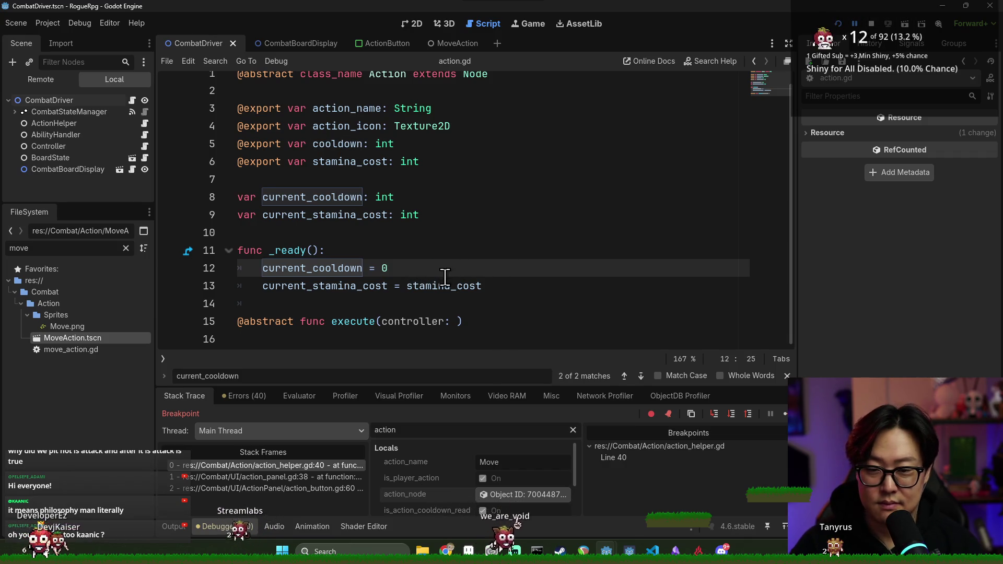
pyautogui.click(486, 218)
# Relaunch the game with enchanted_fighter, use Move, and step past the line 40 breakpoint
pyautogui.press('F5')
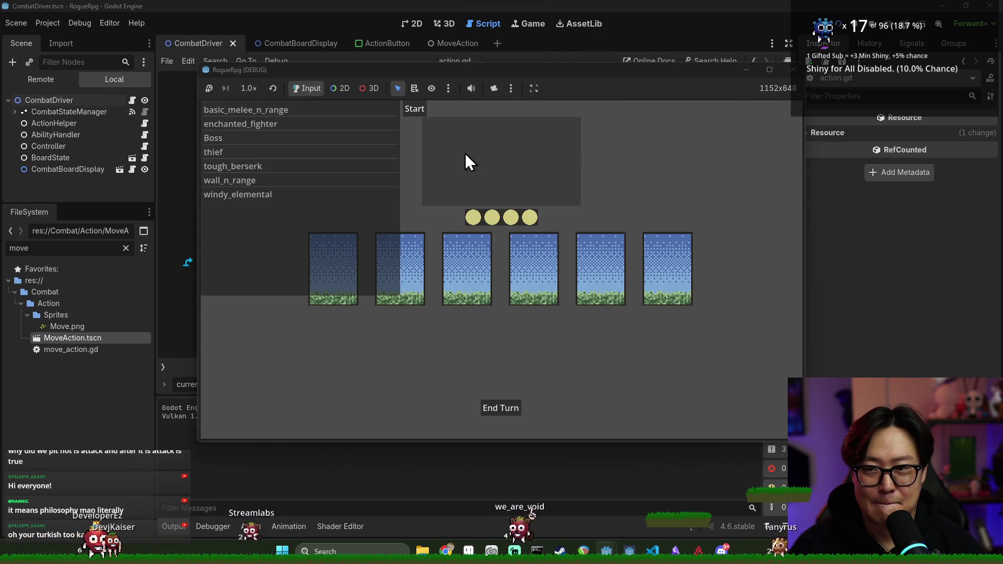
pyautogui.click(292, 125)
pyautogui.click(417, 111)
pyautogui.click(446, 142)
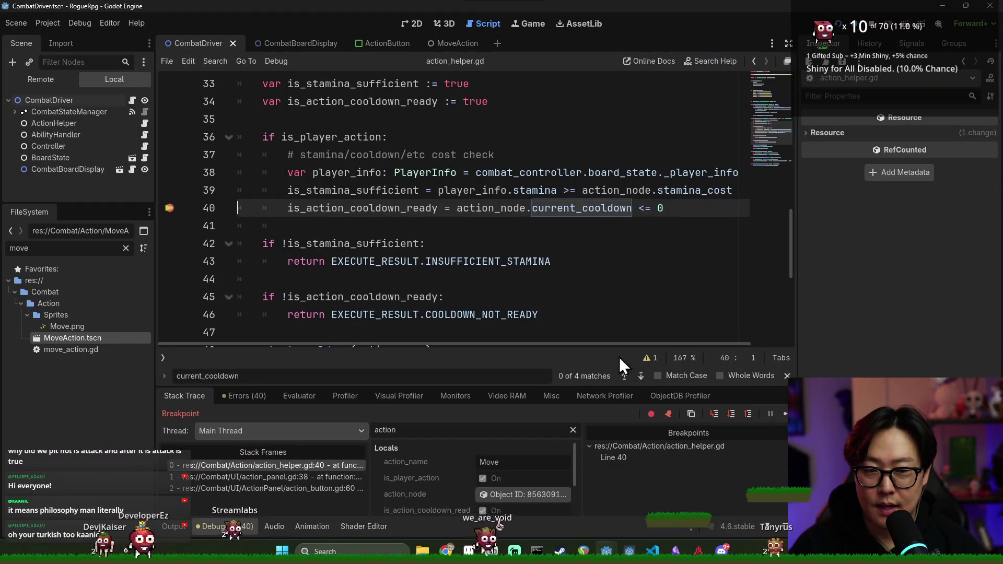
pyautogui.click(715, 414)
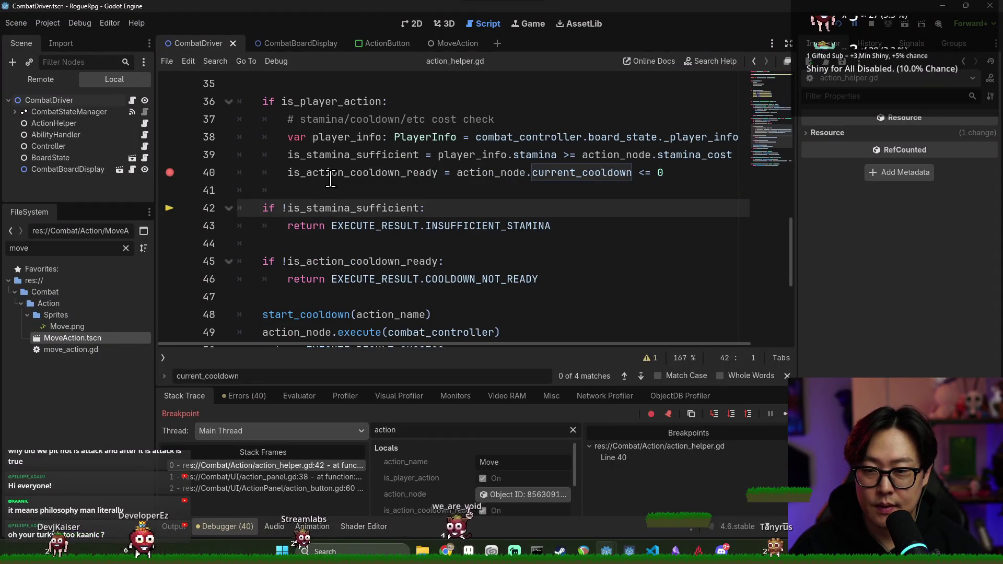
pyautogui.moveTo(338, 173)
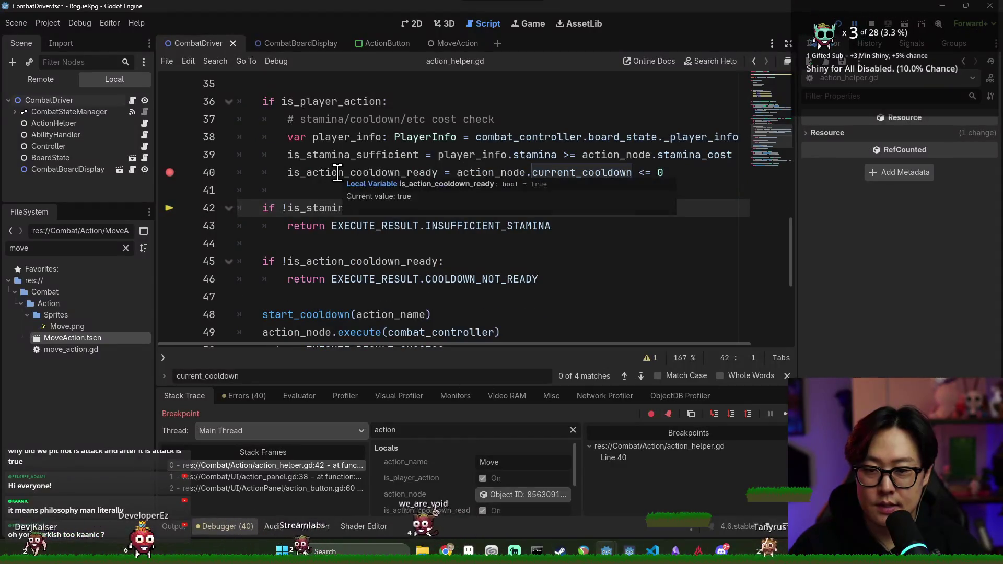
pyautogui.click(732, 414)
pyautogui.click(732, 414)
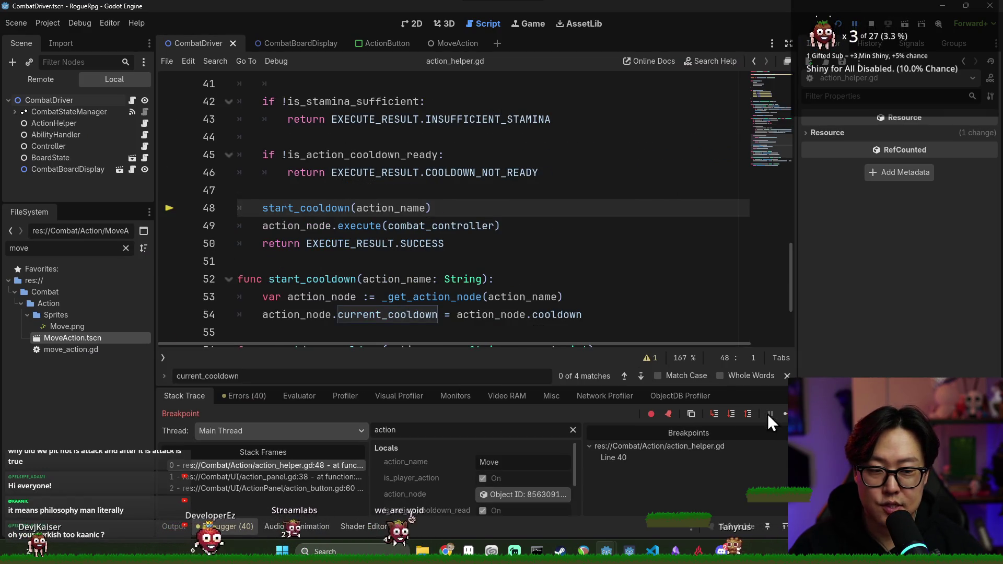
pyautogui.click(784, 414)
# Move the stick figure onto the third tile, resume, then stop the game and save
pyautogui.click(447, 146)
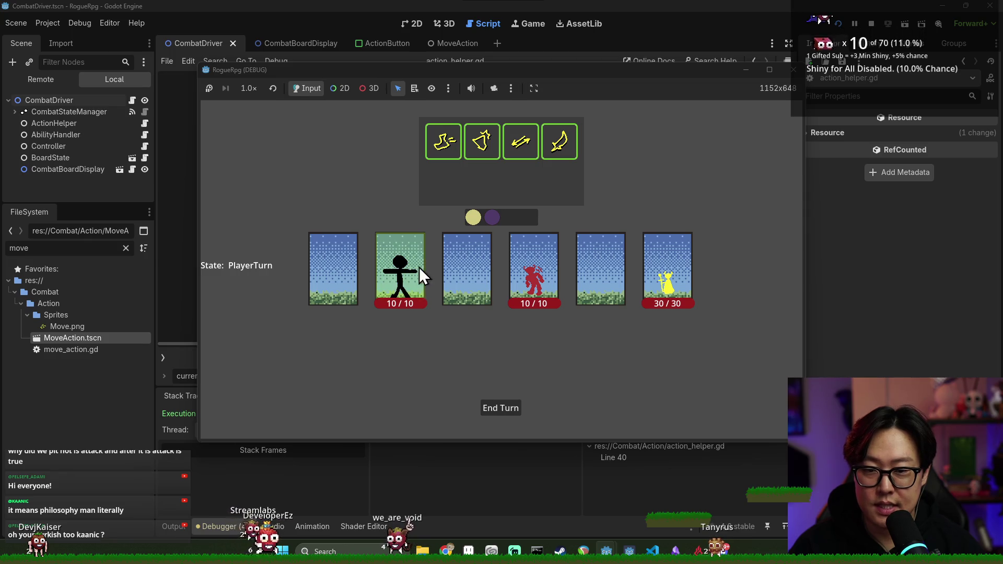
pyautogui.click(468, 271)
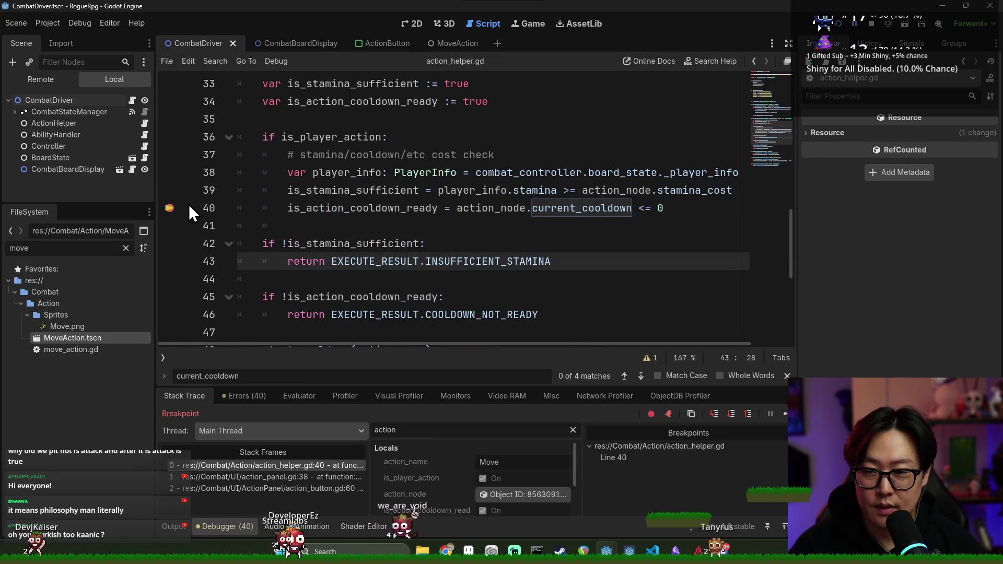
pyautogui.click(784, 414)
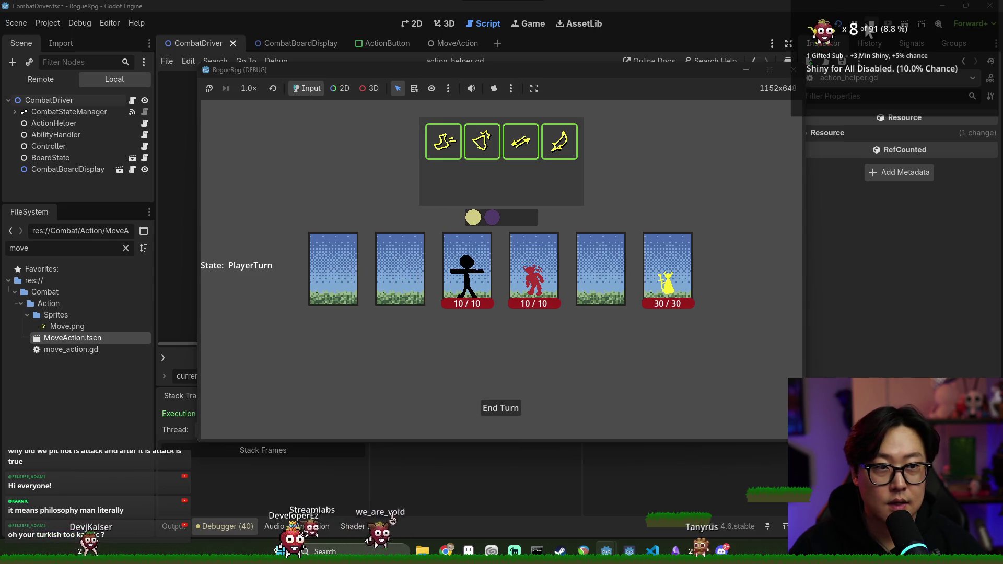
pyautogui.click(870, 26)
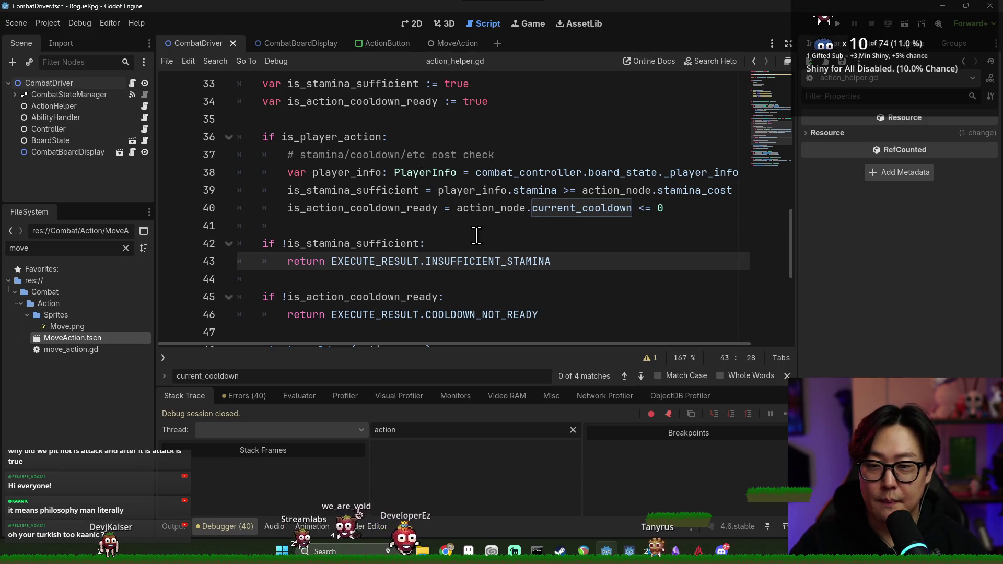
pyautogui.scroll(-3, 459, 242)
pyautogui.hotkey('ctrl', 's')
# Review the start_cooldown and execute calls around lines 48-49 in action_helper.gd
pyautogui.doubleClick(355, 226)
pyautogui.doubleClick(339, 208)
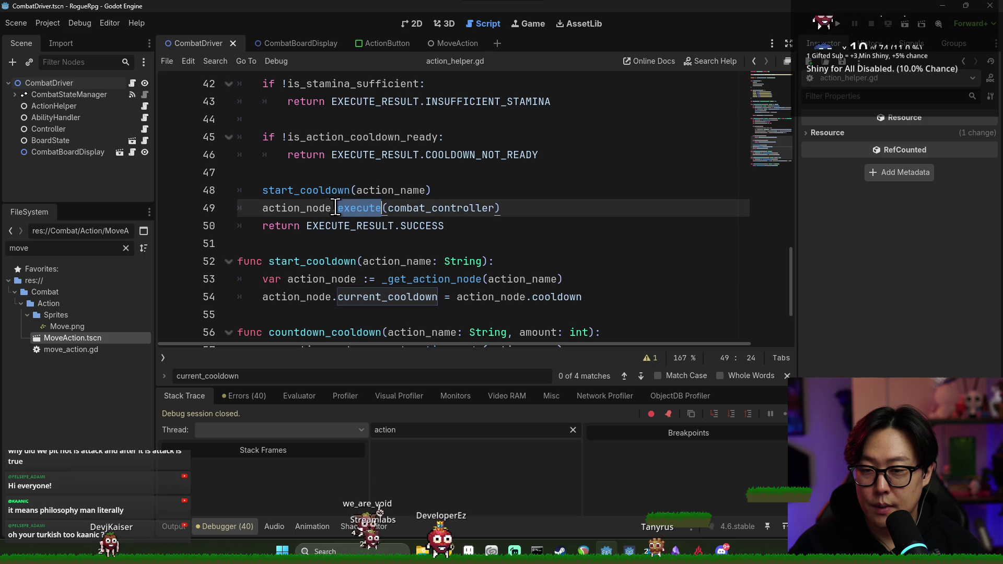
pyautogui.doubleClick(309, 192)
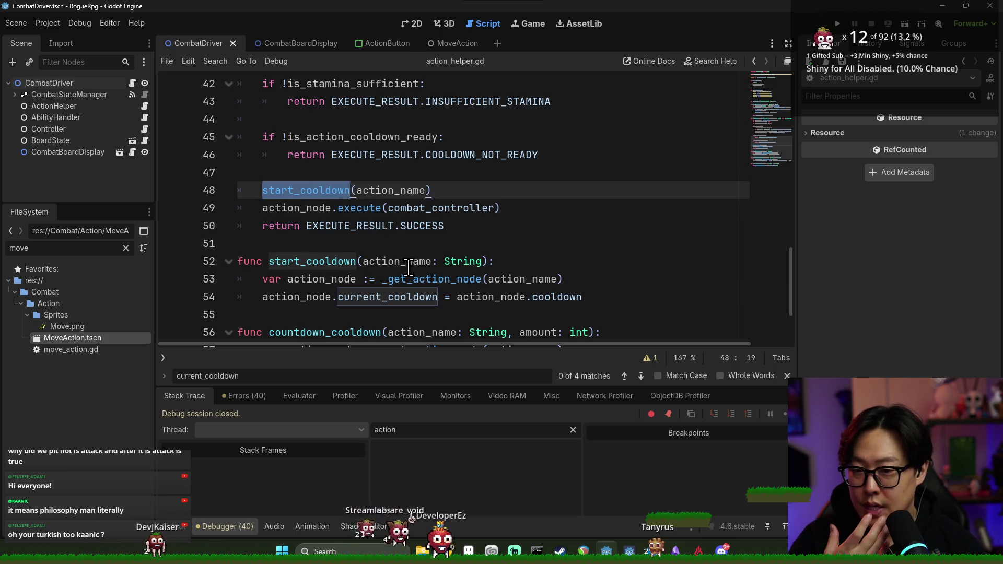
pyautogui.doubleClick(333, 278)
pyautogui.doubleClick(314, 262)
pyautogui.scroll(-2, 382, 235)
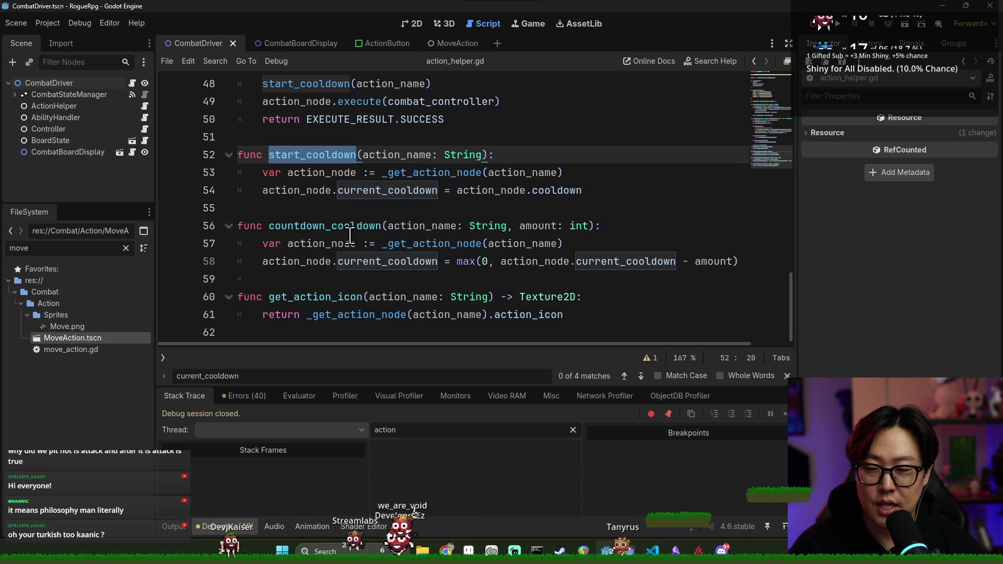
pyautogui.scroll(15, 534, 225)
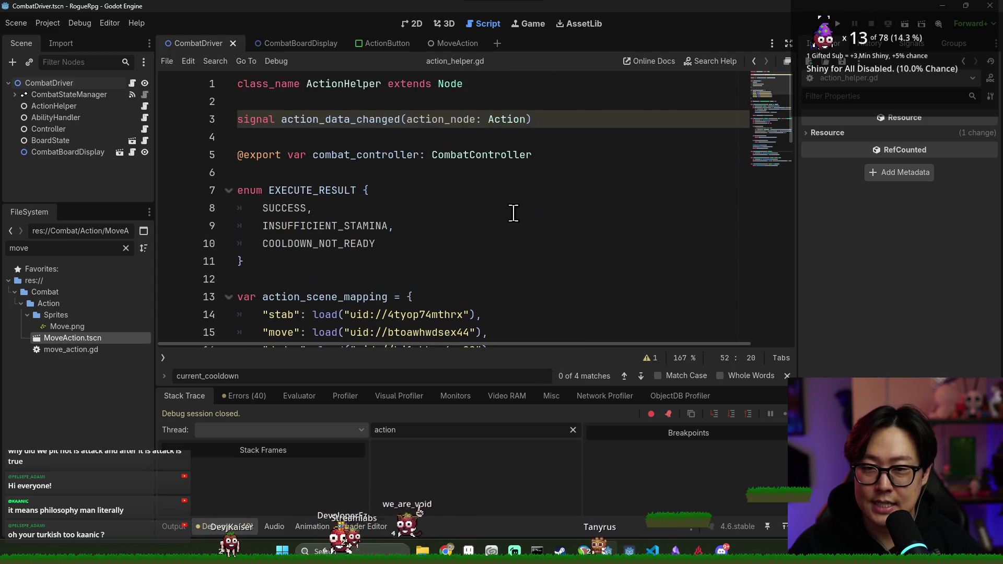
# Add action_data_changed.emit(action_node) at the end of start_cooldown and save
pyautogui.doubleClick(358, 114)
pyautogui.scroll(-15, 455, 266)
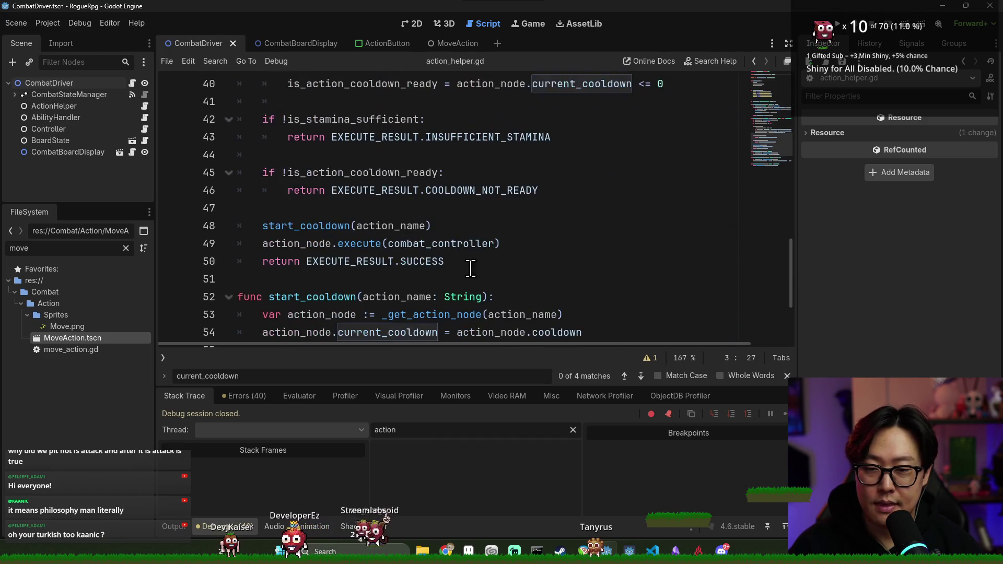
pyautogui.click(607, 190)
pyautogui.press('Return')
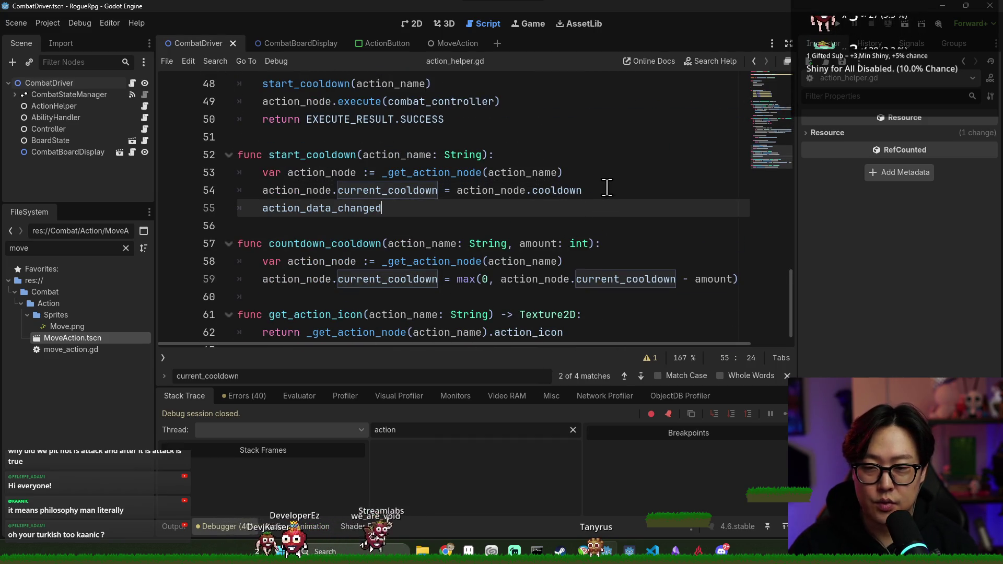
pyautogui.write('action_node')
pyautogui.hotkey('ctrl', 's')
# Copy the emit line into countdown_cooldown and save the script
pyautogui.doubleClick(323, 210)
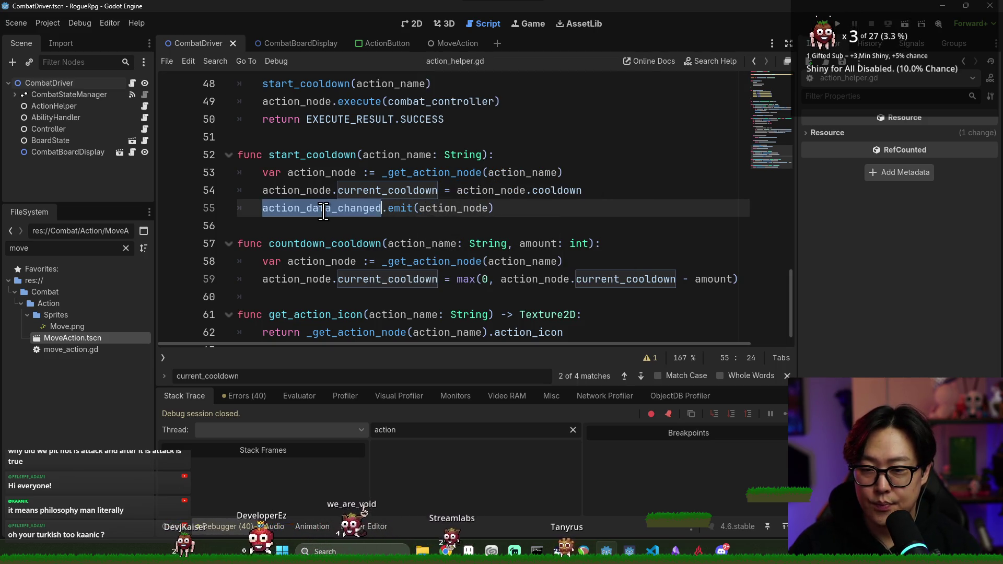
pyautogui.tripleClick(323, 209)
pyautogui.hotkey('ctrl', 'c')
pyautogui.click(324, 298)
pyautogui.hotkey('ctrl', 'v')
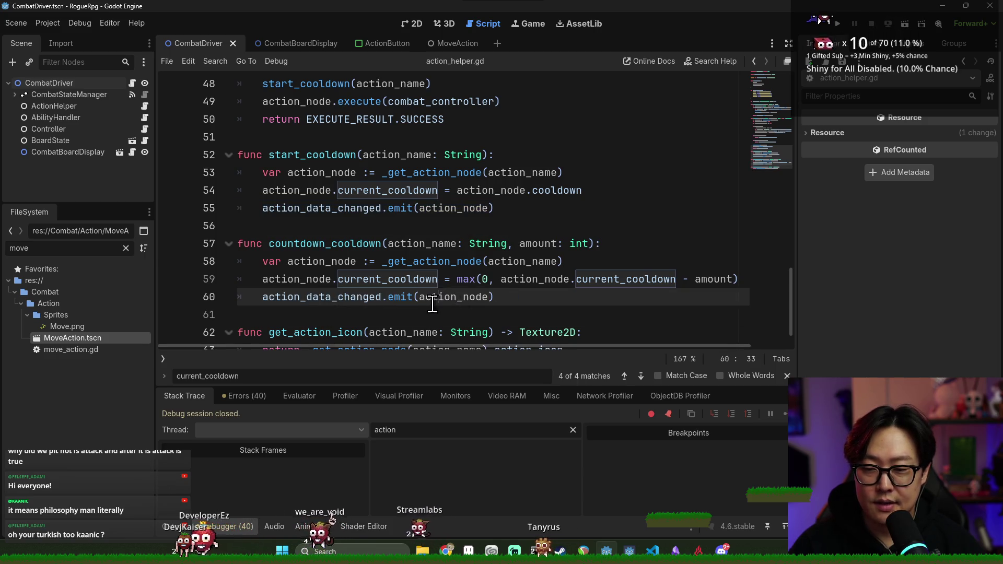
pyautogui.hotkey('ctrl', 's')
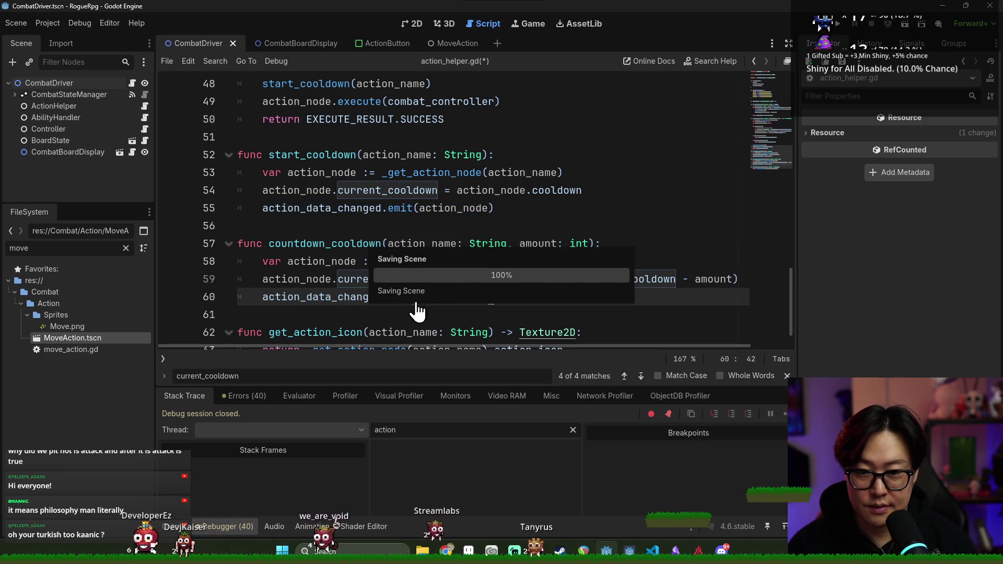
# Select the action_data_changed signal name on line 3 and switch to the CombatBoardDisplay scene
pyautogui.click(381, 261)
pyautogui.scroll(15, 397, 219)
pyautogui.click(333, 122)
pyautogui.doubleClick(333, 123)
pyautogui.press('Right')
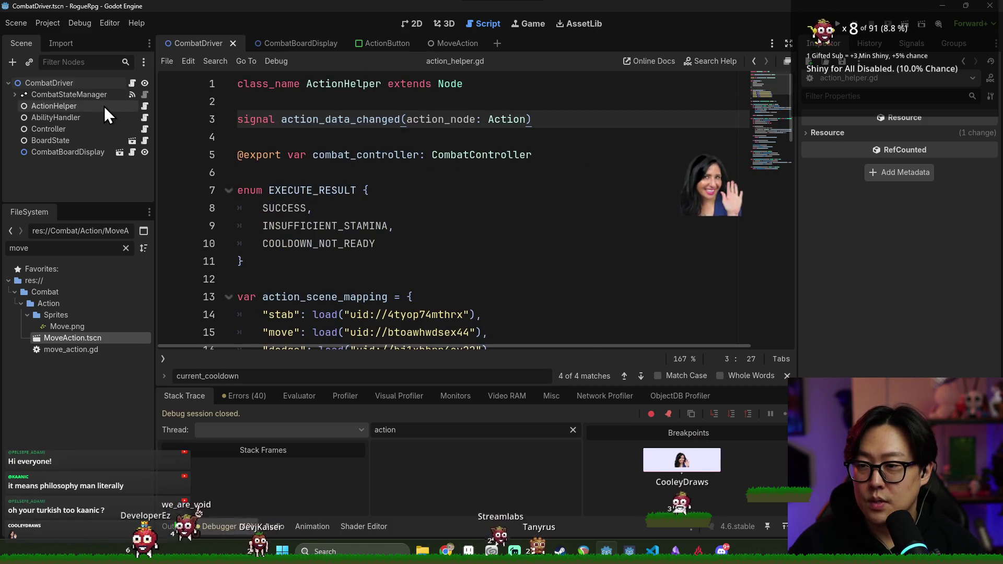
pyautogui.click(312, 47)
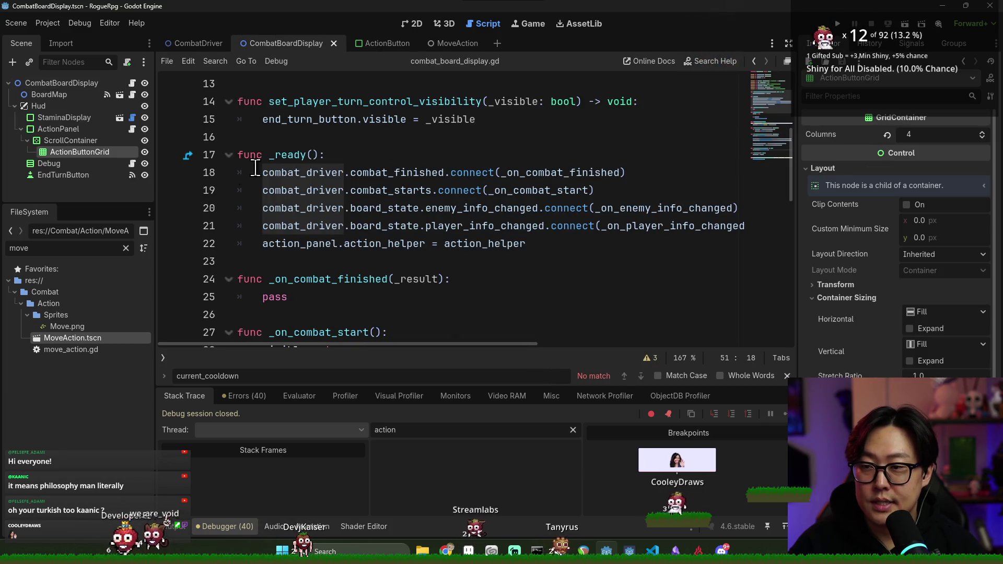
# Open action_panel.gd from the ActionPanel node and scroll through it
pyautogui.click(132, 129)
pyautogui.hotkey('ctrl', 's')
pyautogui.scroll(10, 428, 196)
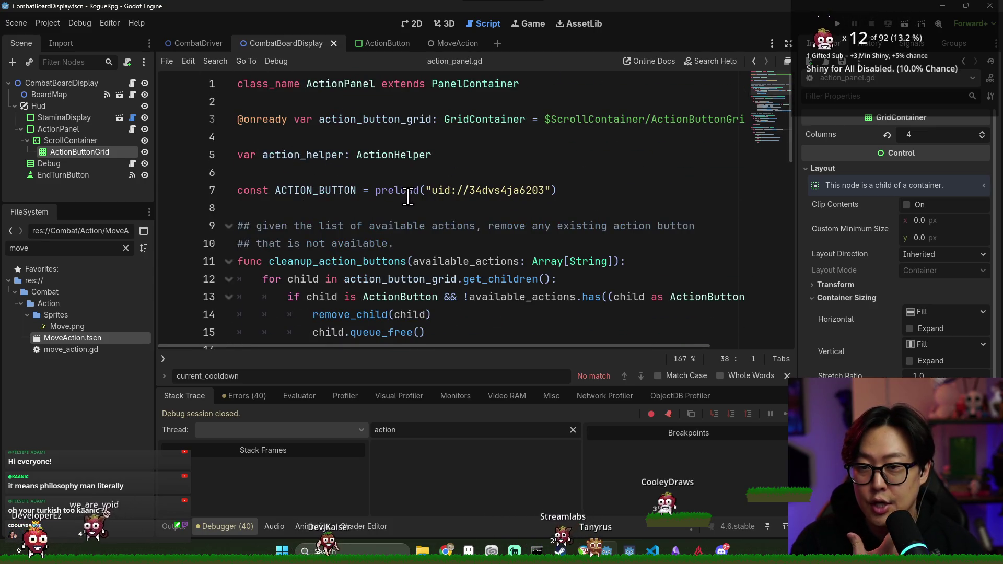
pyautogui.scroll(-11, 357, 123)
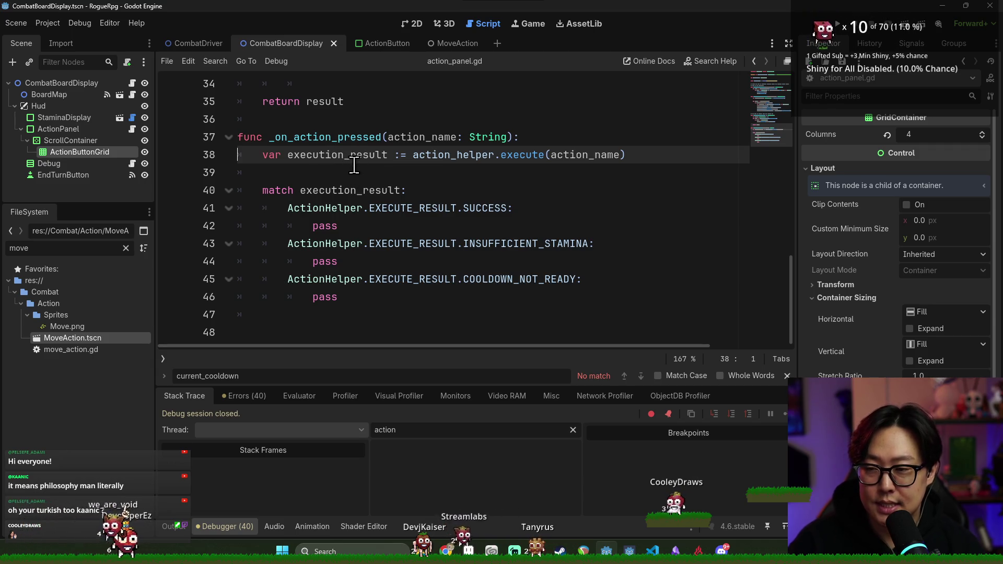
pyautogui.scroll(1, 365, 188)
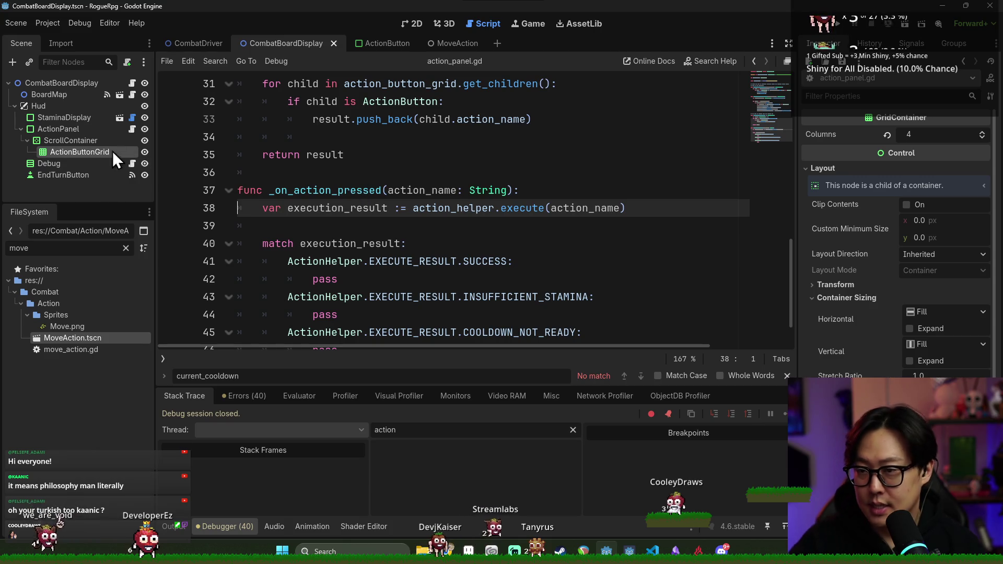
# Select the ActionPanel node and go to the end of the action_helper declaration on line 5
pyautogui.click(98, 129)
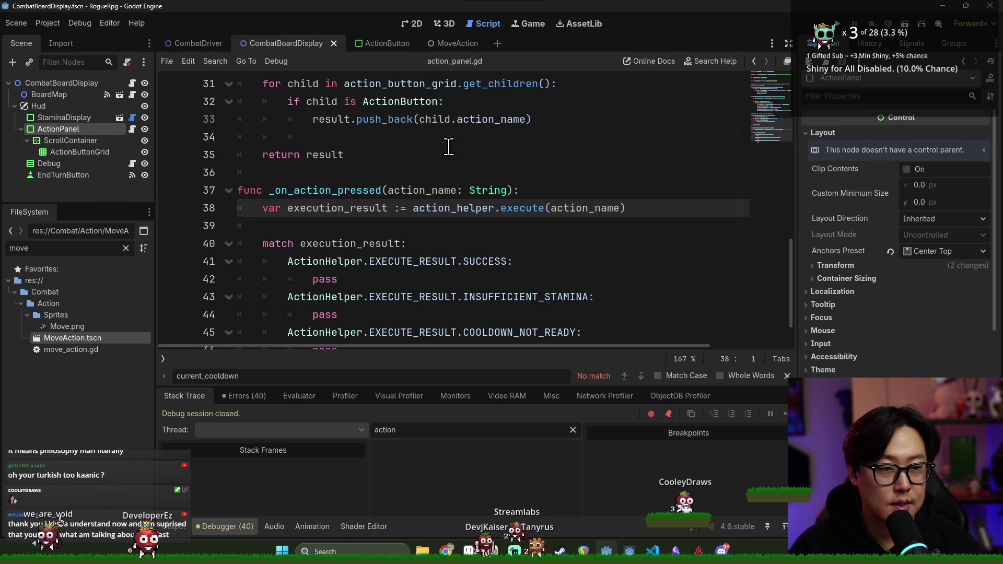
pyautogui.scroll(10, 471, 156)
pyautogui.doubleClick(319, 155)
pyautogui.scroll(-3, 394, 194)
pyautogui.scroll(3, 394, 194)
pyautogui.click(449, 155)
# Add a set(_value): setter to action_helper that assigns action_helper = _value
pyautogui.write(':')
pyautogui.press('Return')
pyautogui.write('set')
pyautogui.press('BackSpace')
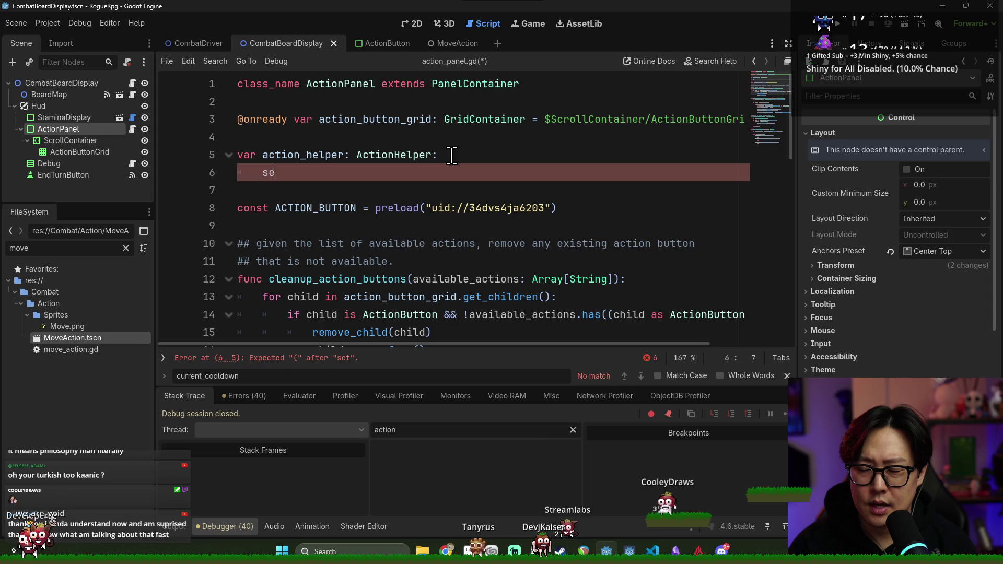
pyautogui.press('BackSpace')
pyautogui.press('BackSpace')
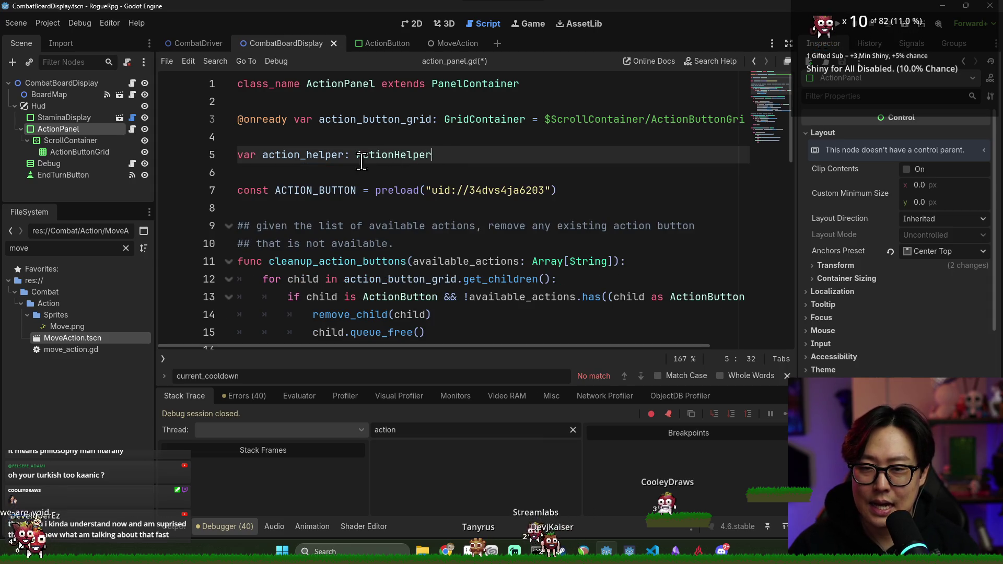
pyautogui.write(':')
pyautogui.press('Return')
pyautogui.write('set(_value')
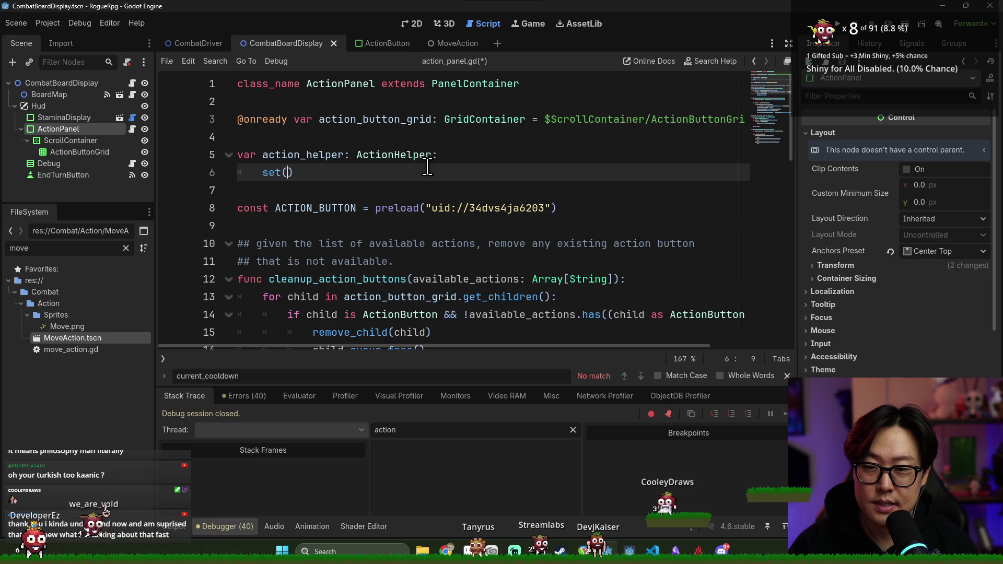
pyautogui.write('):')
pyautogui.press('Return')
pyautogui.write('action_')
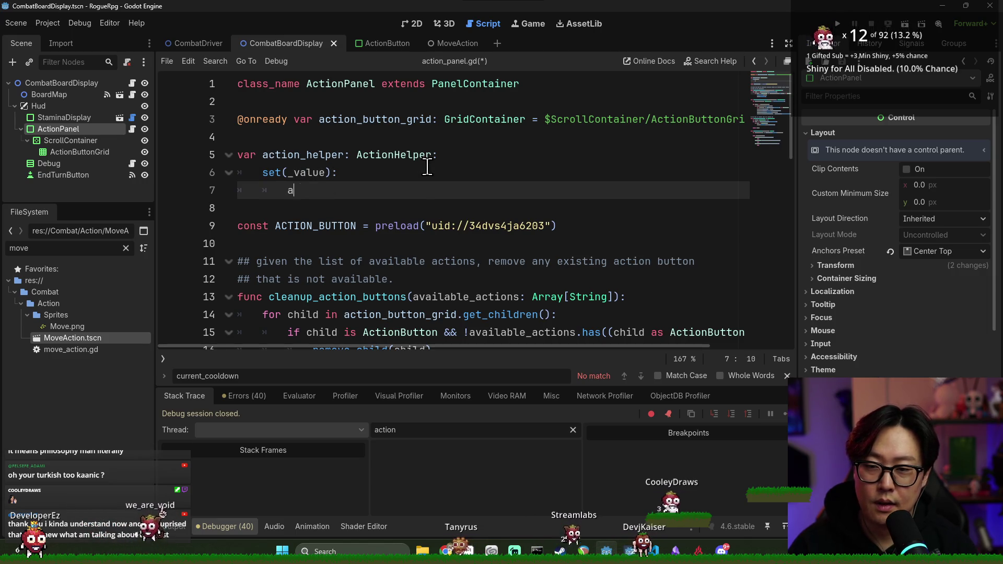
pyautogui.write('helper = _va')
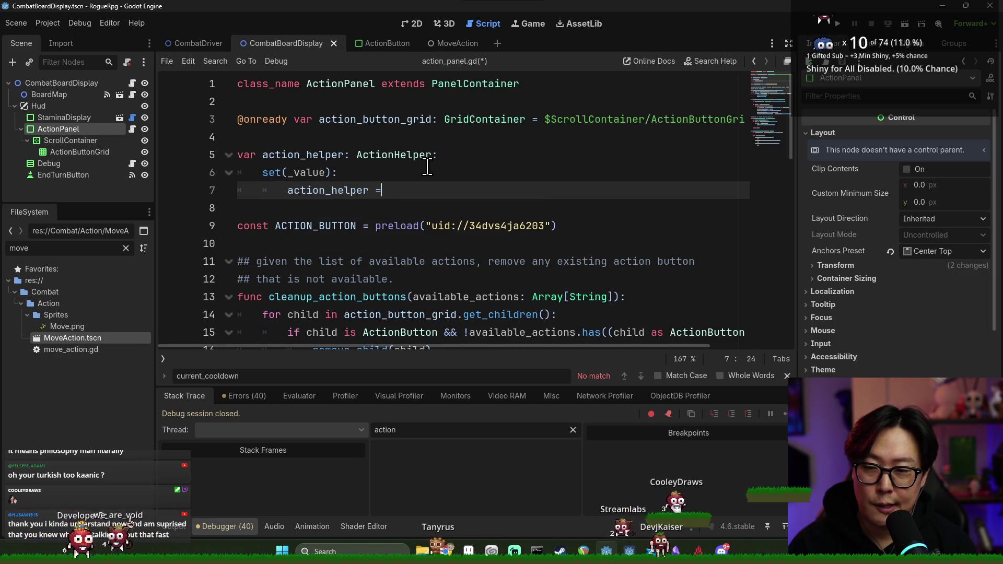
pyautogui.write('lue')
pyautogui.press('Return')
# In the setter, connect action_helper.action_data_changed to _on_action_data_changed
pyautogui.write('action_helper')
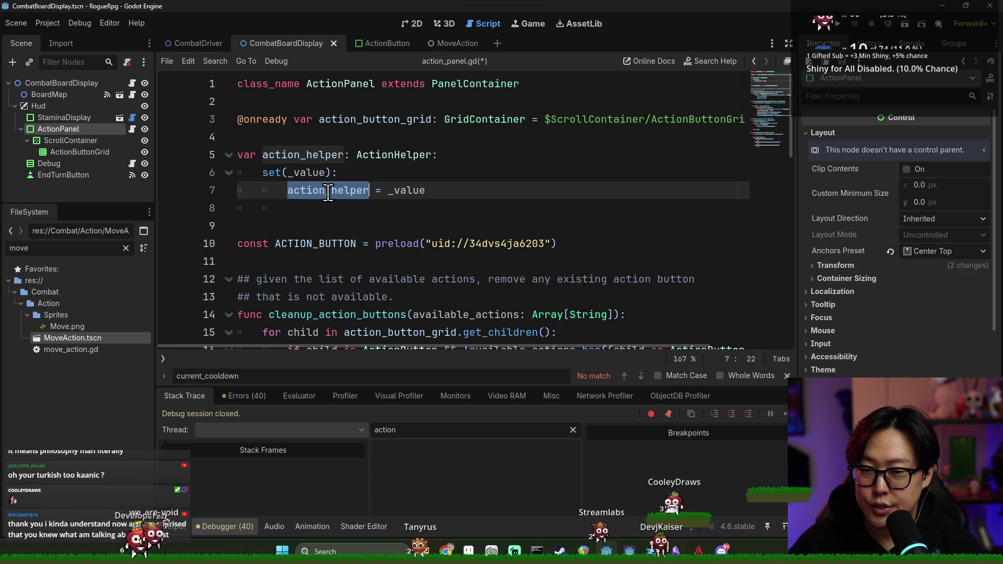
pyautogui.write('.')
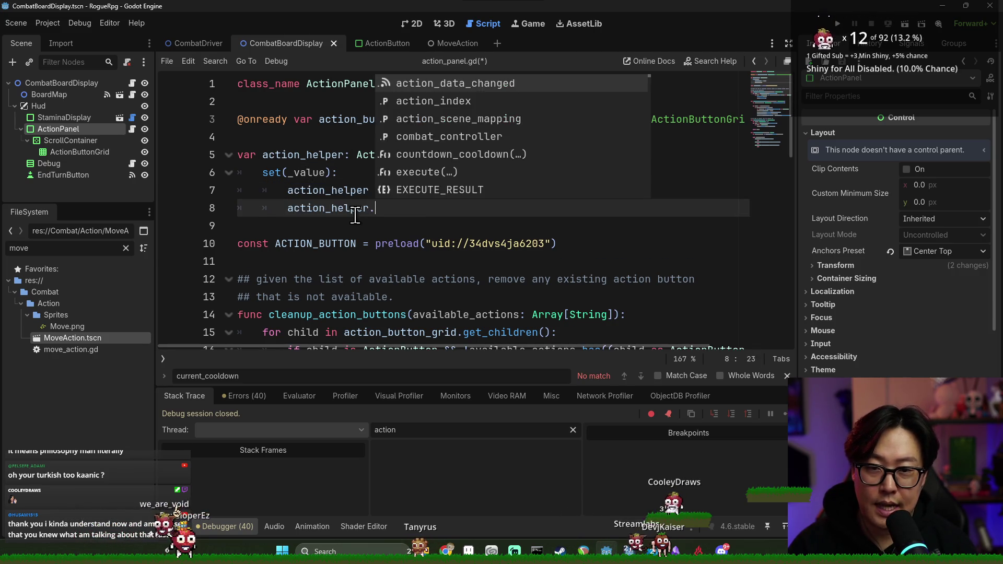
pyautogui.press('Return')
pyautogui.write('con')
pyautogui.press('Return')
pyautogui.write('(_o')
pyautogui.press('BackSpace')
pyautogui.press('BackSpace')
pyautogui.press('BackSpace')
pyautogui.write('_on_action_data')
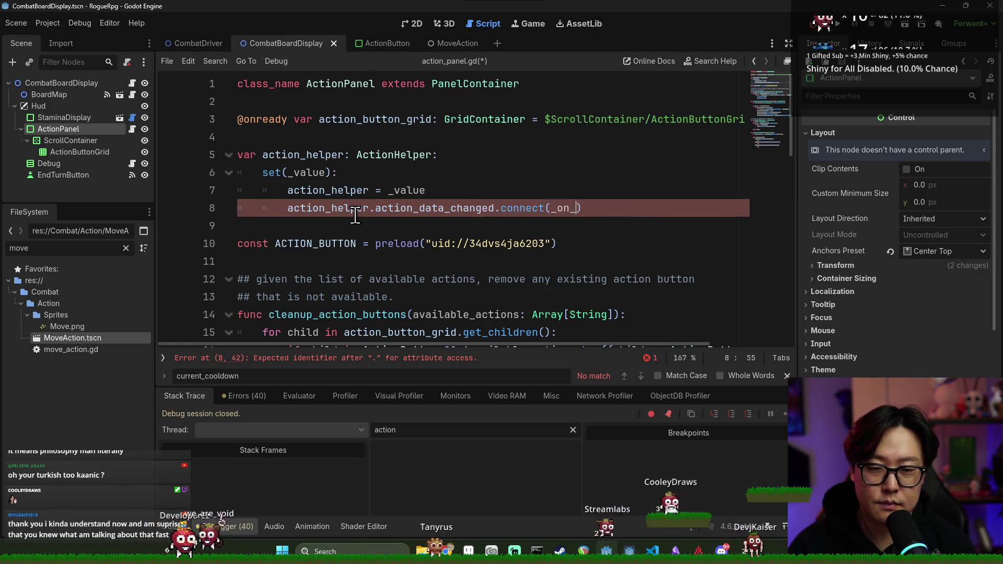
pyautogui.write('_changed')
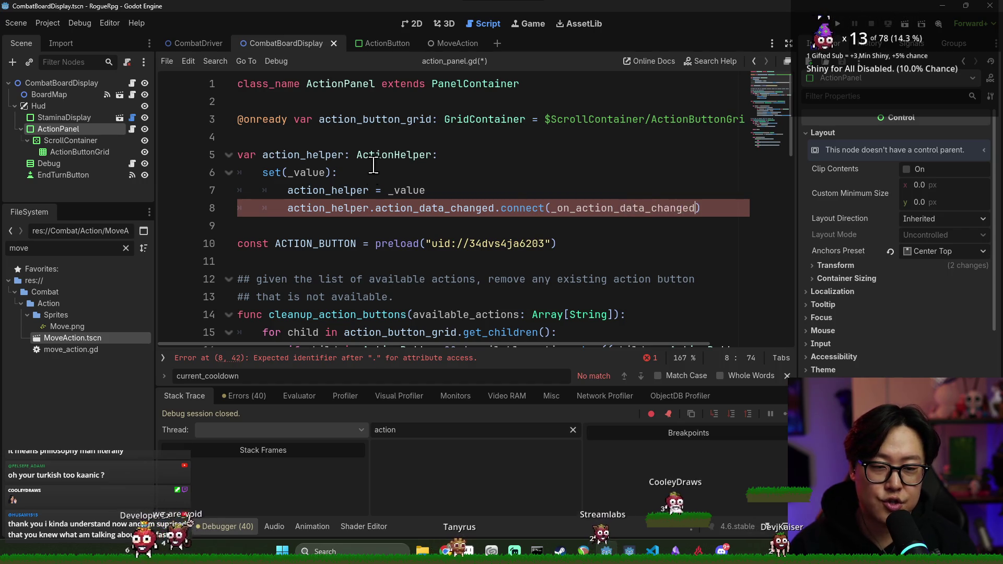
pyautogui.scroll(-12, 454, 218)
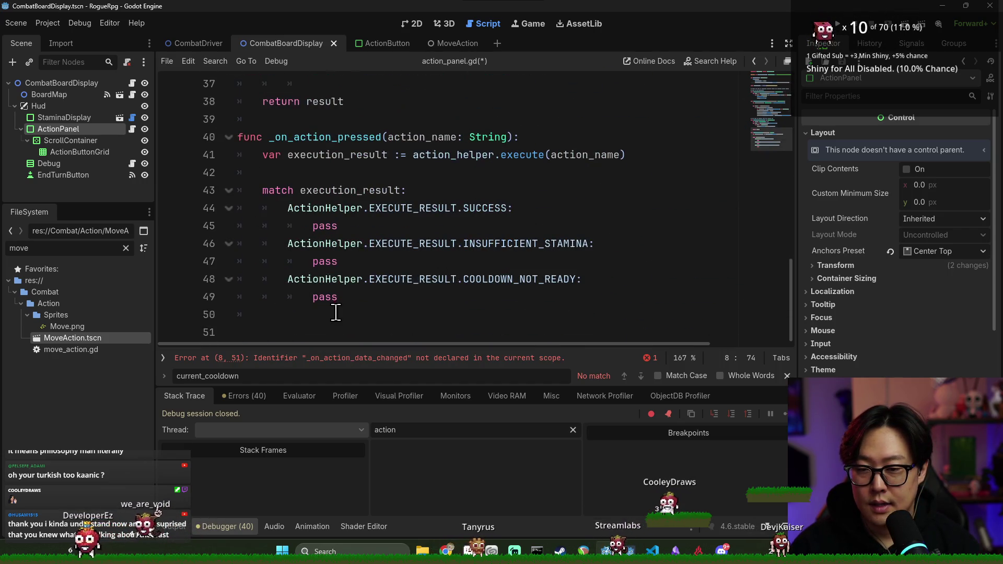
# Add func _on_action_data_changed(action_node: Action): at the end of action_panel.gd and save
pyautogui.click(302, 320)
pyautogui.press('Return')
pyautogui.write('fun')
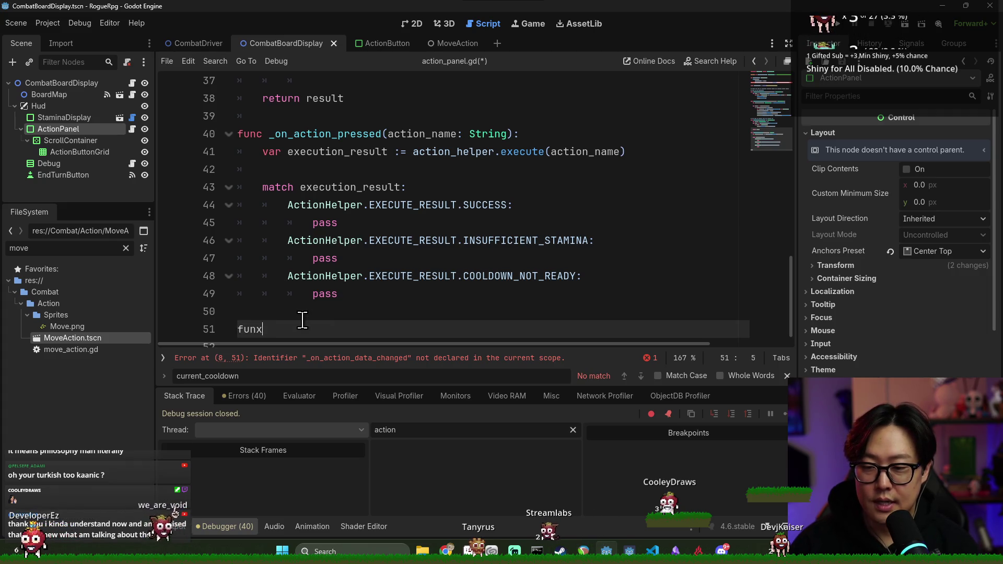
pyautogui.write('c')
pyautogui.hotkey('ctrl', 'v')
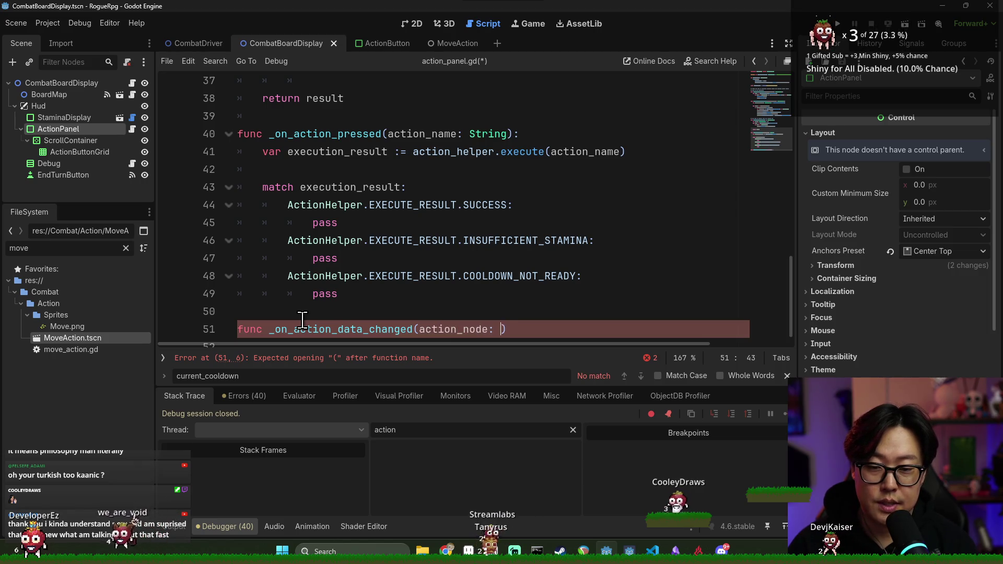
pyautogui.write('ActionNode')
pyautogui.press('Delete')
pyautogui.press('BackSpace')
pyautogui.press('BackSpace')
pyautogui.write('de):')
pyautogui.press('Return')
pyautogui.write('p')
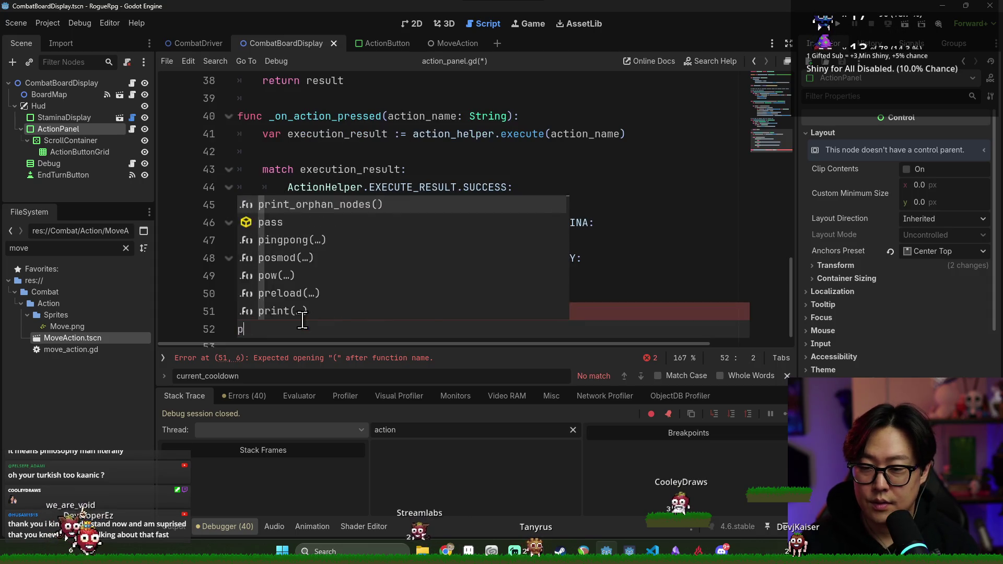
pyautogui.press('BackSpace')
pyautogui.press('BackSpace')
pyautogui.write(':')
pyautogui.press('Return')
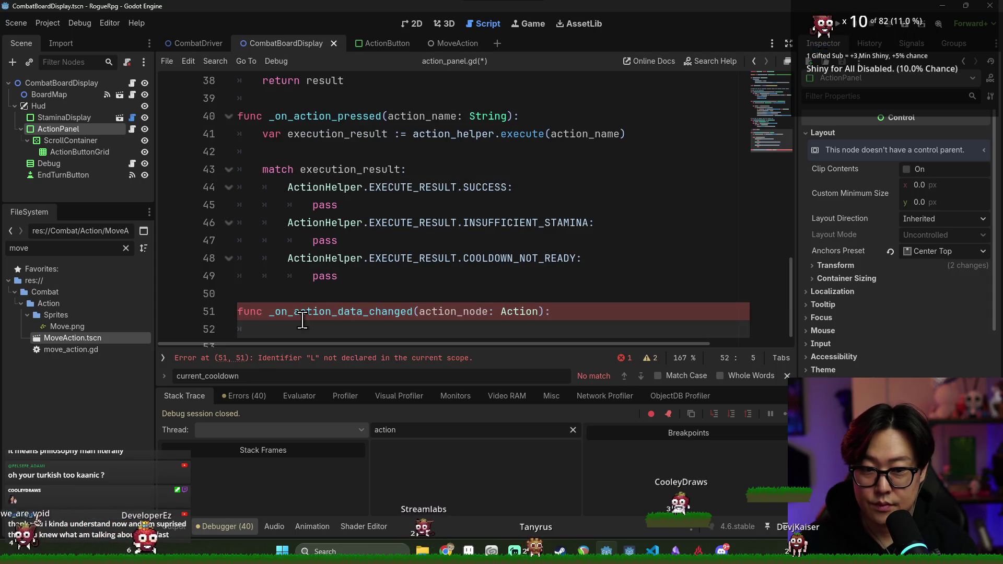
pyautogui.hotkey('ctrl', 's')
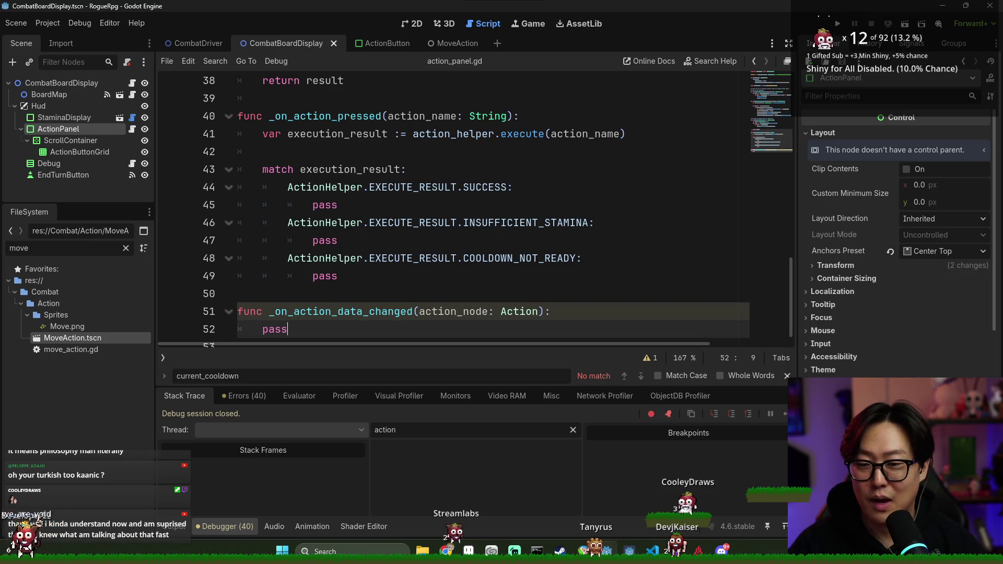
# Save the script again and select the handler's function name
pyautogui.scroll(-1, 568, 309)
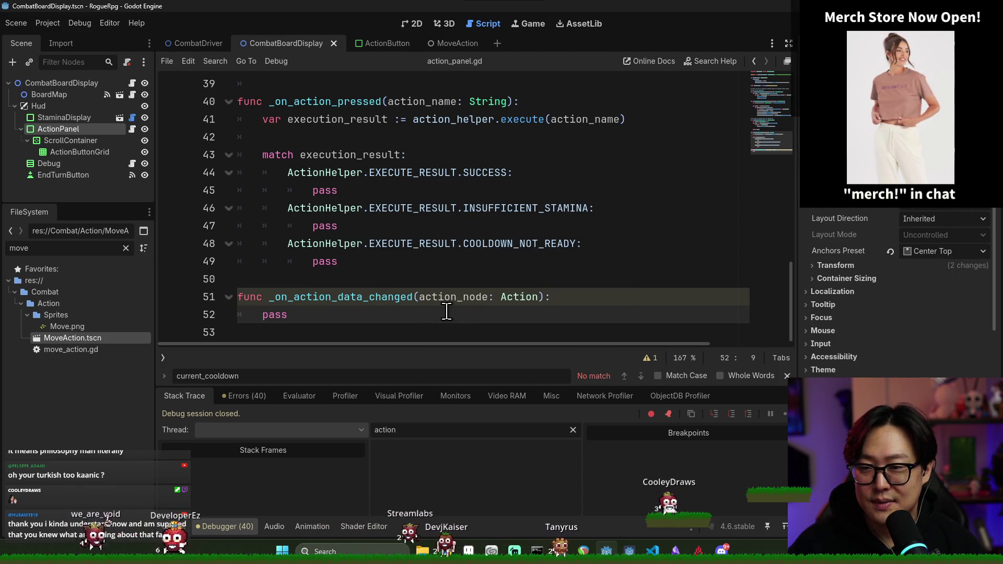
pyautogui.click(342, 280)
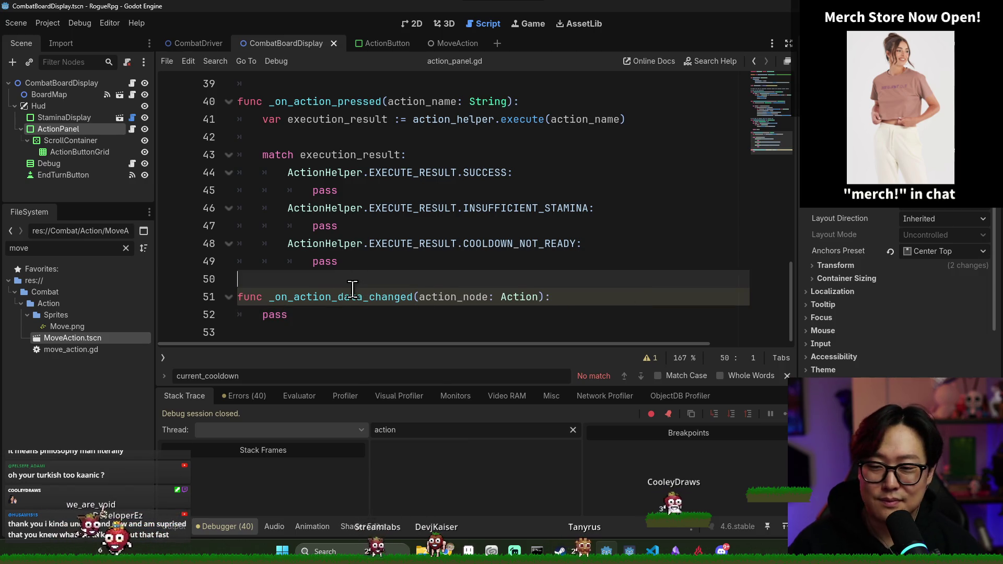
pyautogui.hotkey('ctrl', 's')
pyautogui.doubleClick(316, 296)
pyautogui.hotkey('ctrl', 'c')
pyautogui.scroll(3, 408, 293)
pyautogui.scroll(2, 409, 292)
pyautogui.scroll(-5, 408, 292)
# Try pasting on a new line under the signature, undo it, and reselect action_node
pyautogui.doubleClick(460, 296)
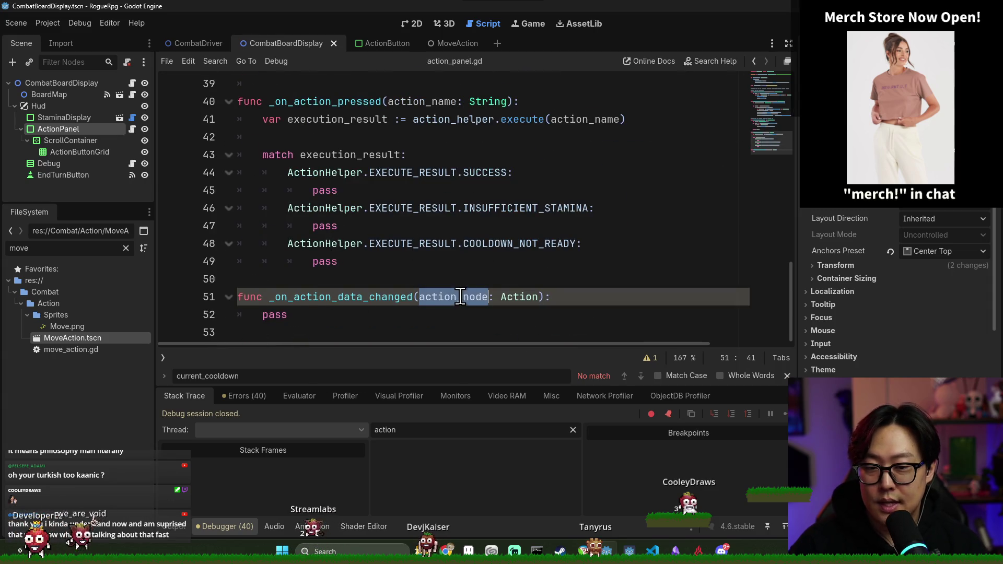
pyautogui.click(594, 298)
pyautogui.press('Return')
pyautogui.hotkey('ctrl', 'v')
pyautogui.write('.')
pyautogui.hotkey('ctrl', 'z')
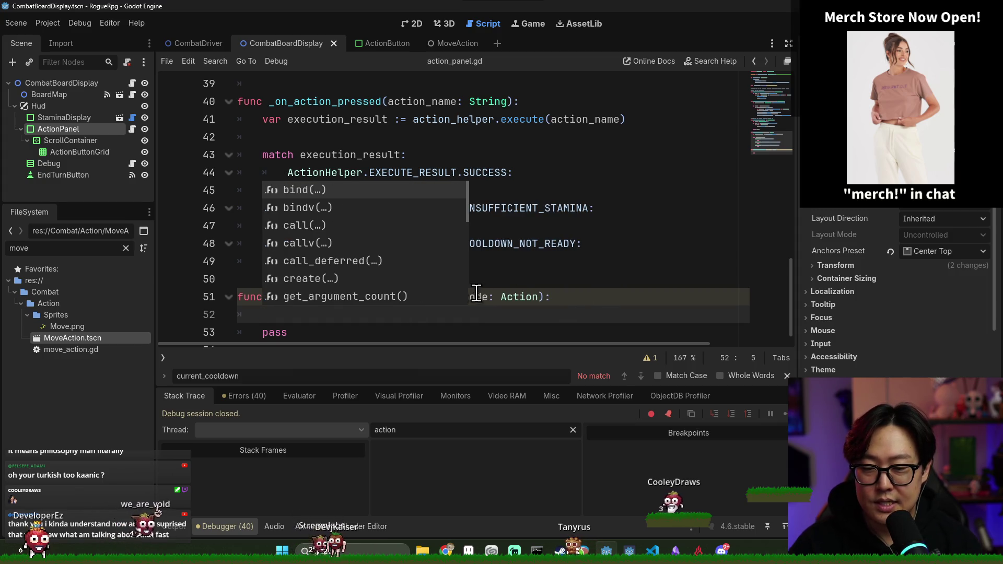
pyautogui.hotkey('ctrl', 'z')
pyautogui.click(472, 297)
pyautogui.doubleClick(472, 296)
pyautogui.scroll(10, 418, 284)
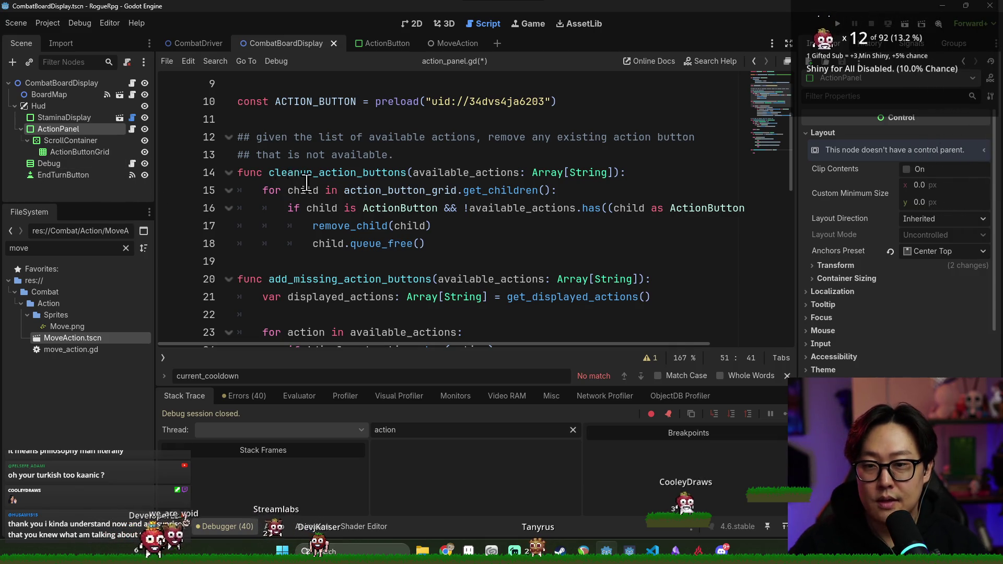
# Review the ACTION_BUTTON constant, displayed_actions and action_name usages in action_panel.gd
pyautogui.scroll(3, 372, 196)
pyautogui.doubleClick(333, 246)
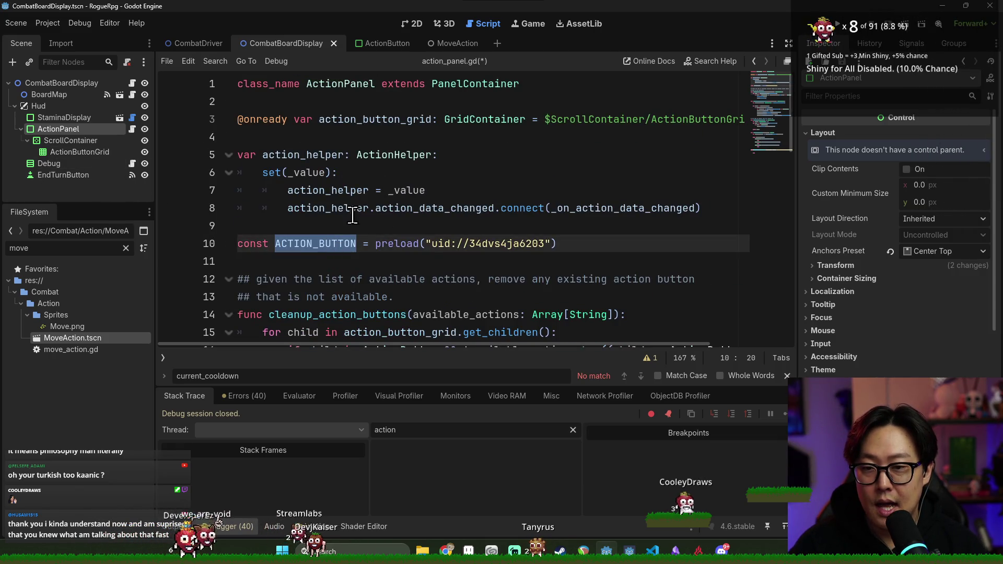
pyautogui.scroll(-4, 366, 247)
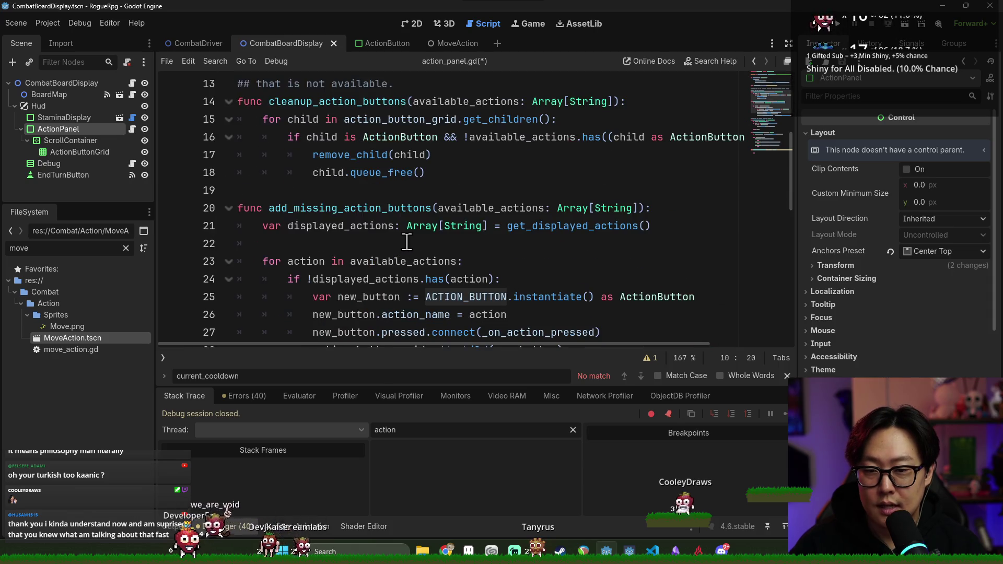
pyautogui.scroll(-1, 407, 243)
pyautogui.doubleClick(361, 226)
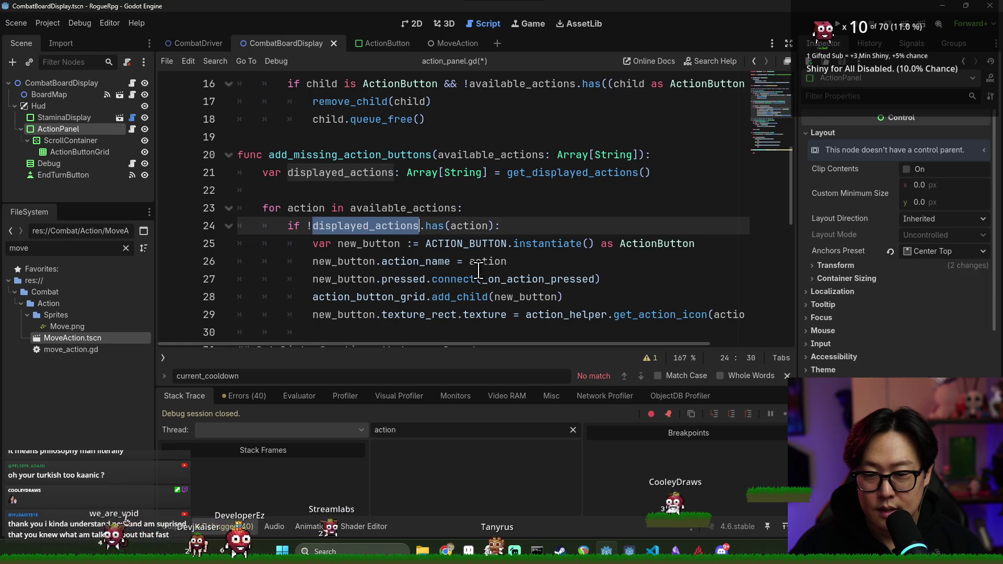
pyautogui.doubleClick(418, 261)
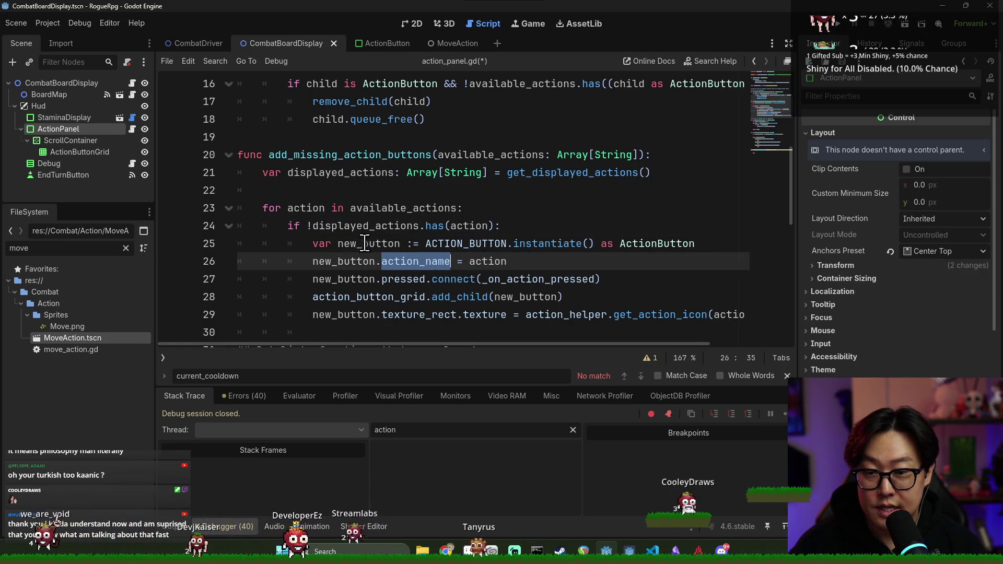
pyautogui.click(359, 226)
pyautogui.scroll(-8, 366, 251)
pyautogui.click(437, 279)
pyautogui.click(376, 299)
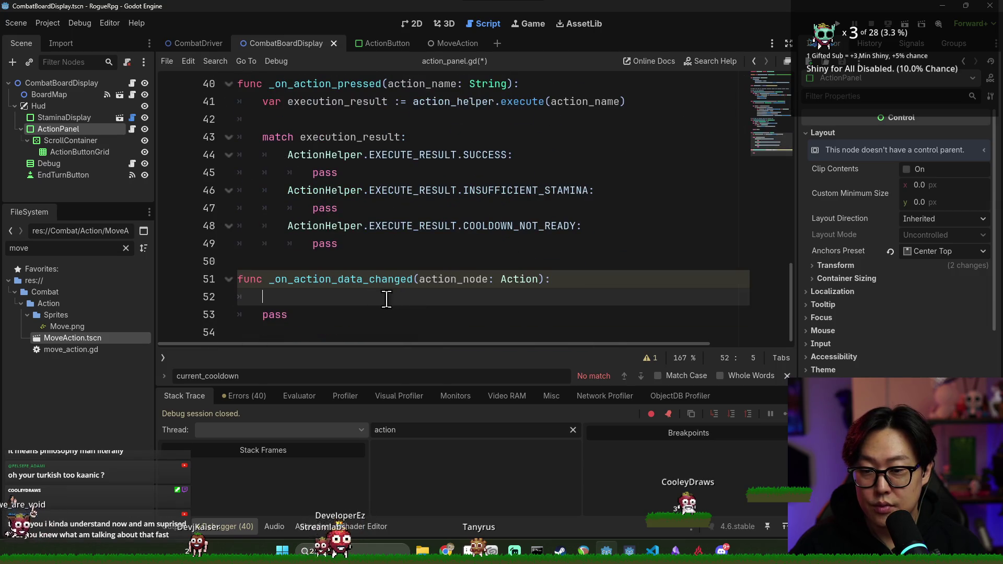
pyautogui.scroll(13, 440, 291)
# Write 'for action_button in action_button_grid.get_children():' in the handler body
pyautogui.doubleClick(376, 113)
pyautogui.hotkey('ctrl', 'c')
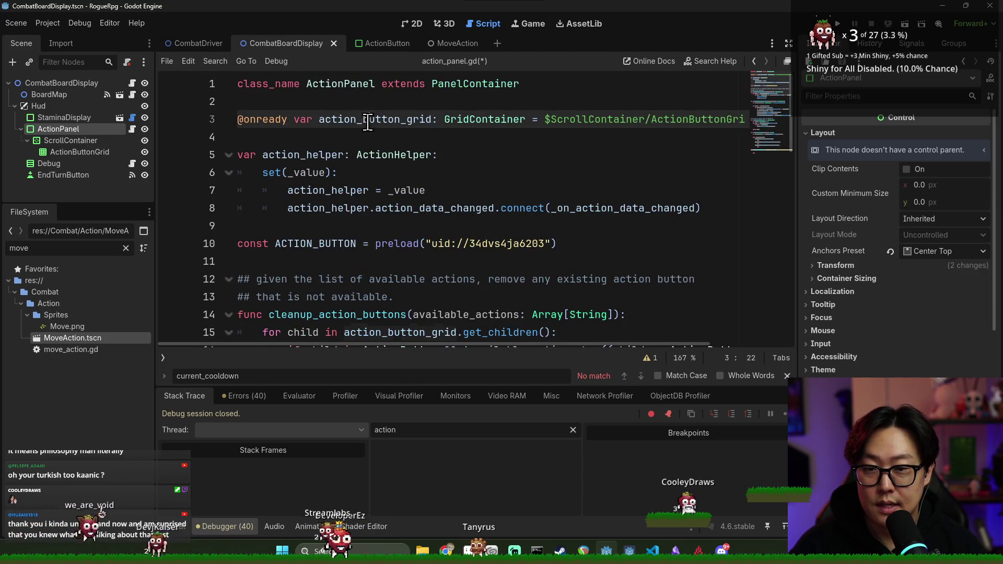
pyautogui.scroll(-4, 461, 261)
pyautogui.scroll(-9, 418, 293)
pyautogui.click(428, 301)
pyautogui.hotkey('ctrl', 'v')
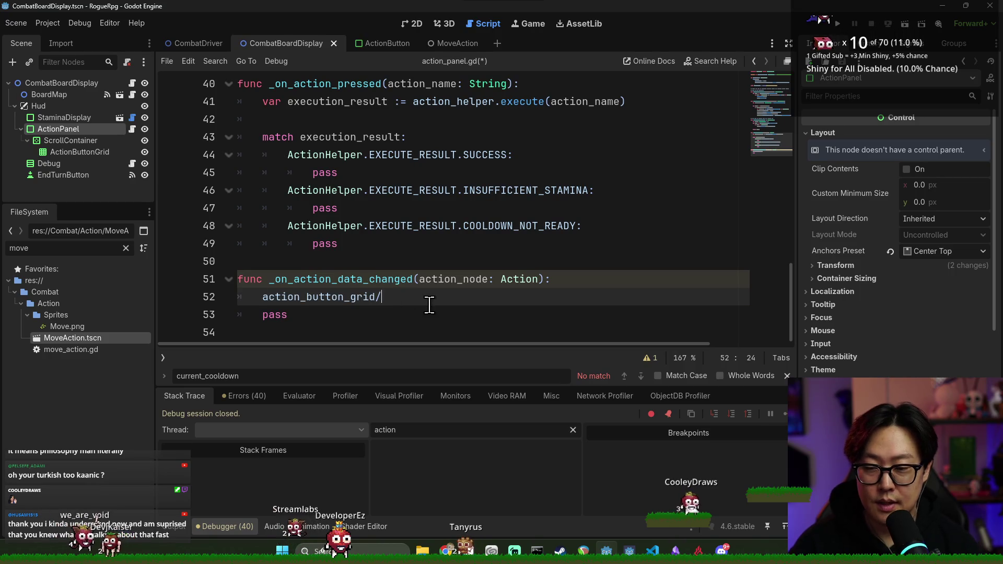
pyautogui.write('.get_ch')
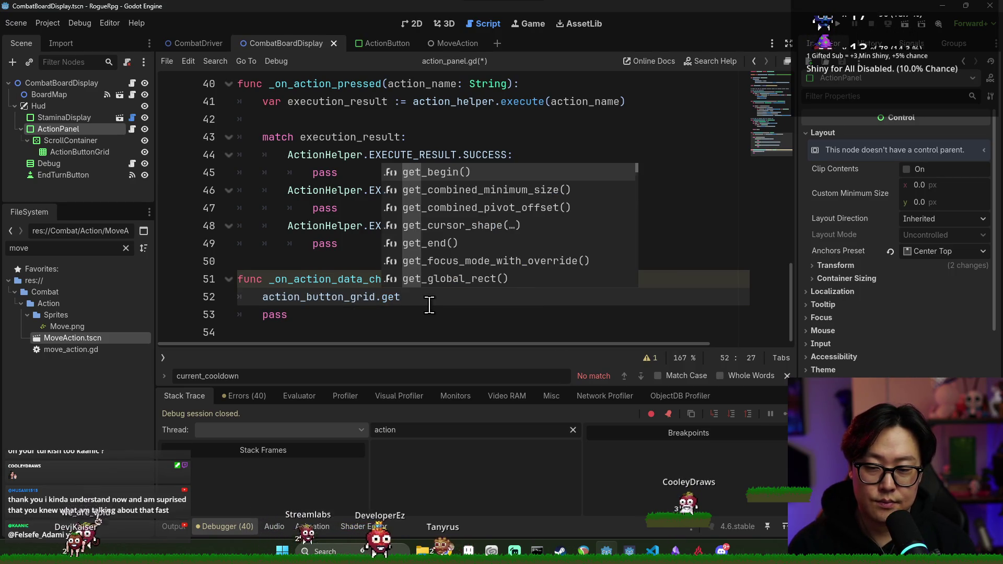
pyautogui.write('ildren(')
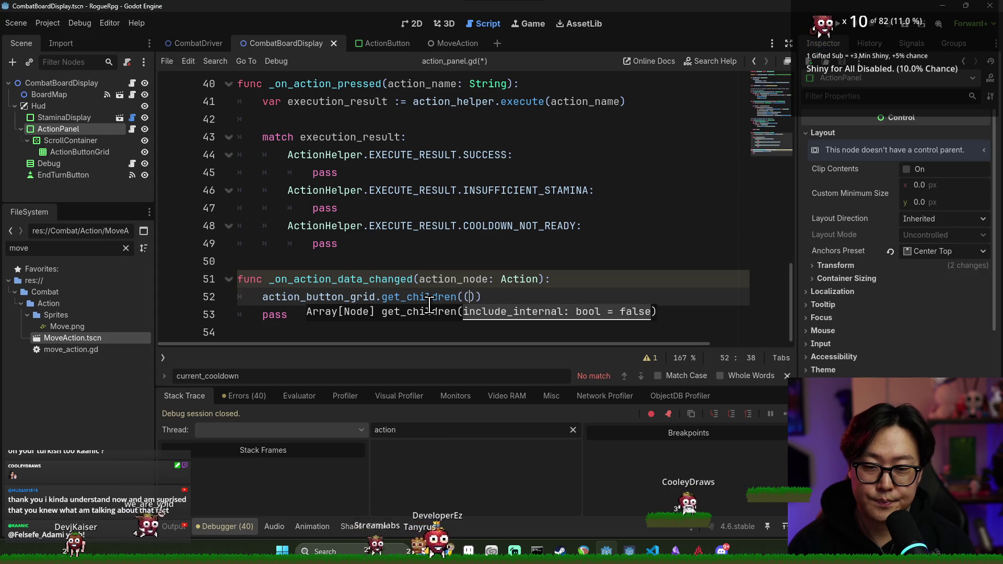
pyautogui.press('Home')
pyautogui.write('for a')
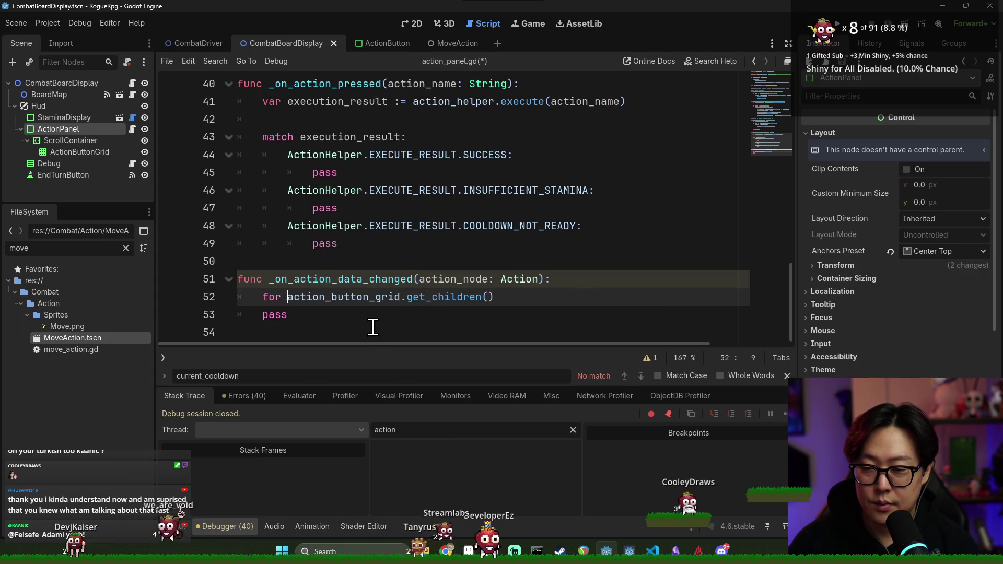
pyautogui.write('ction_button in')
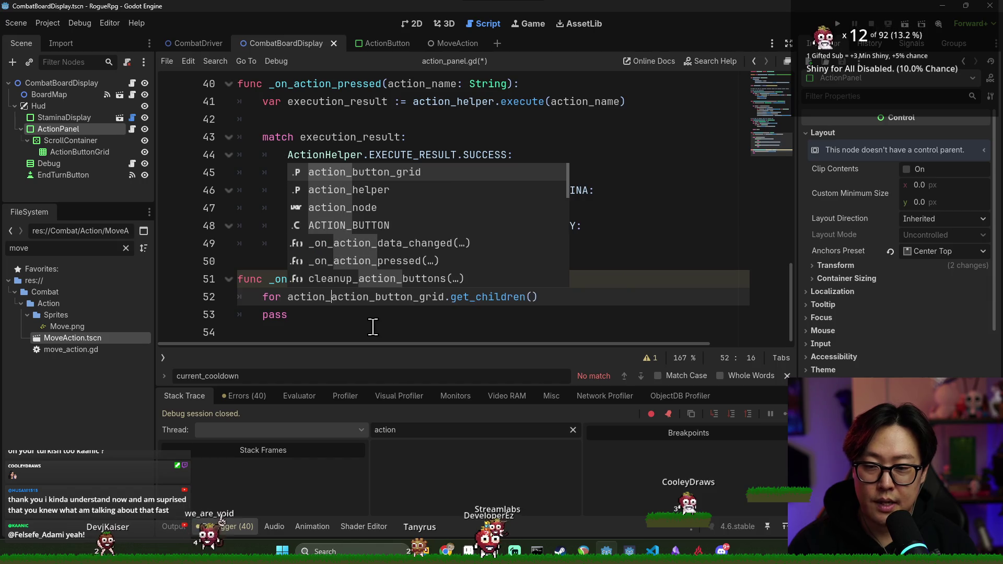
pyautogui.click(614, 302)
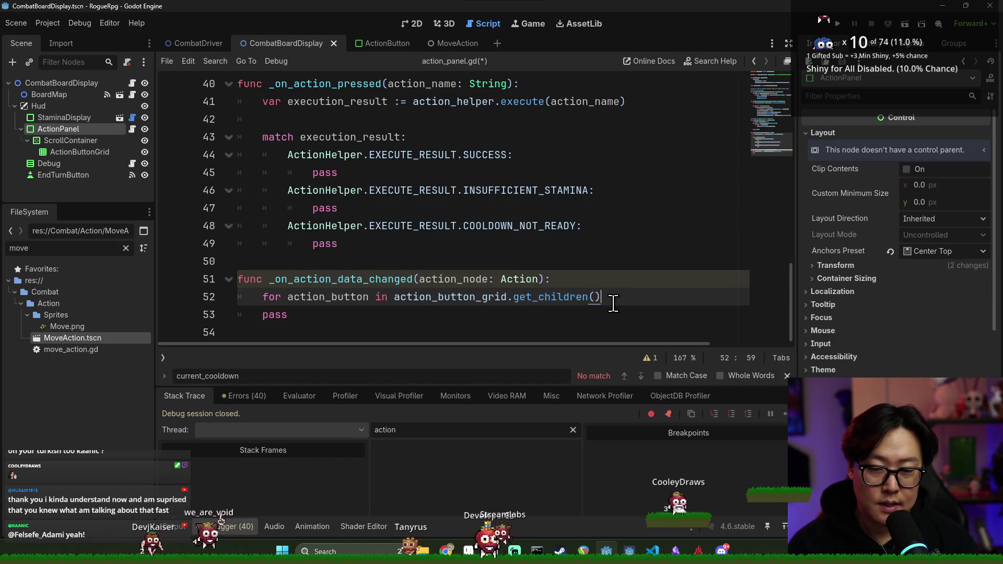
# Add an indented line casting each child as (action_button as ActionButton) and browse its properties
pyautogui.press('Return')
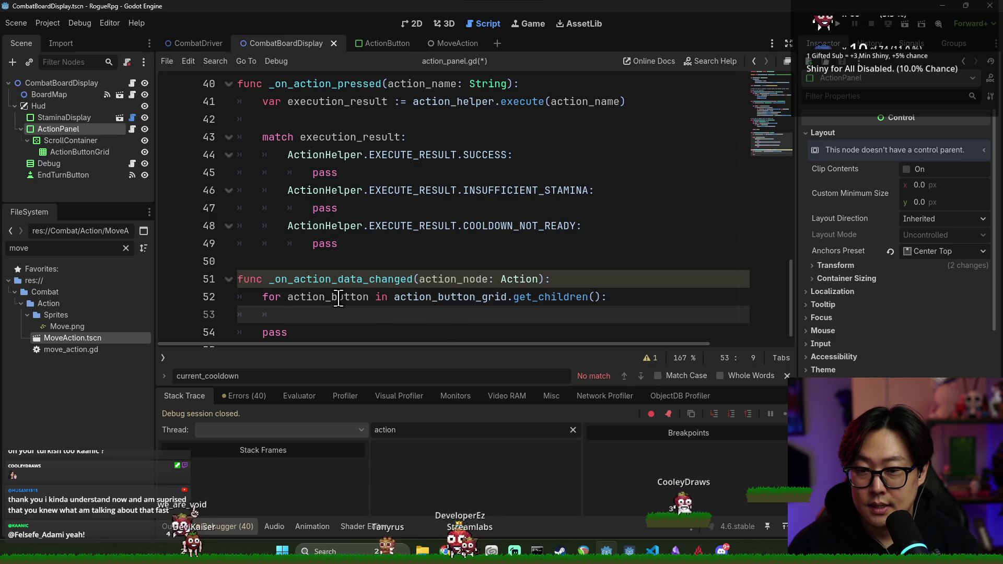
pyautogui.write('action_button.')
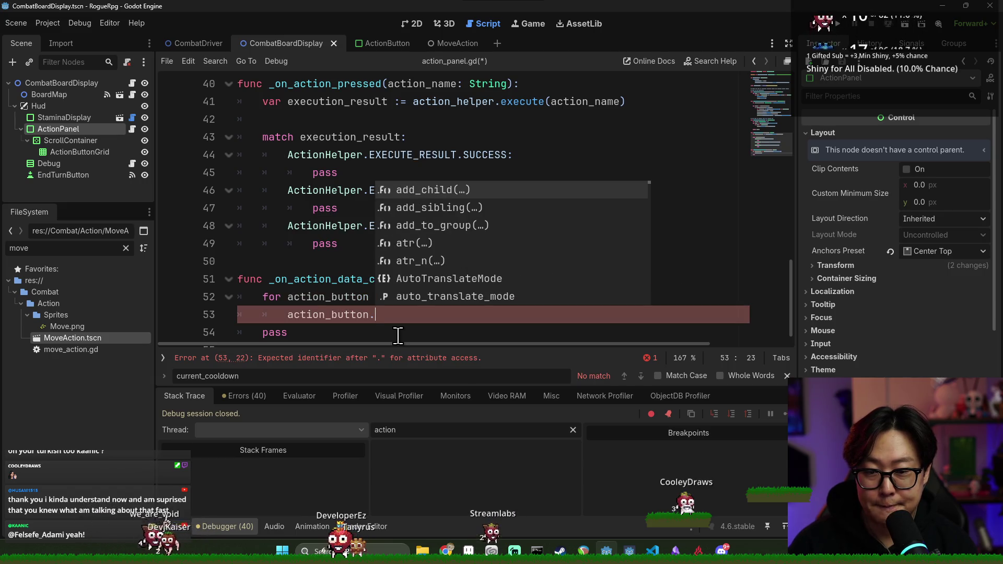
pyautogui.press('BackSpace')
pyautogui.write('as ActionButton')
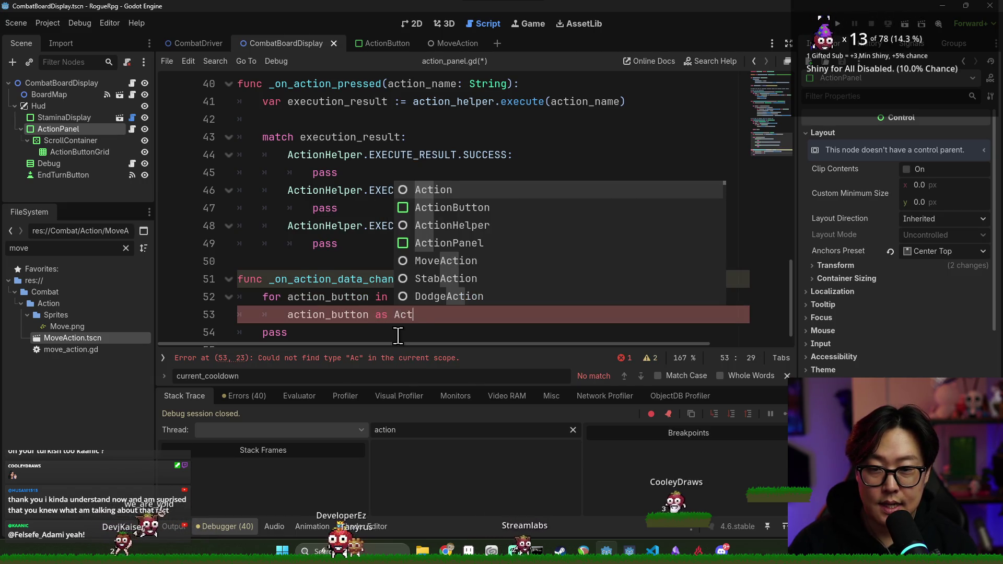
pyautogui.write(')')
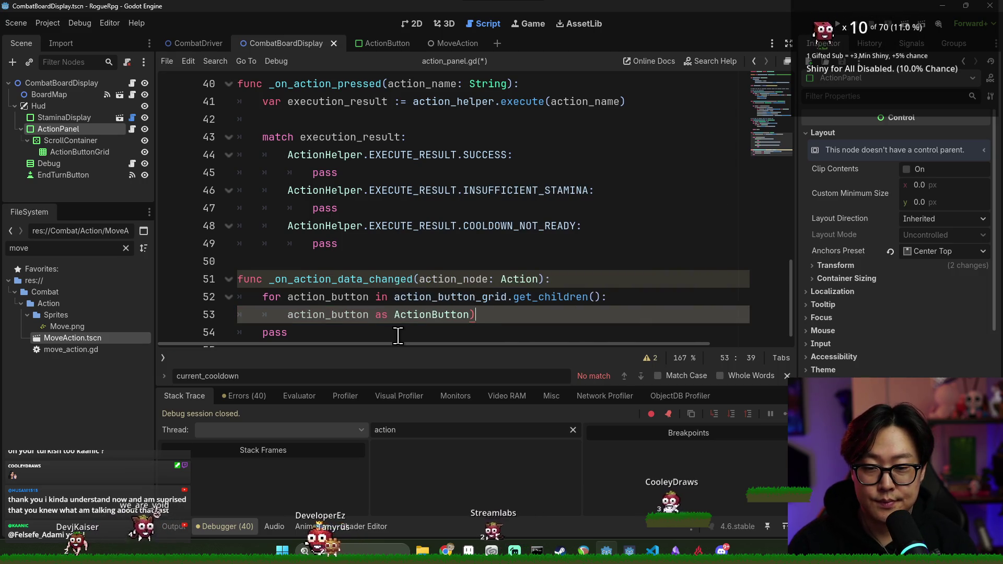
pyautogui.click(289, 314)
pyautogui.write('(')
pyautogui.click(488, 315)
pyautogui.write('.')
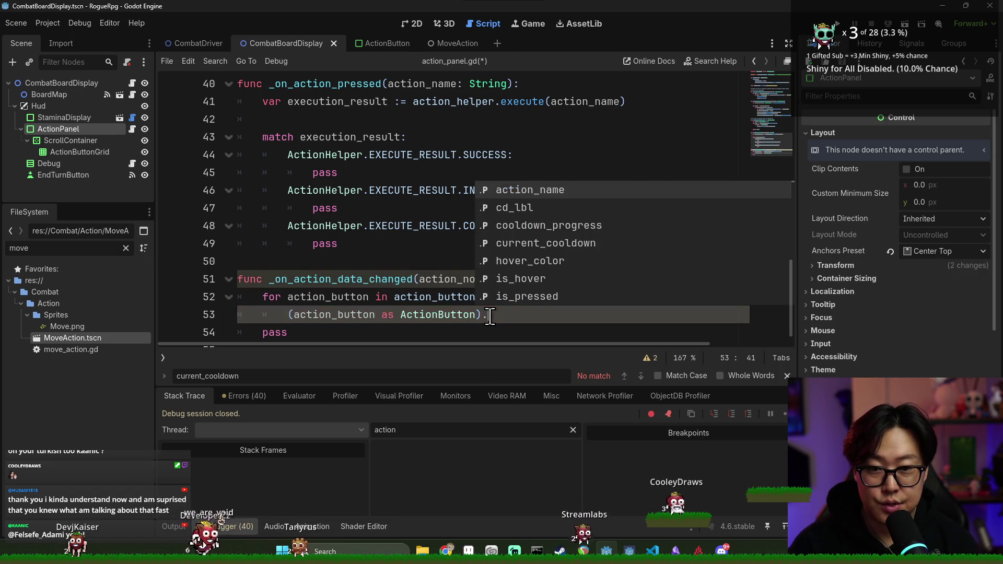
pyautogui.press('Down')
pyautogui.press('Down')
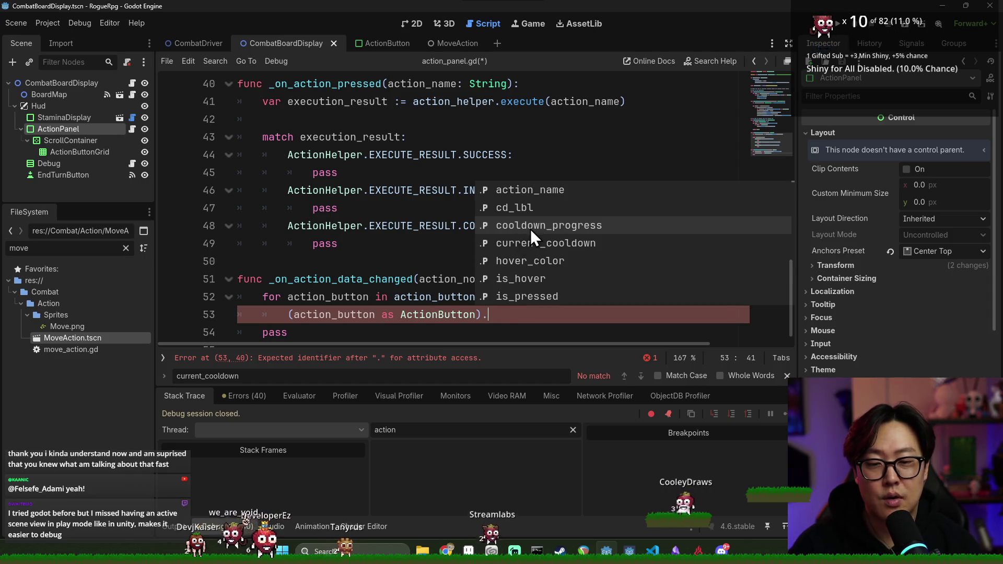
# Insert current_cooldown, open its definition in action_button.gd, and prefix cooldown_progress with underscores
pyautogui.click(547, 246)
pyautogui.keyDown('ctrl'); pyautogui.click(529, 315); pyautogui.keyUp('ctrl')
pyautogui.scroll(2, 359, 172)
pyautogui.scroll(-3, 358, 209)
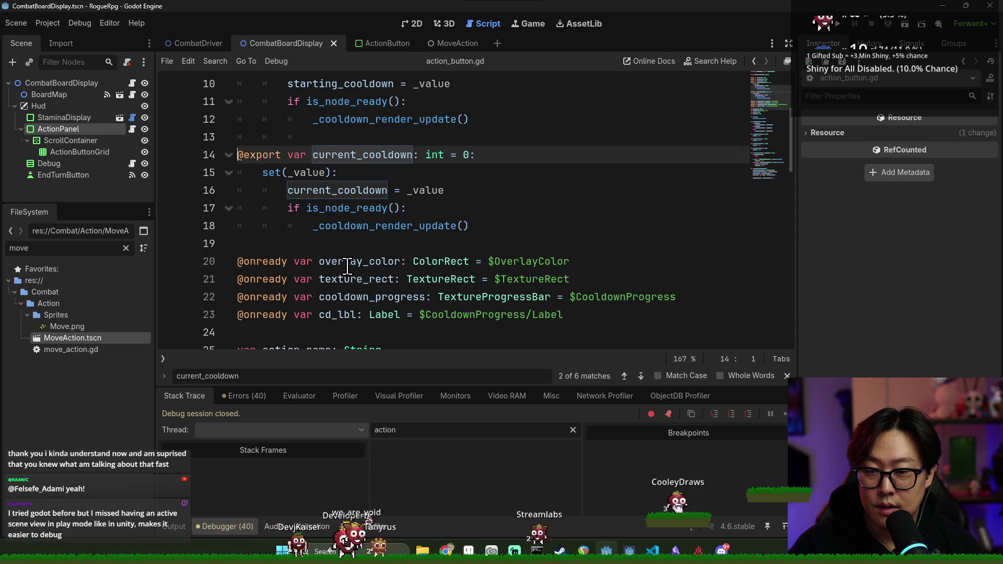
pyautogui.scroll(-3, 353, 252)
pyautogui.scroll(1, 353, 252)
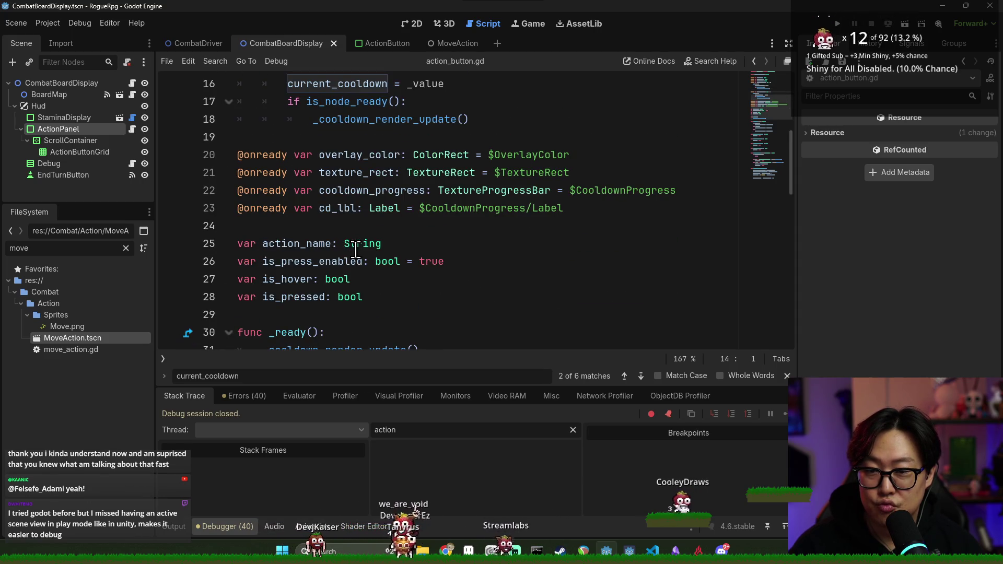
pyautogui.click(320, 191)
pyautogui.write('_')
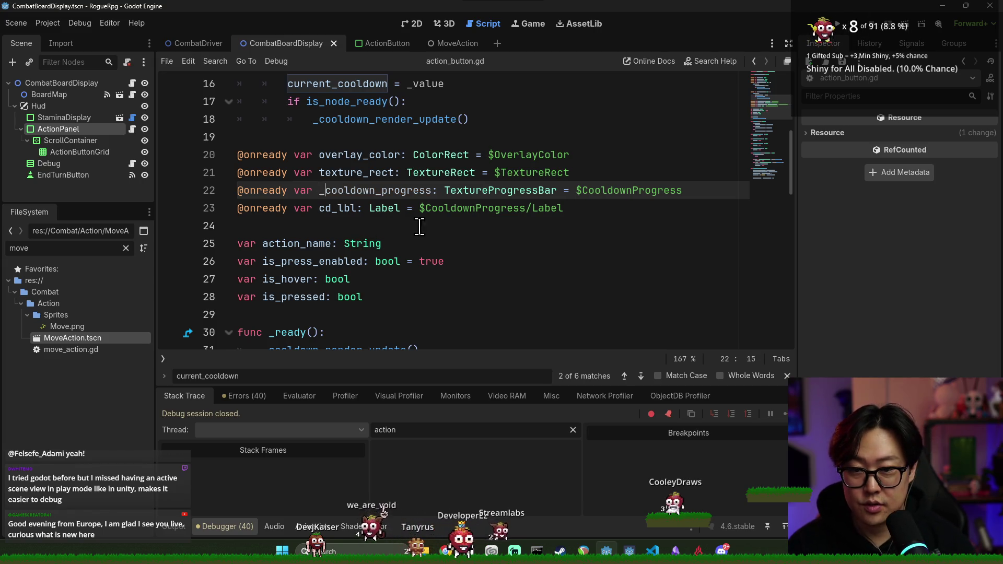
pyautogui.write('_b')
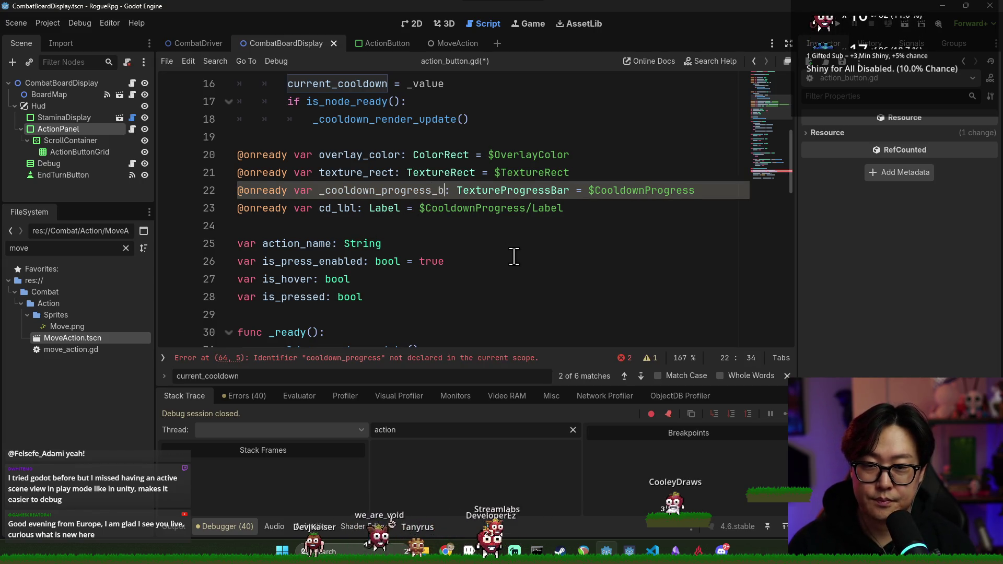
# Replace both cooldown_progress references on lines 64–65 with _cooldown_progress_bar and save
pyautogui.doubleClick(453, 202)
pyautogui.hotkey('ctrl', 'c')
pyautogui.scroll(-13, 409, 261)
pyautogui.doubleClick(342, 237)
pyautogui.hotkey('ctrl', 'v')
pyautogui.doubleClick(340, 256)
pyautogui.hotkey('ctrl', 'v')
pyautogui.hotkey('ctrl', 's')
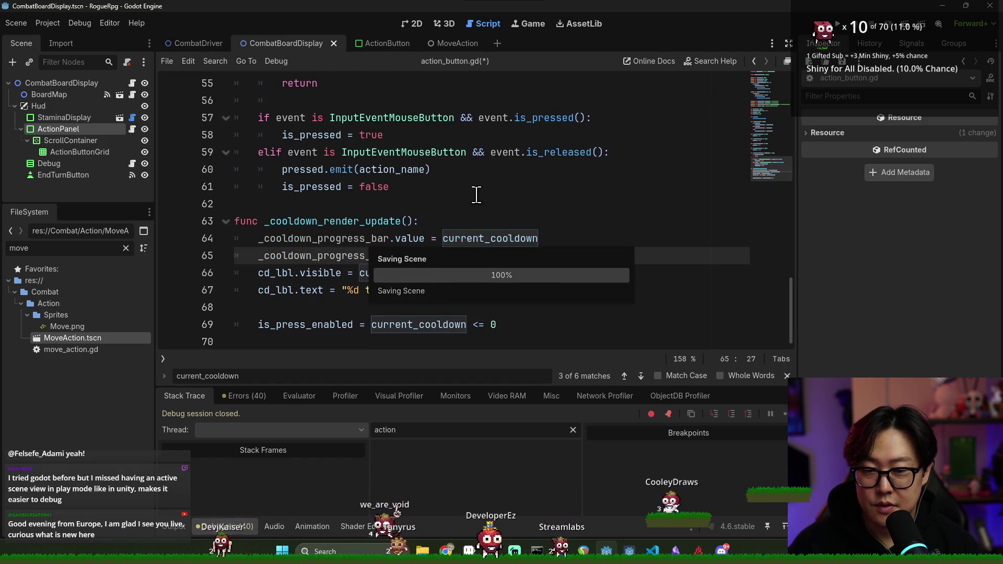
# Back in action_panel.gd, prefix the cooldown line with action_button and open a line above it
pyautogui.hotkey('alt', 'Left')
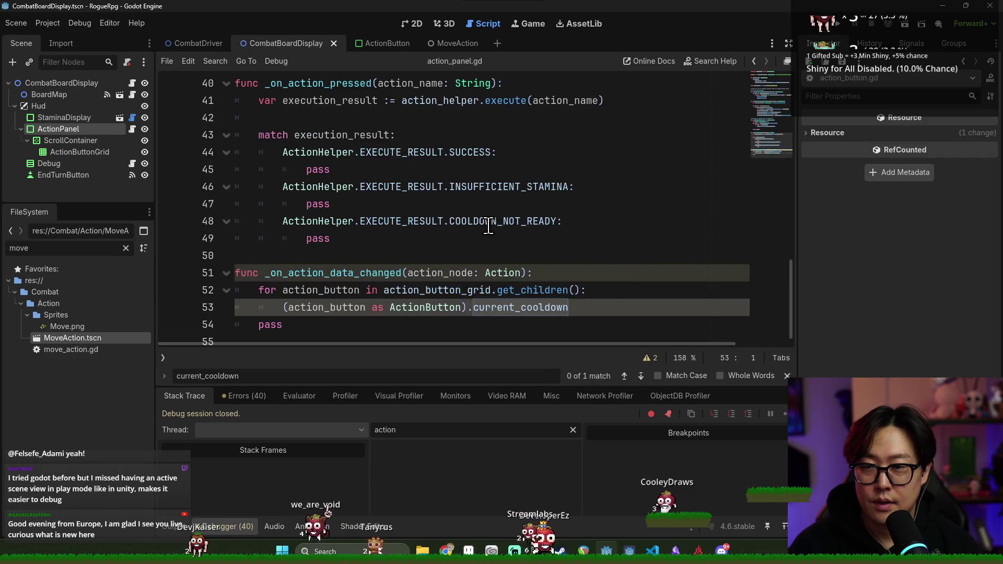
pyautogui.click(595, 310)
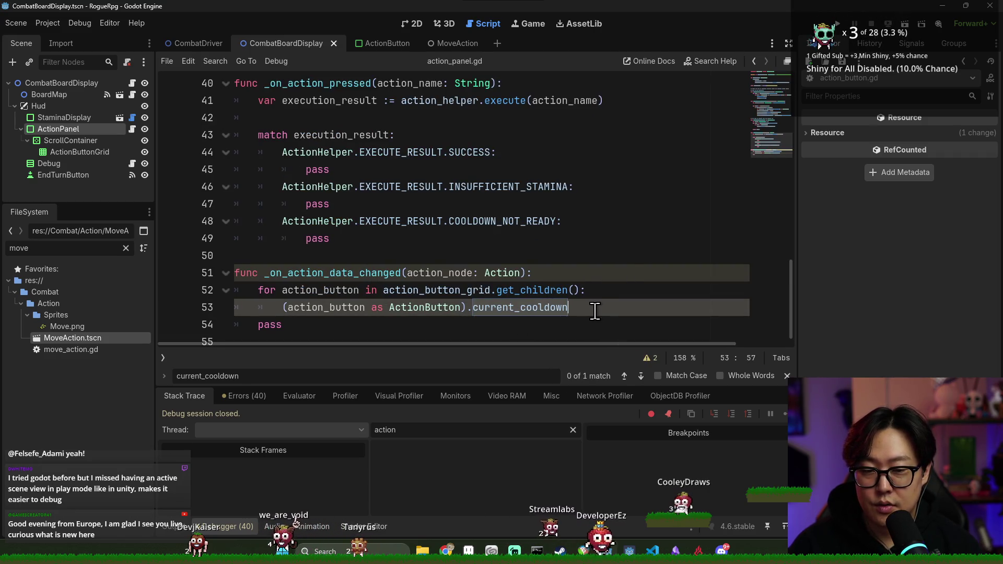
pyautogui.write('action_button.')
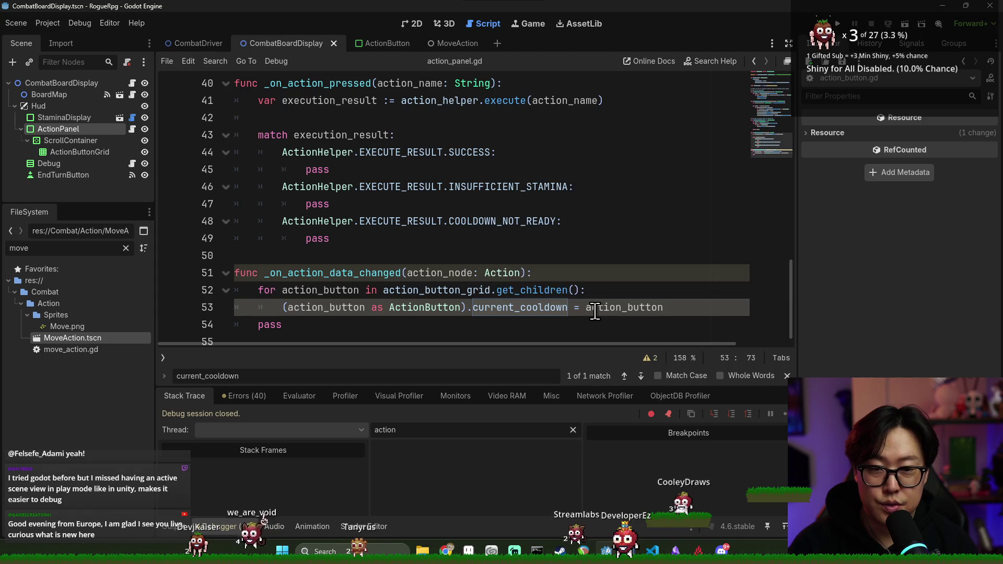
pyautogui.write('coo')
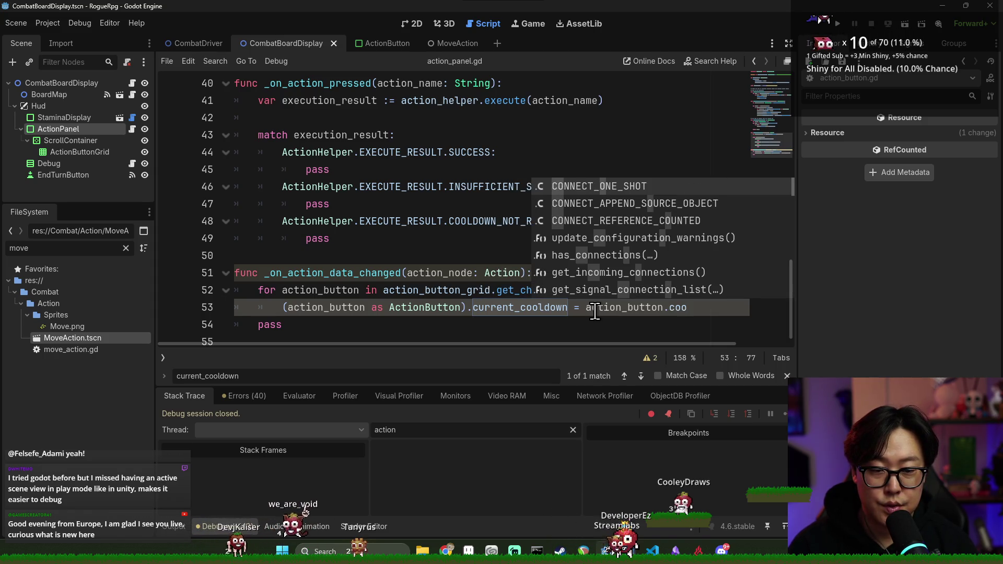
pyautogui.press('BackSpace')
pyautogui.press('BackSpace')
pyautogui.press('BackSpace')
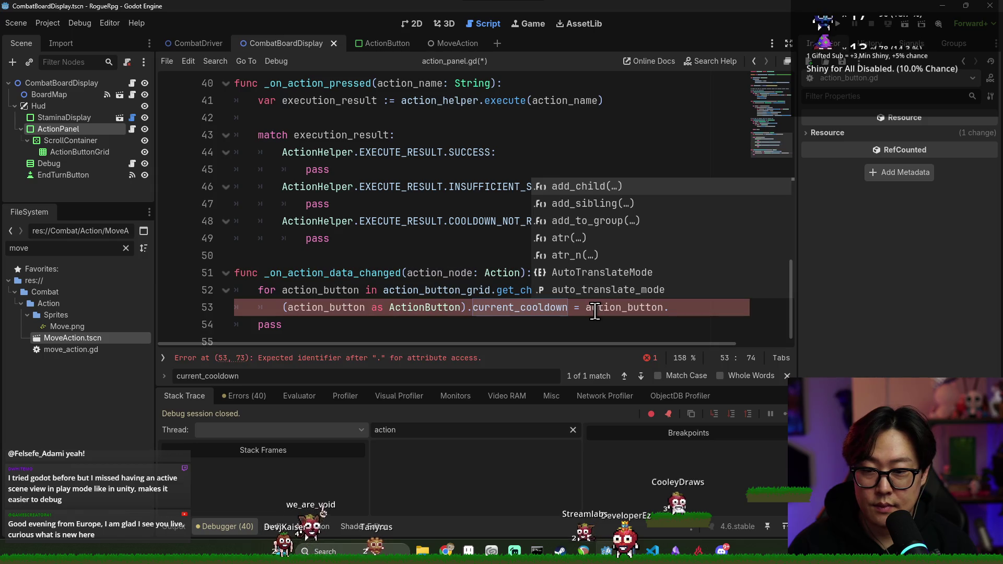
pyautogui.click(595, 297)
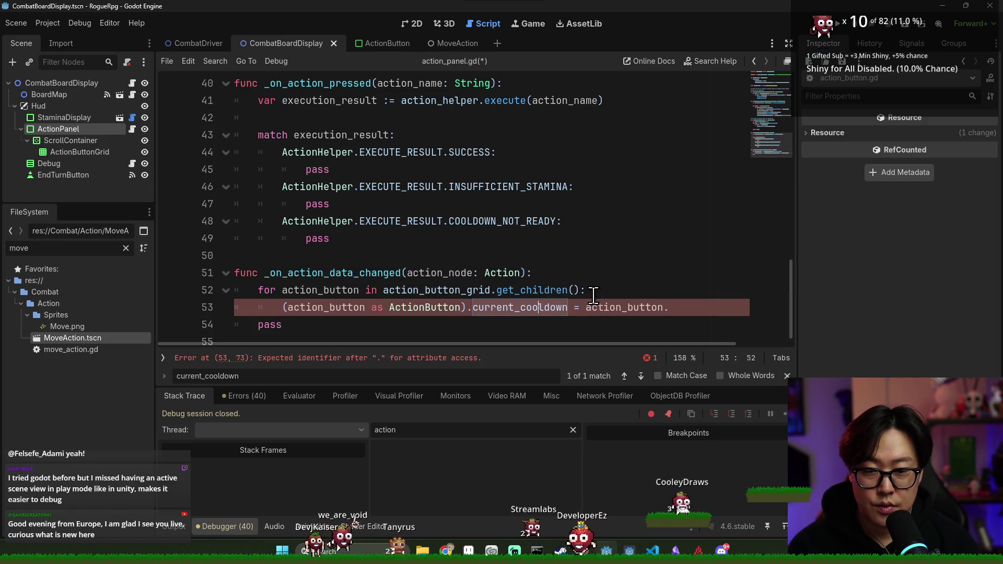
pyautogui.press('Return')
# Begin the check that action_button is ActionButton and its action_name equals something
pyautogui.scroll(-1, 432, 319)
pyautogui.write('action_button is ')
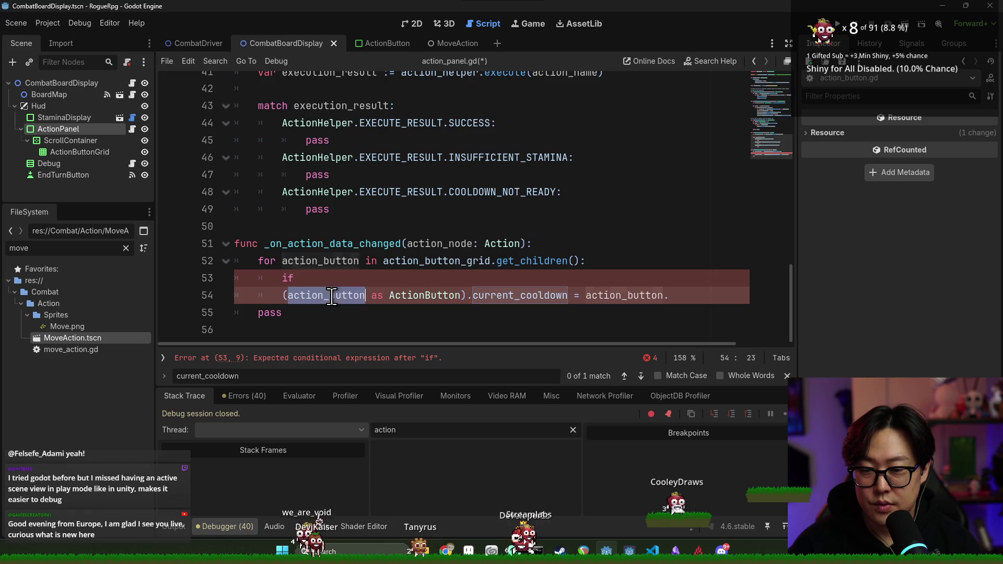
pyautogui.write('ActionBut')
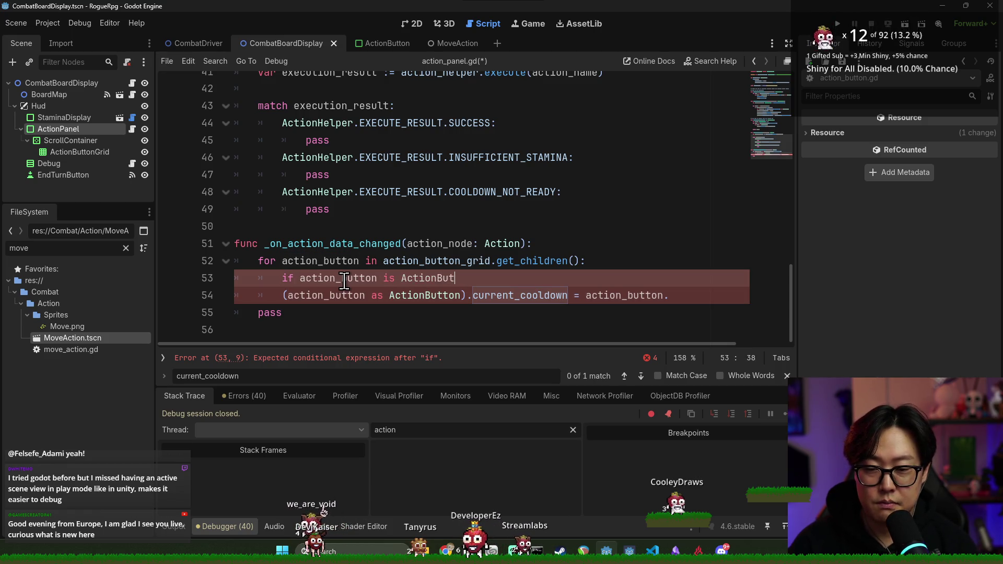
pyautogui.press('BackSpace')
pyautogui.press('BackSpace')
pyautogui.press('BackSpace')
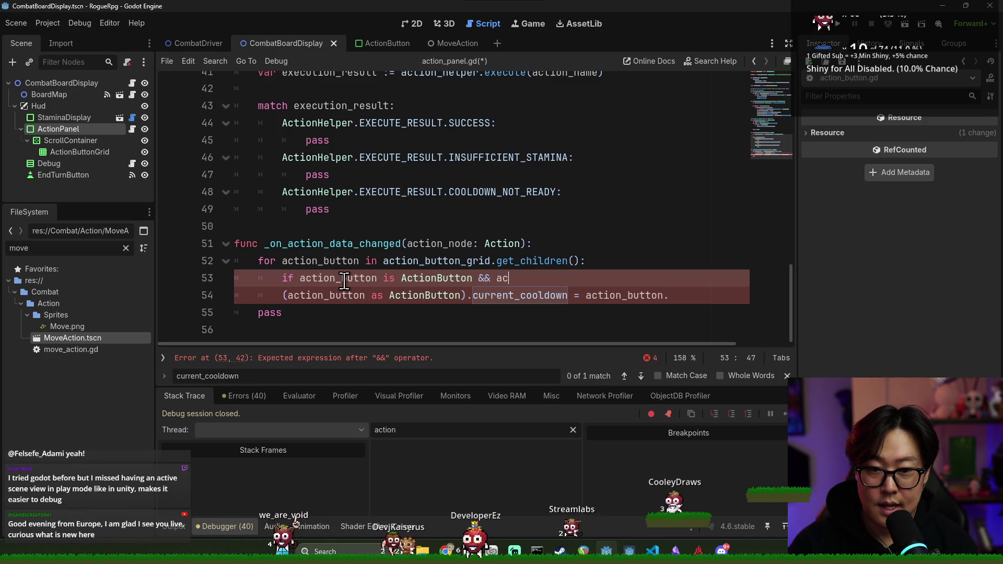
pyautogui.write('tion_button')
pyautogui.write('.action_+')
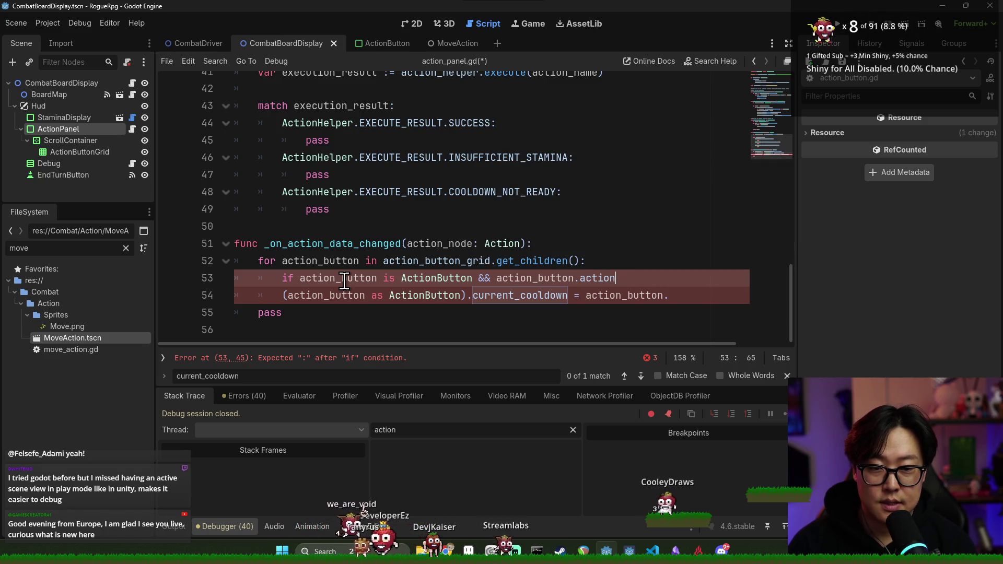
pyautogui.write('ction')
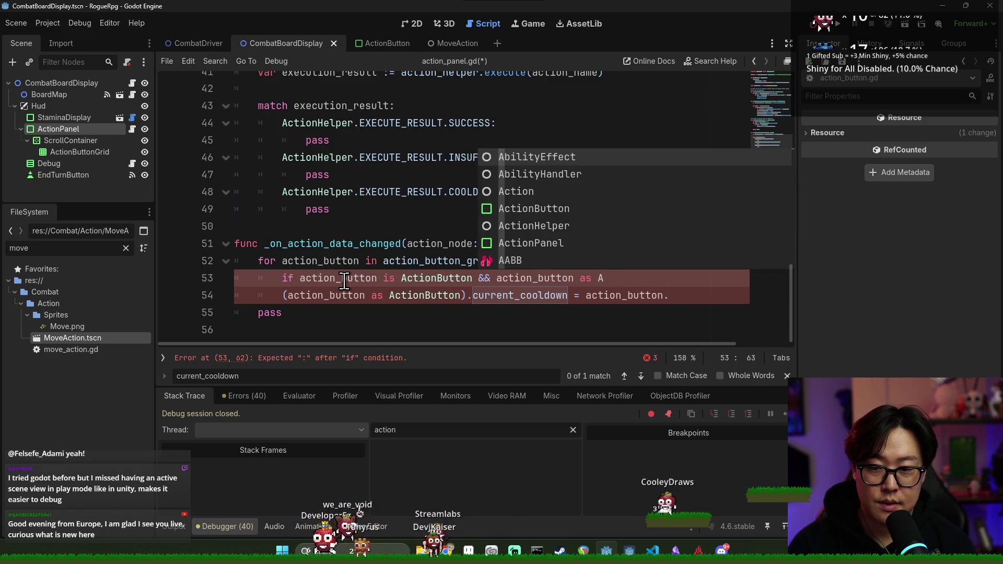
pyautogui.press('Down')
pyautogui.press('Return')
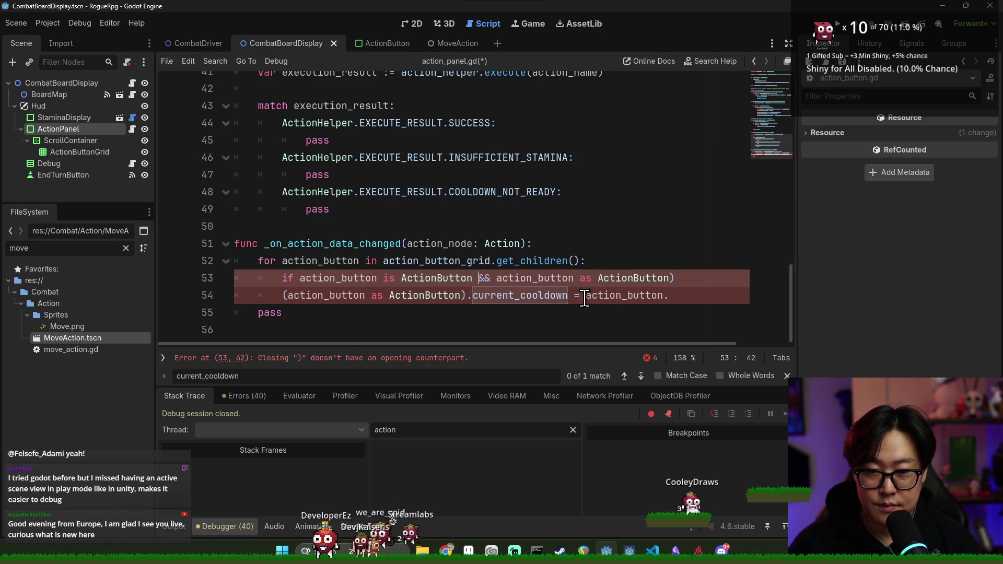
pyautogui.write('(')
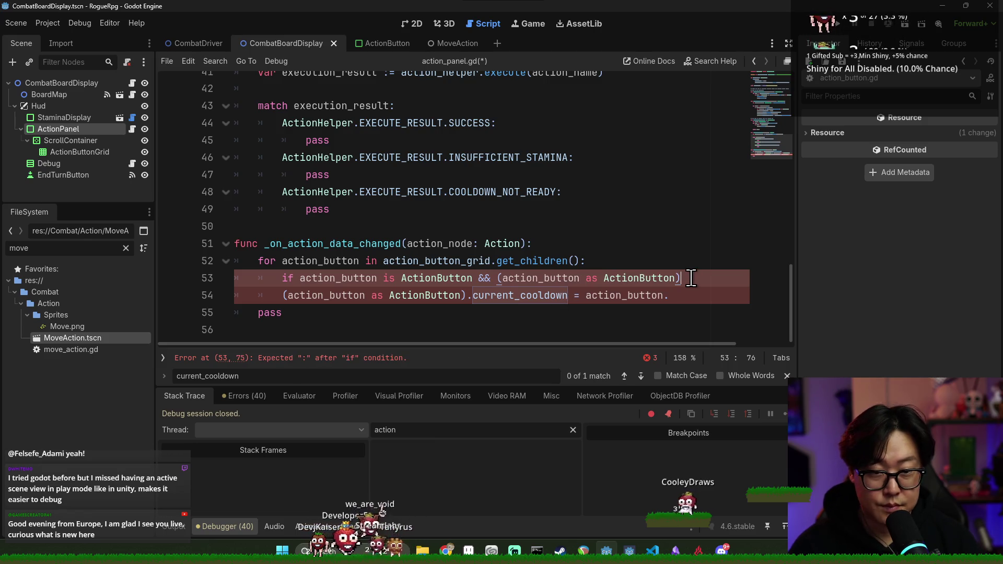
pyautogui.press('Return')
pyautogui.write('==')
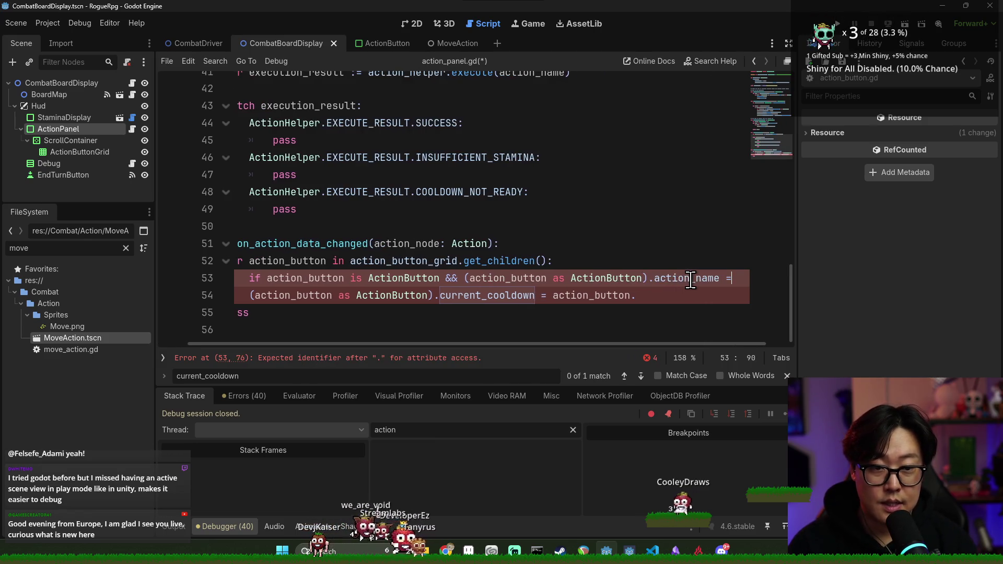
# Complete the condition with action_node.action_name:, save, and indent the assignment under it
pyautogui.click(404, 239)
pyautogui.click(745, 279)
pyautogui.write('action_node.')
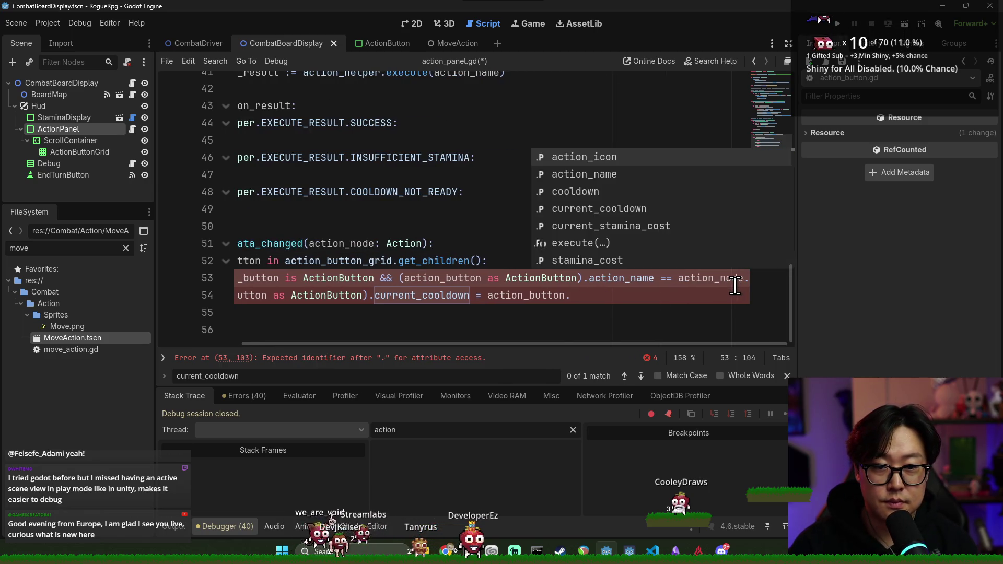
pyautogui.press('Down')
pyautogui.press('Return')
pyautogui.write(':')
pyautogui.hotkey('ctrl', 's')
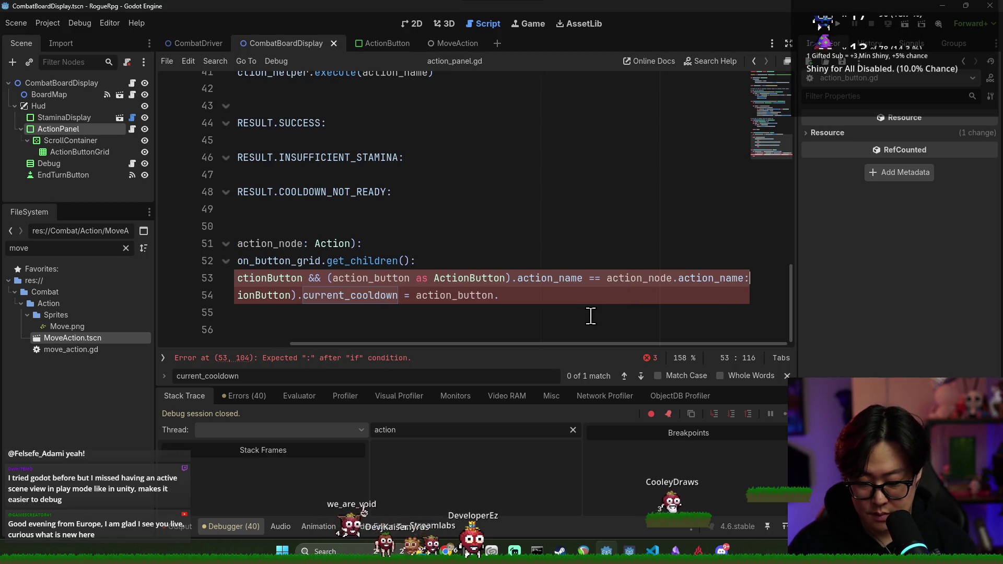
pyautogui.moveTo(534, 344); pyautogui.dragTo(334, 345)
pyautogui.click(281, 299)
pyautogui.press('Tab')
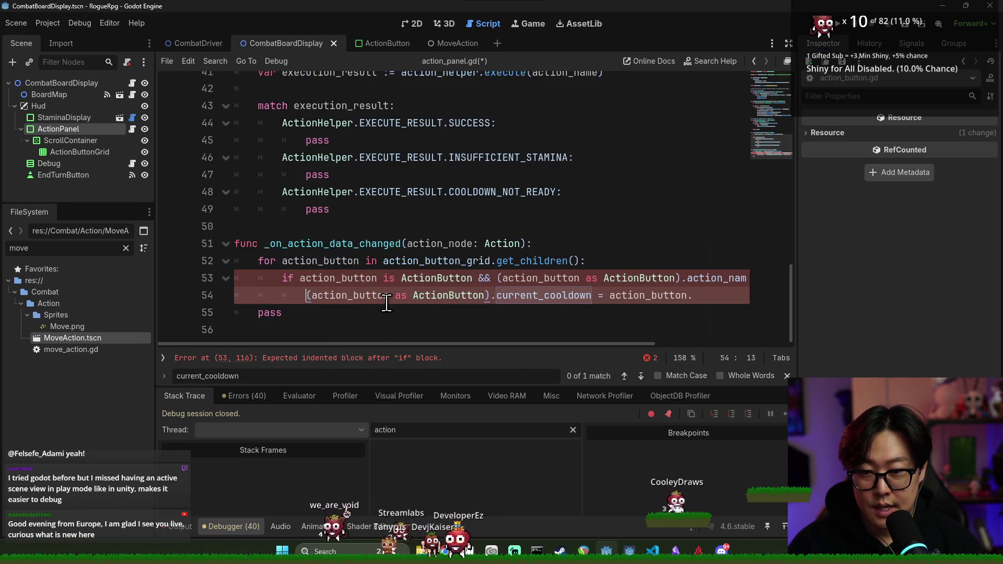
# Remove the redundant cast on line 54 and assign current_cooldown to the button
pyautogui.moveTo(383, 297); pyautogui.dragTo(479, 296)
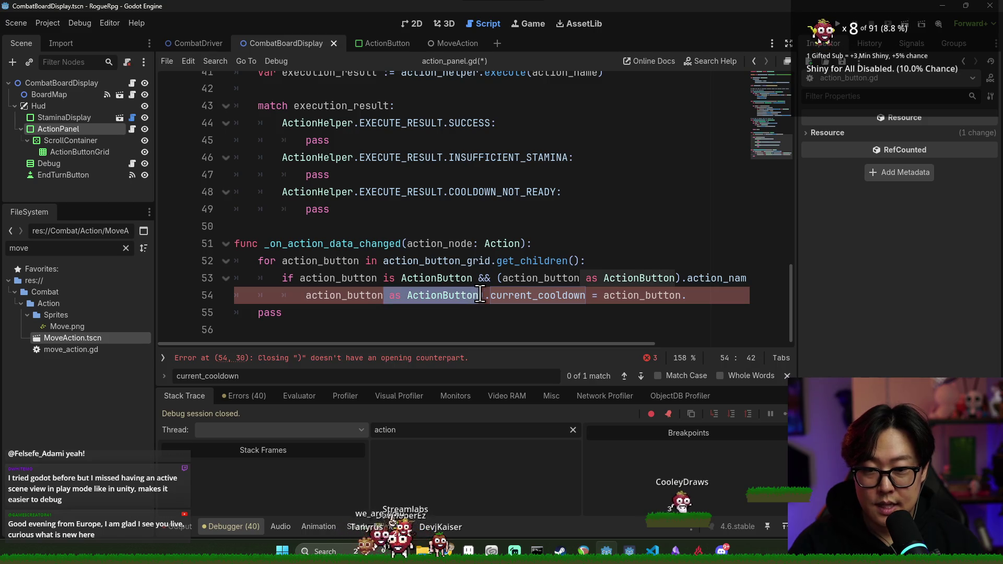
pyautogui.press('BackSpace')
pyautogui.doubleClick(551, 295)
pyautogui.press('BackSpace')
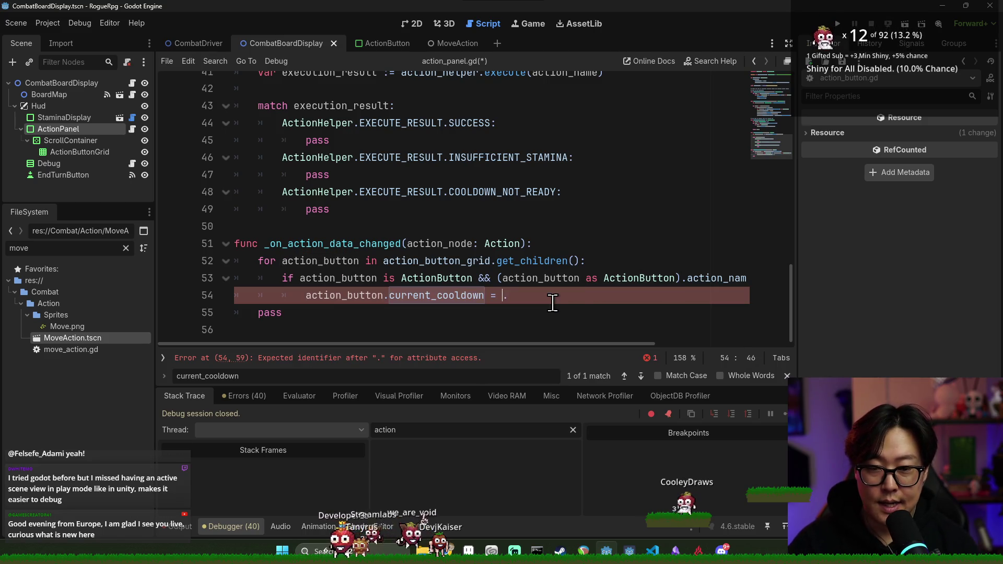
pyautogui.write('n')
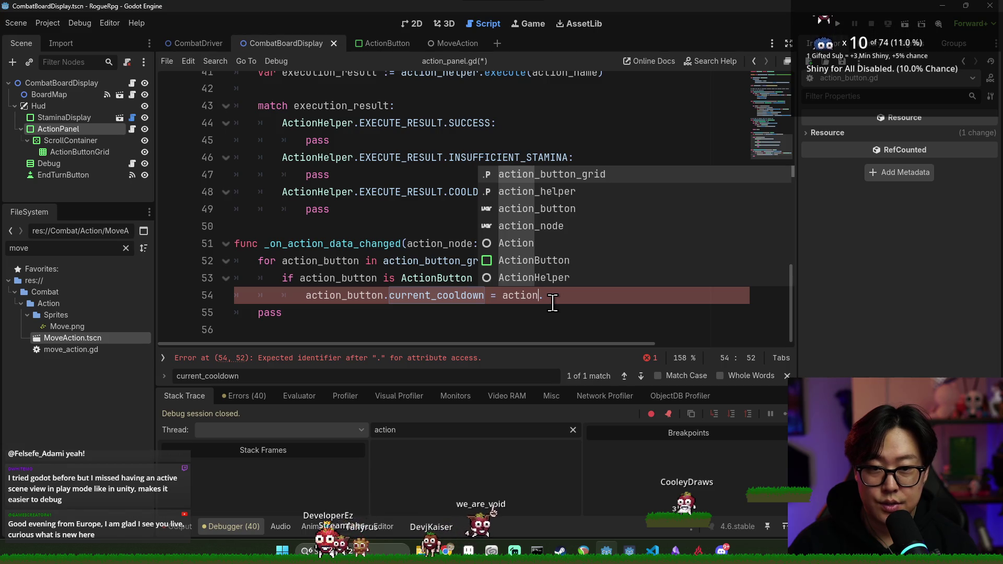
pyautogui.click(465, 246)
pyautogui.click(515, 296)
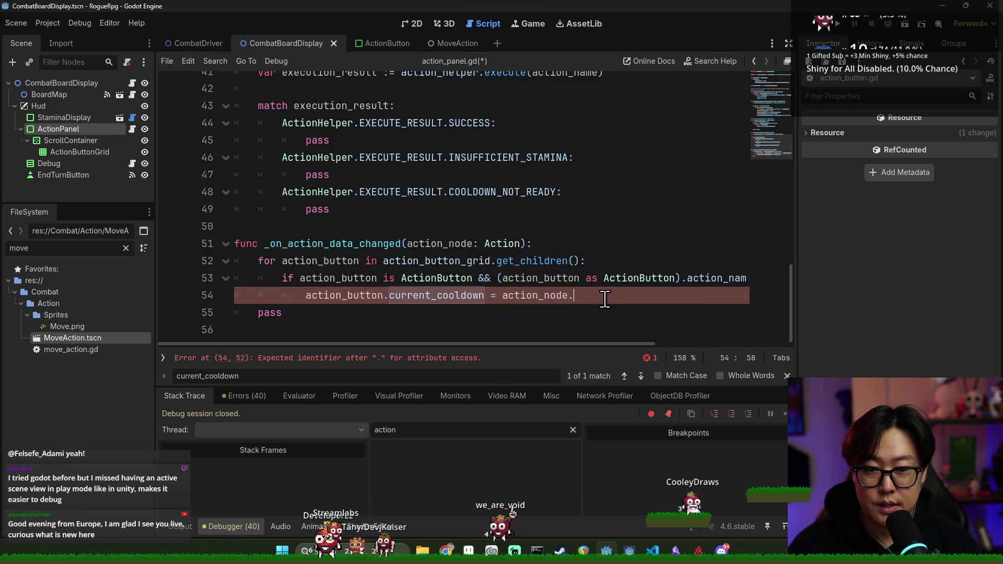
pyautogui.write('cu')
pyautogui.press('Return')
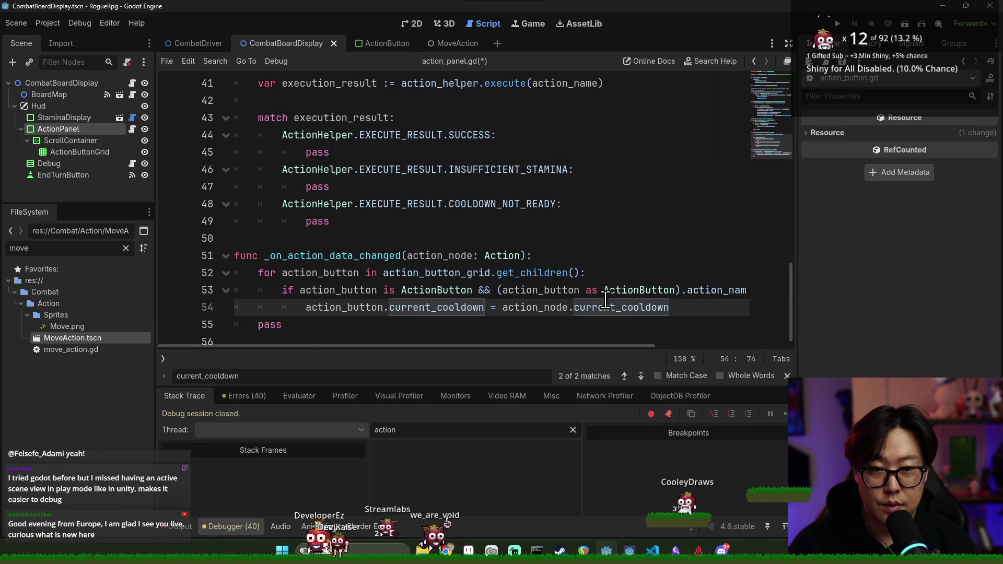
# Start a second action_button line and copy the starting_cooldown name from action_button.gd
pyautogui.press('Return')
pyautogui.write('s')
pyautogui.press('BackSpace')
pyautogui.write('_bu')
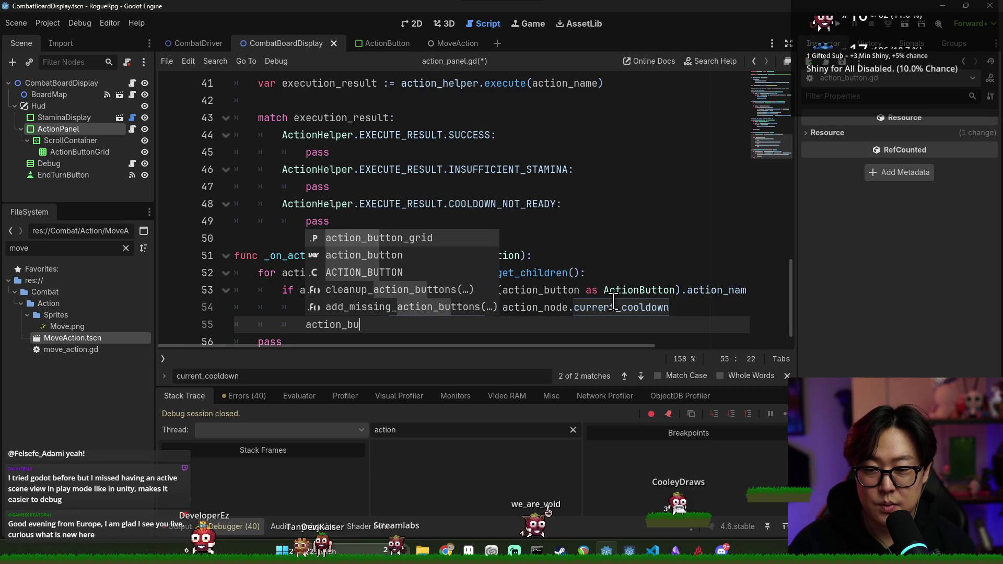
pyautogui.press('Down')
pyautogui.press('Return')
pyautogui.write('.')
pyautogui.write('m')
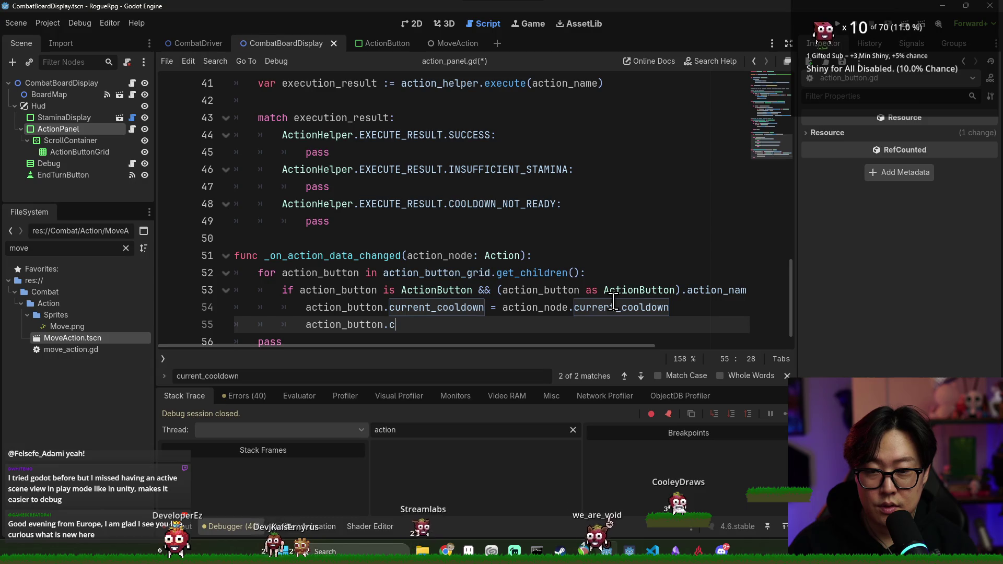
pyautogui.write('ool')
pyautogui.press('Escape')
pyautogui.press('Escape')
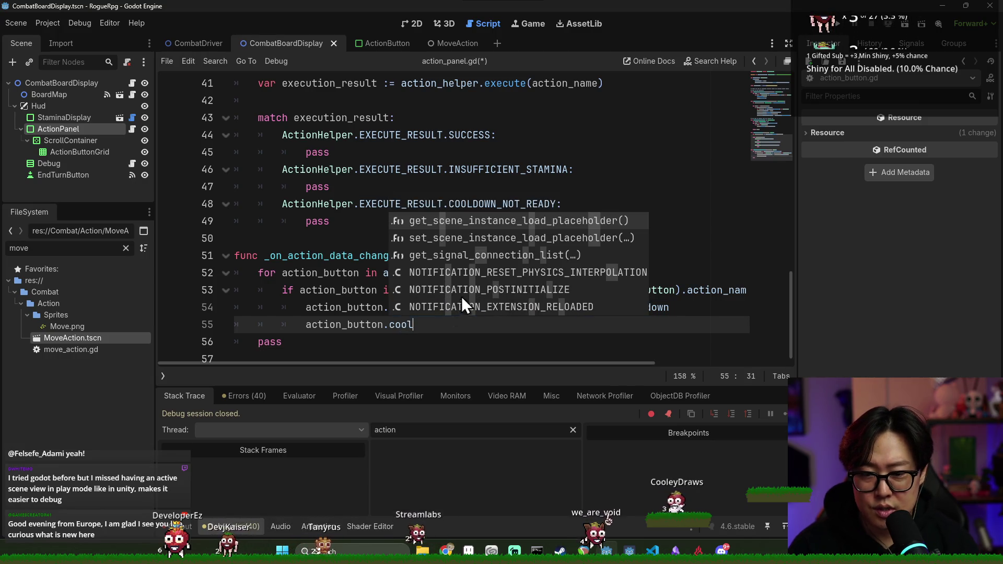
pyautogui.click(412, 308)
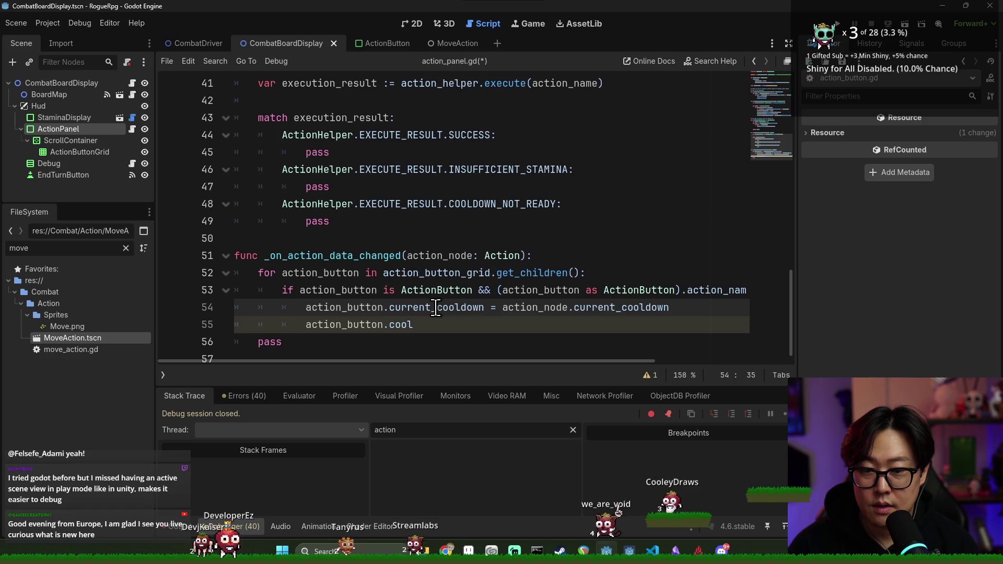
pyautogui.keyDown('ctrl'); pyautogui.click(412, 308); pyautogui.keyUp('ctrl')
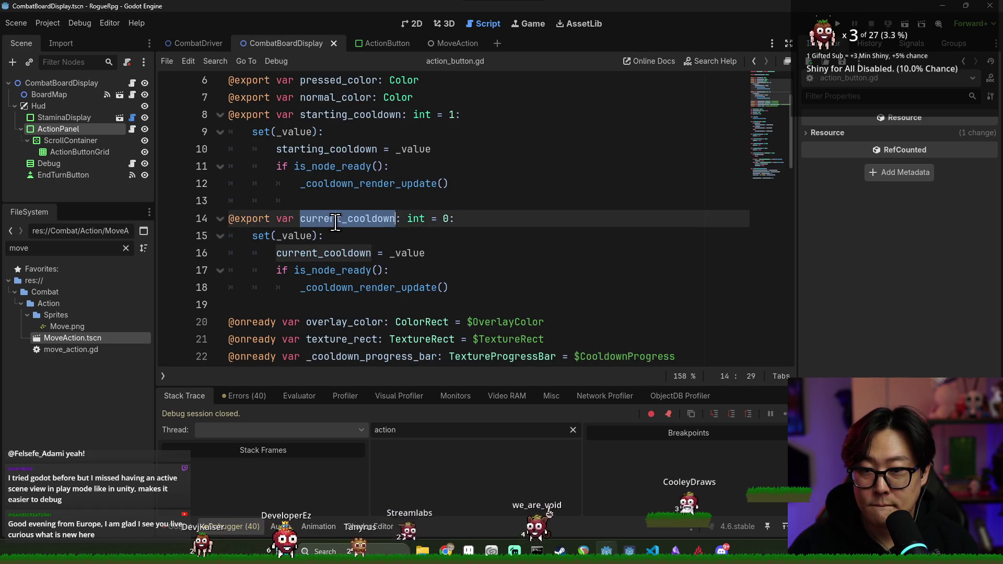
pyautogui.doubleClick(338, 218)
pyautogui.doubleClick(353, 115)
pyautogui.hotkey('ctrl', 'c')
# Set starting_cooldown from action_node.cooldown on line 55, delete the leftover pass, and save
pyautogui.hotkey('alt', 'Left')
pyautogui.hotkey('ctrl', 'shift', 'Left')
pyautogui.hotkey('ctrl', 'v')
pyautogui.write('=-')
pyautogui.write('action_node.')
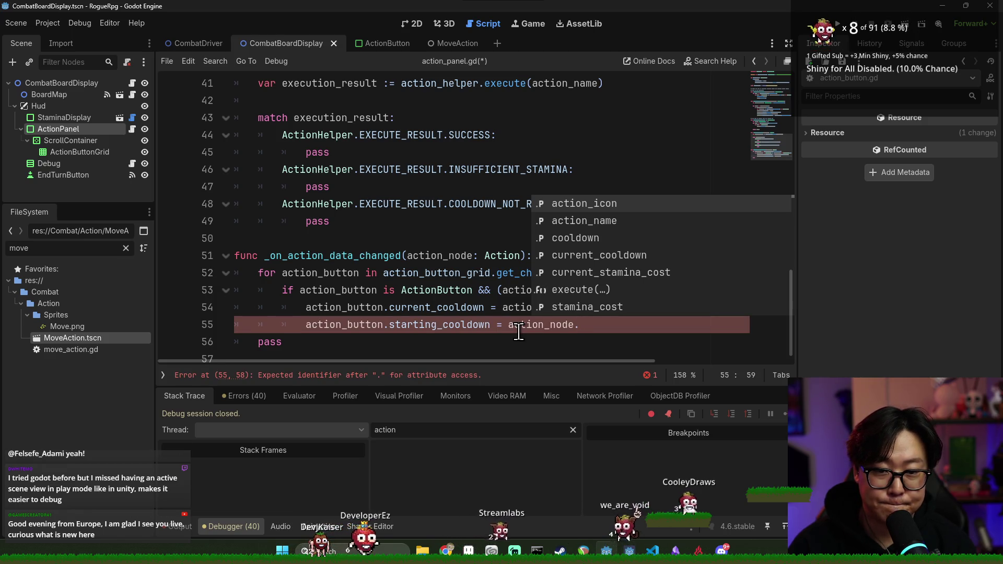
pyautogui.write('cooldown')
pyautogui.hotkey('ctrl', 's')
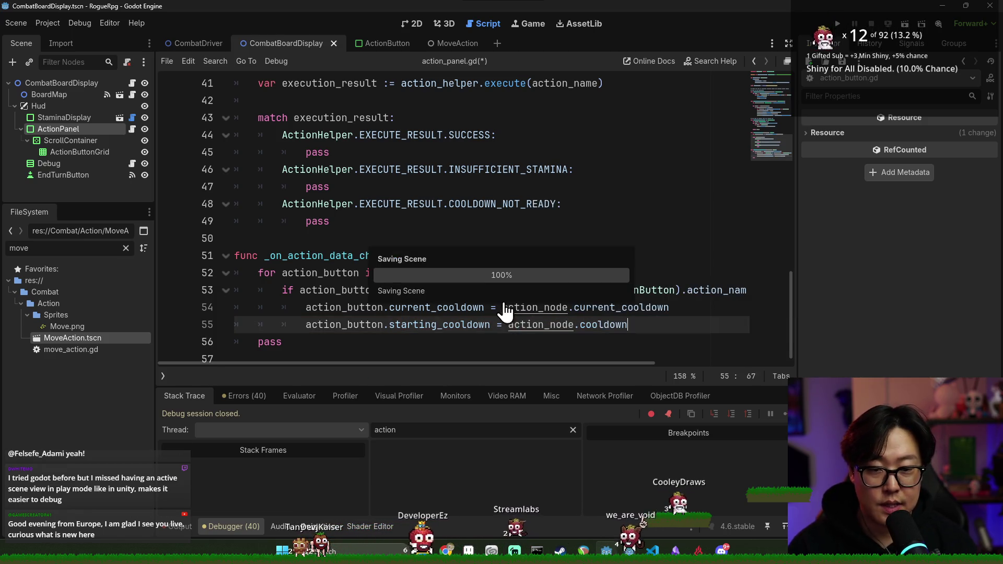
pyautogui.moveTo(542, 336); pyautogui.dragTo(644, 320)
pyautogui.press('BackSpace')
pyautogui.hotkey('ctrl', 's')
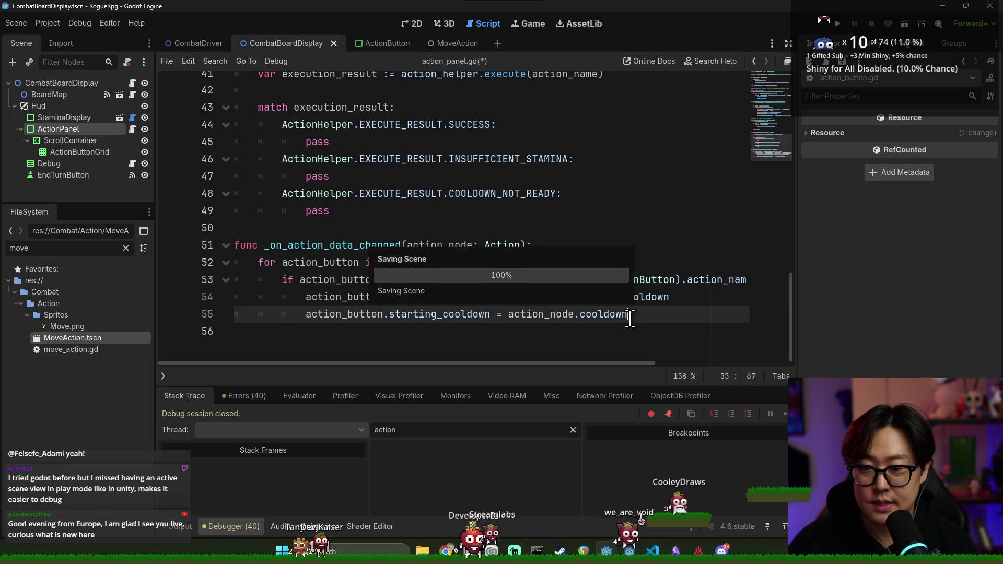
# Run the CombatDriver scene, start combat, and confirm the used Move button reads "1 turns"
pyautogui.click(211, 43)
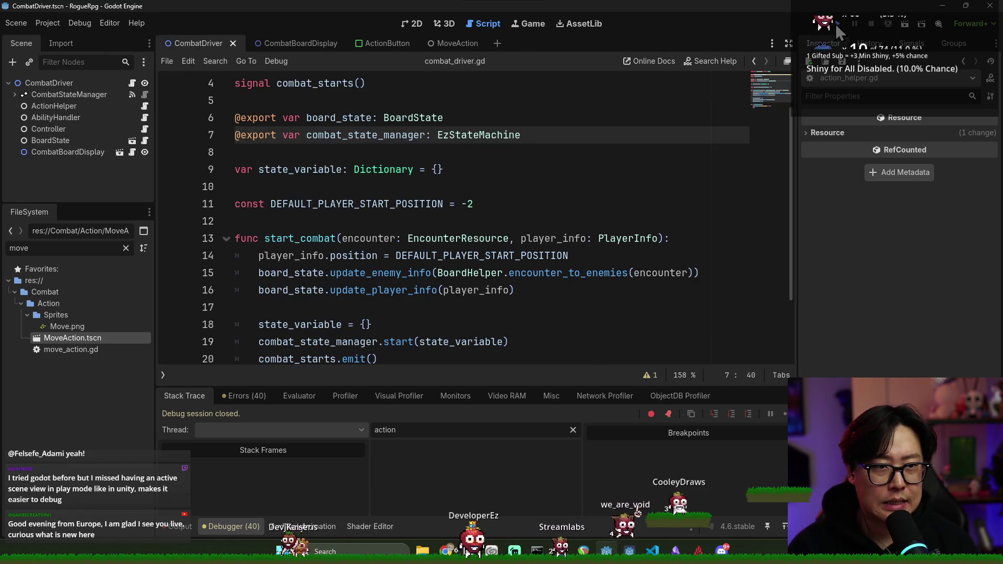
pyautogui.click(836, 24)
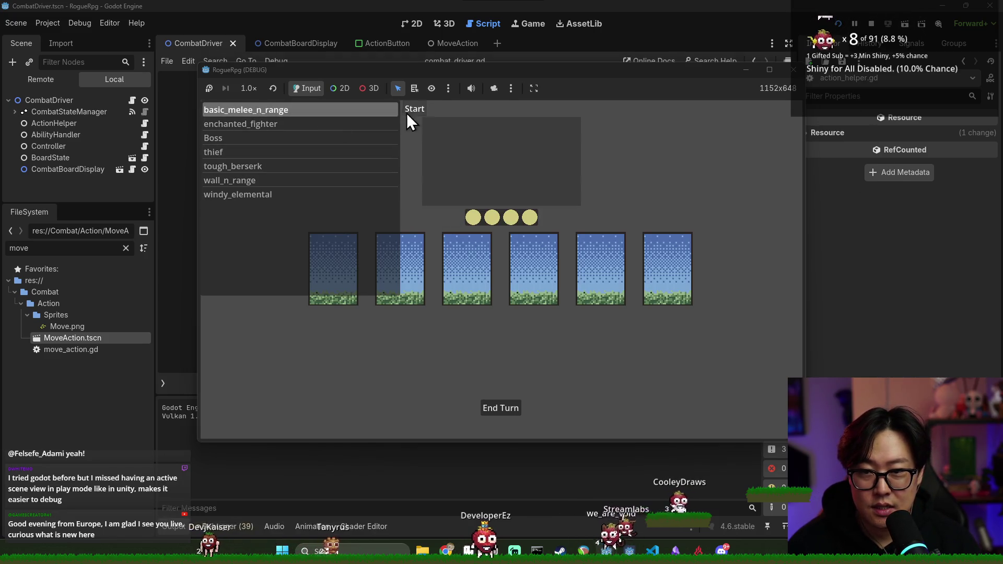
pyautogui.click(408, 110)
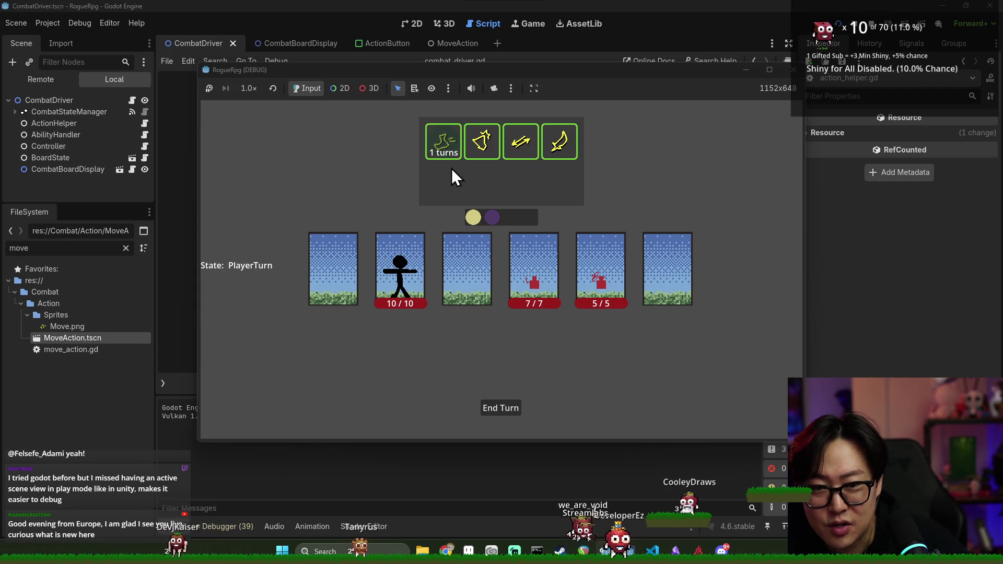
pyautogui.click(457, 1)
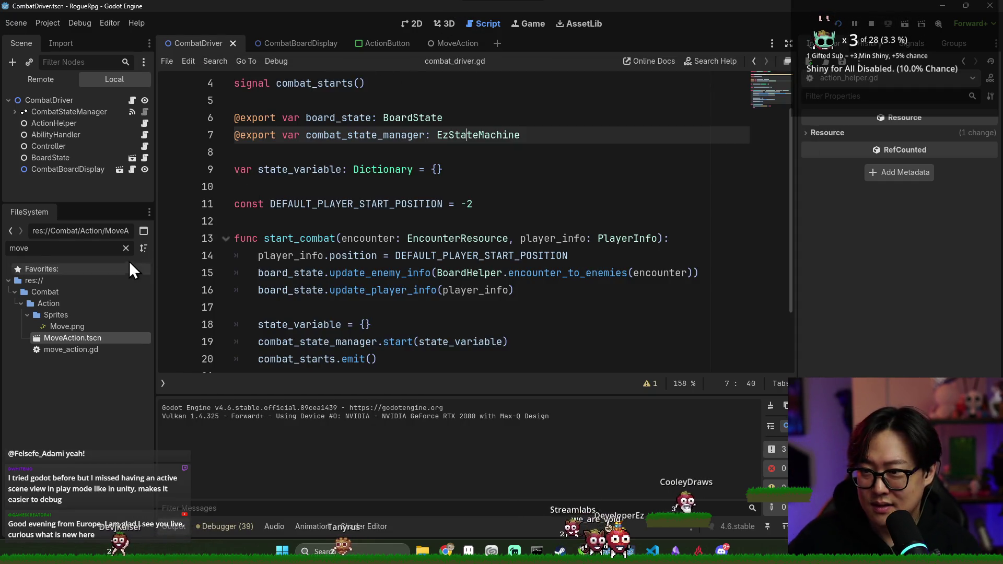
# Tint the ActionButton CooldownProgress bar semi-transparent red (ff2e2ec9): alpha 201, saturation 82
pyautogui.click(383, 43)
pyautogui.click(73, 135)
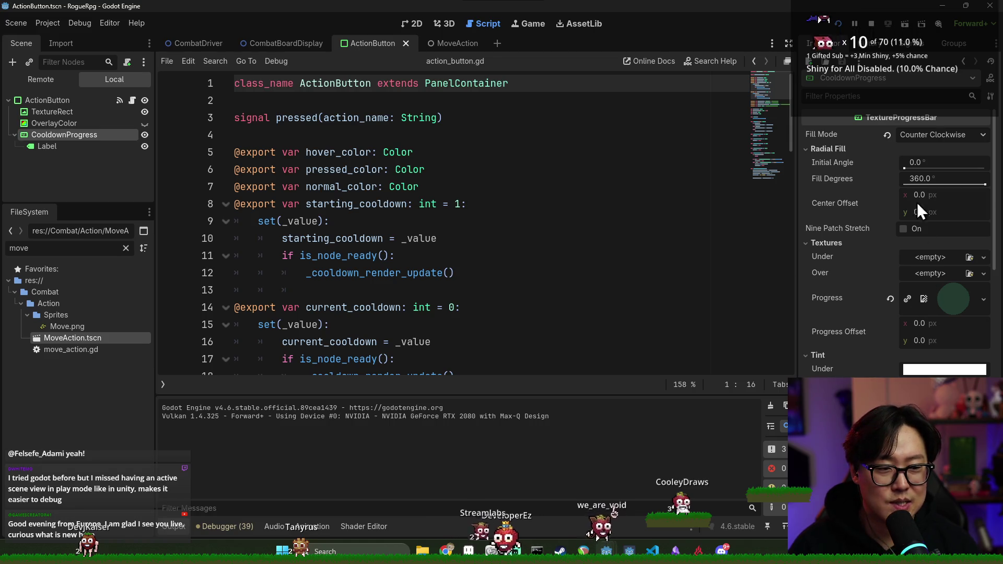
pyautogui.click(944, 369)
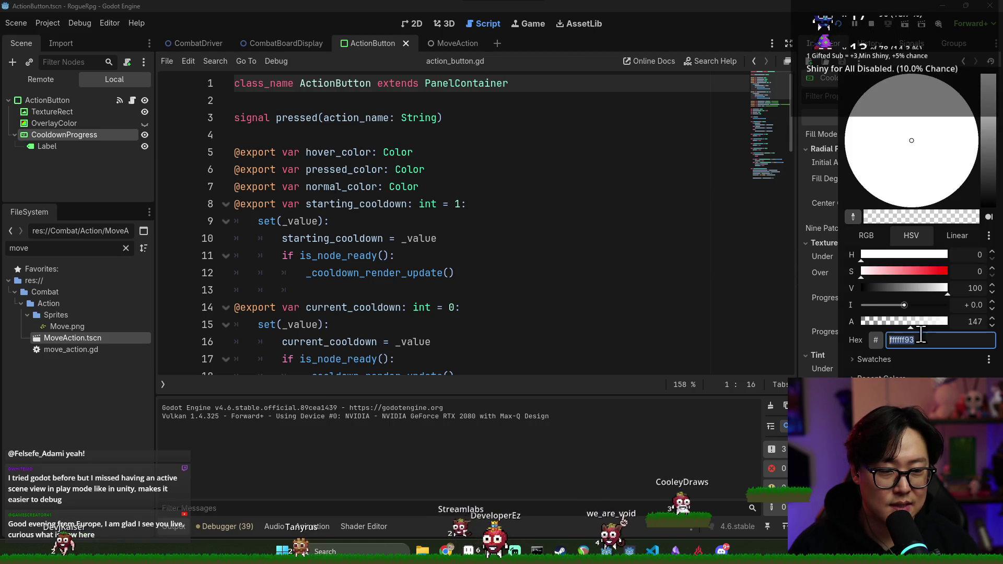
pyautogui.click(930, 306)
pyautogui.moveTo(926, 305); pyautogui.dragTo(990, 312)
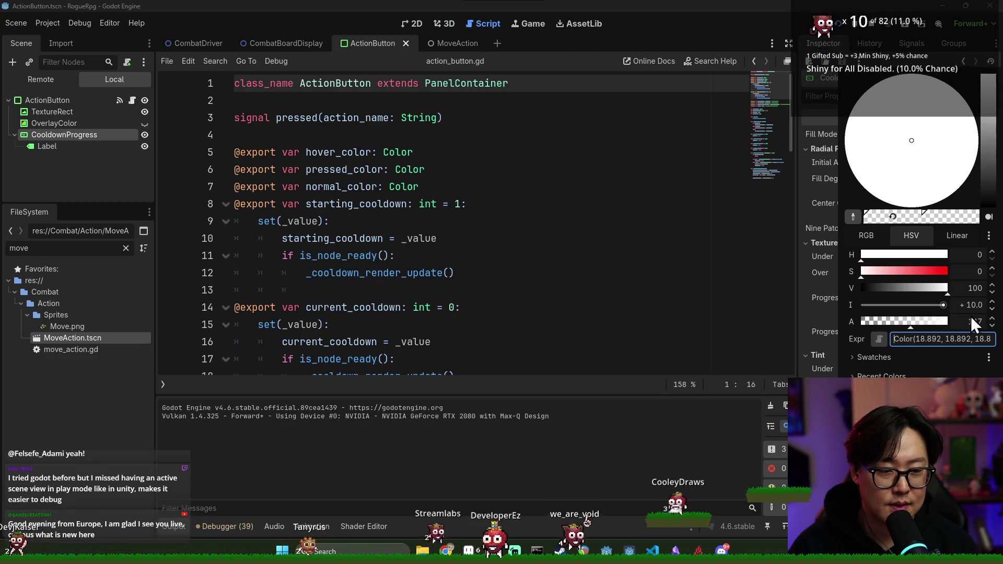
pyautogui.click(927, 321)
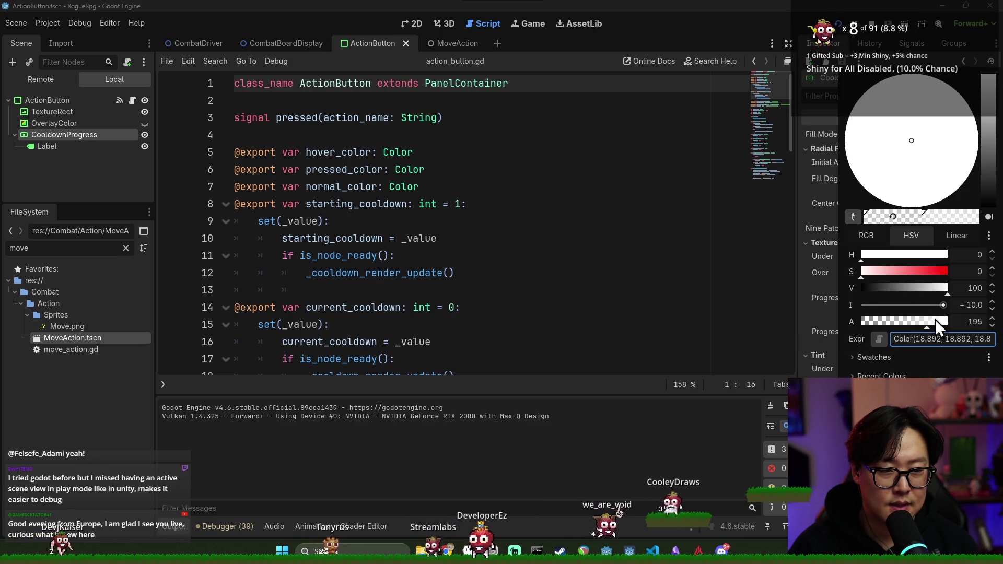
pyautogui.moveTo(943, 305); pyautogui.dragTo(898, 305)
pyautogui.click(893, 217)
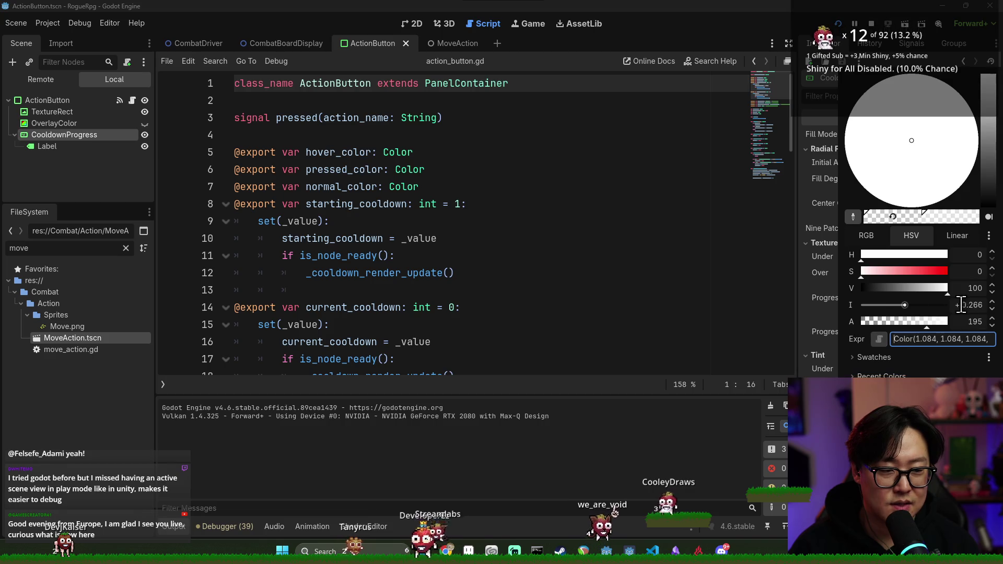
pyautogui.moveTo(915, 319); pyautogui.dragTo(930, 320)
pyautogui.moveTo(912, 267); pyautogui.dragTo(933, 274)
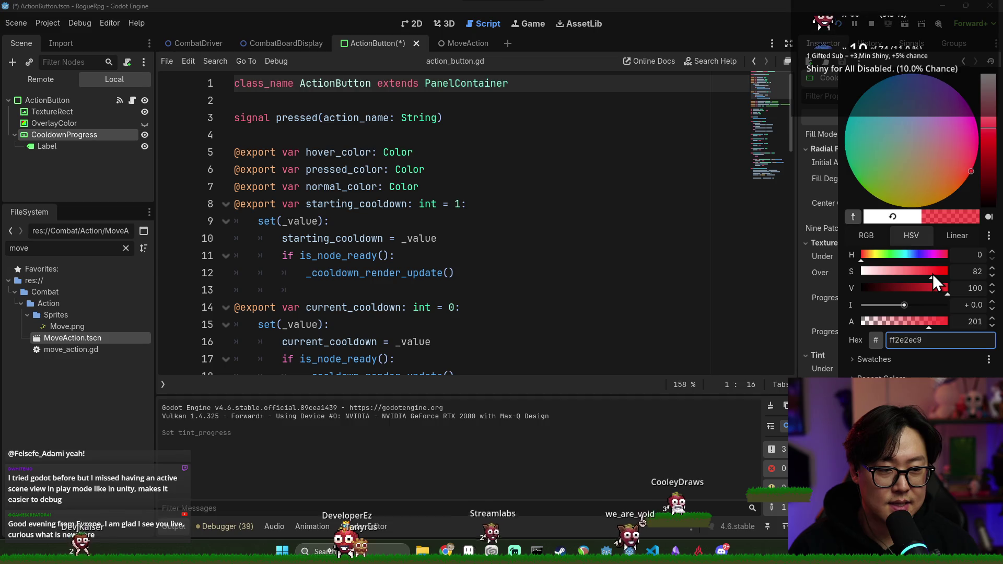
pyautogui.hotkey('alt', 'Tab')
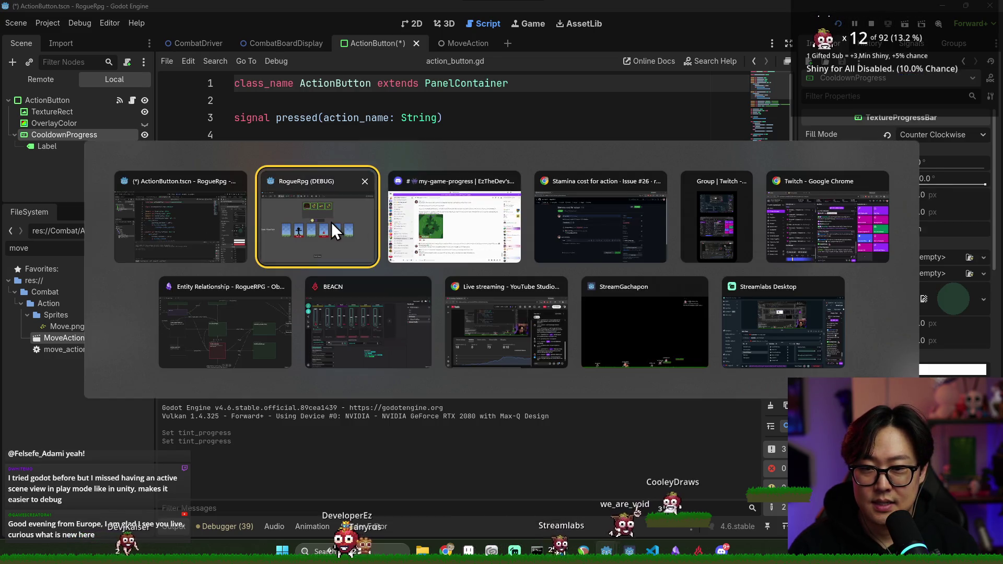
# In the running game, move the stick figure to the third tile and check the red cooldown overlay, then stop the game
pyautogui.click(331, 222)
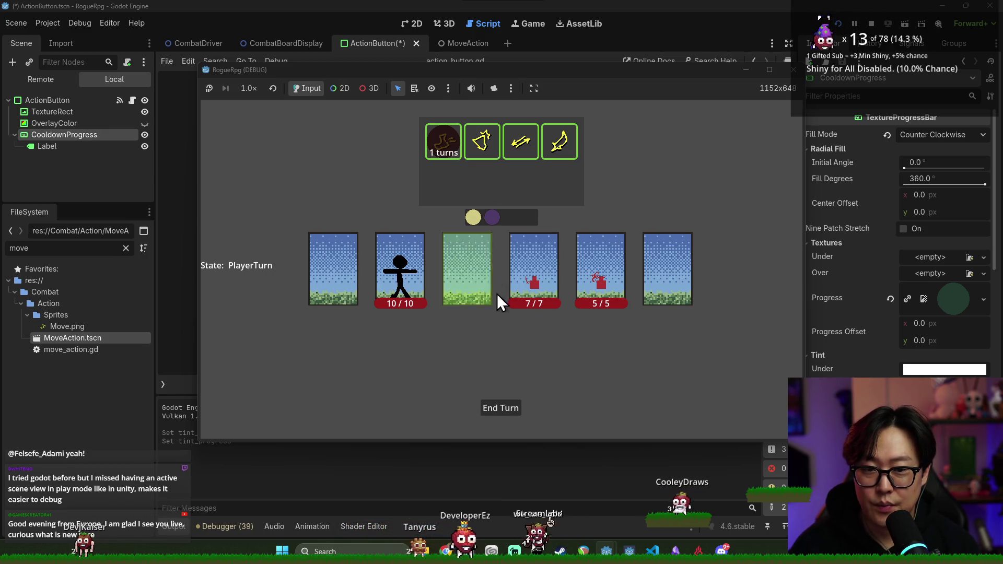
pyautogui.click(484, 277)
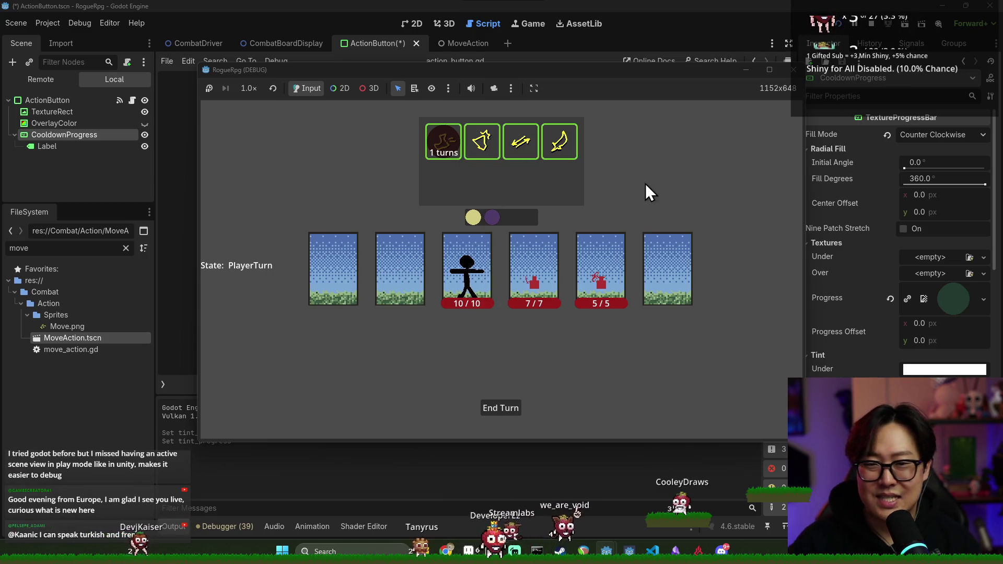
pyautogui.click(872, 24)
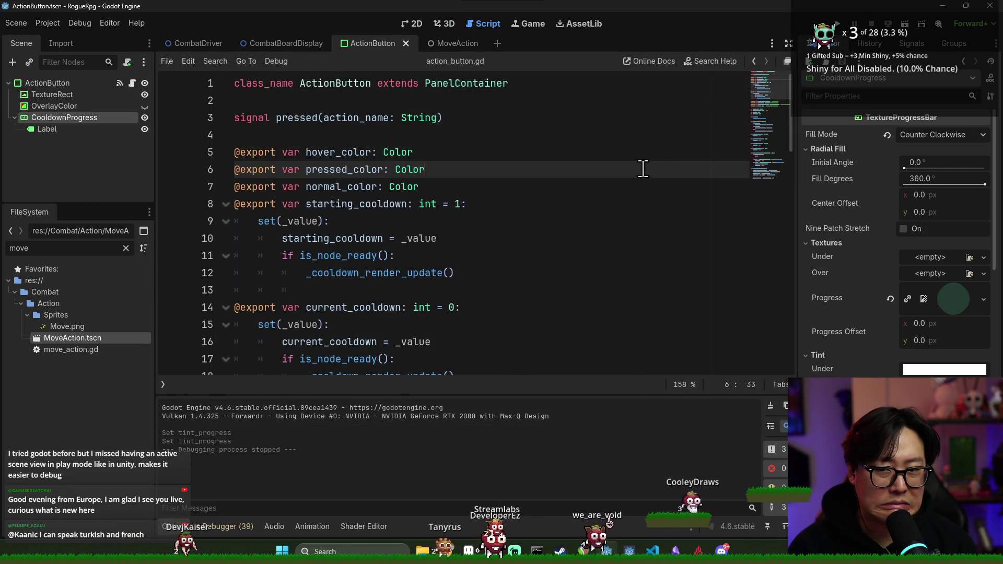
pyautogui.hotkey('alt', 'Tab')
pyautogui.click(477, 248)
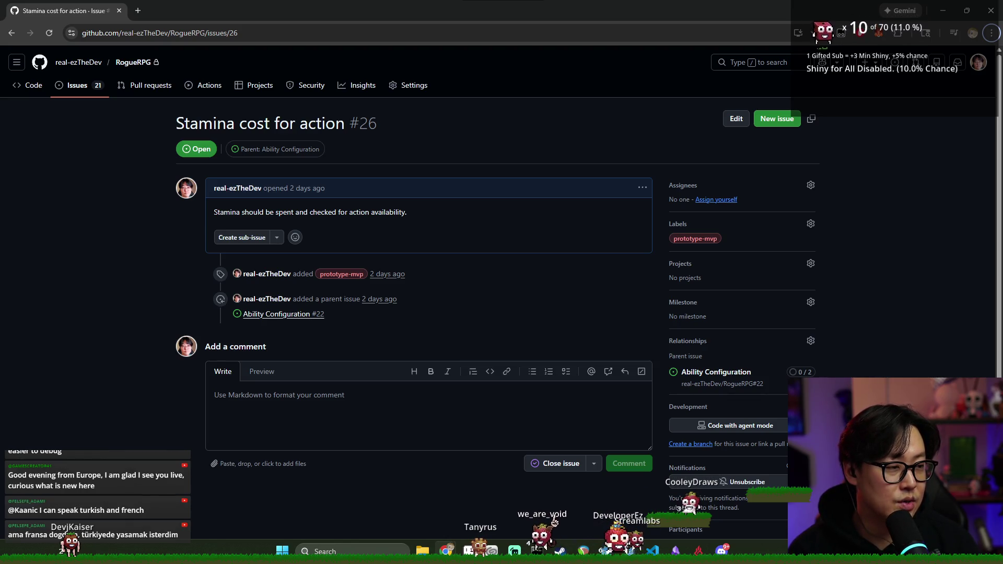
pyautogui.hotkey('alt', 'Tab')
pyautogui.click(284, 218)
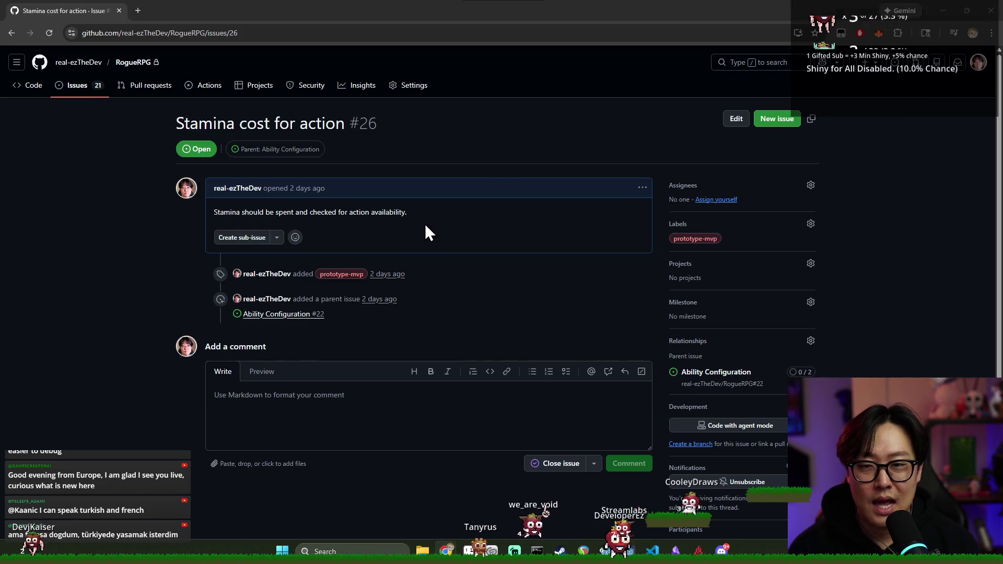
pyautogui.hotkey('alt', 'Tab')
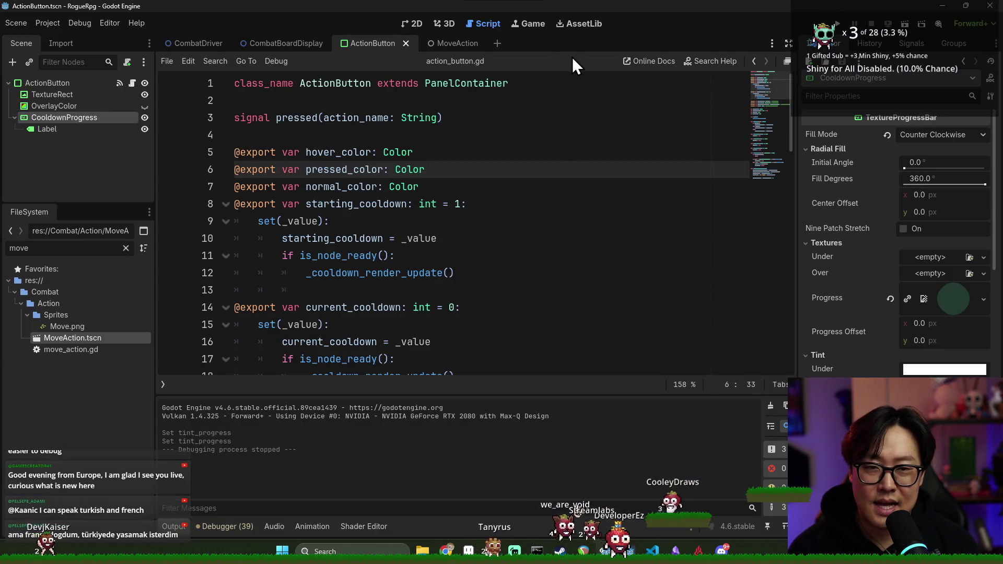
# Show the CombatDriver scene in the 2D workspace and run the project again
pyautogui.click(529, 23)
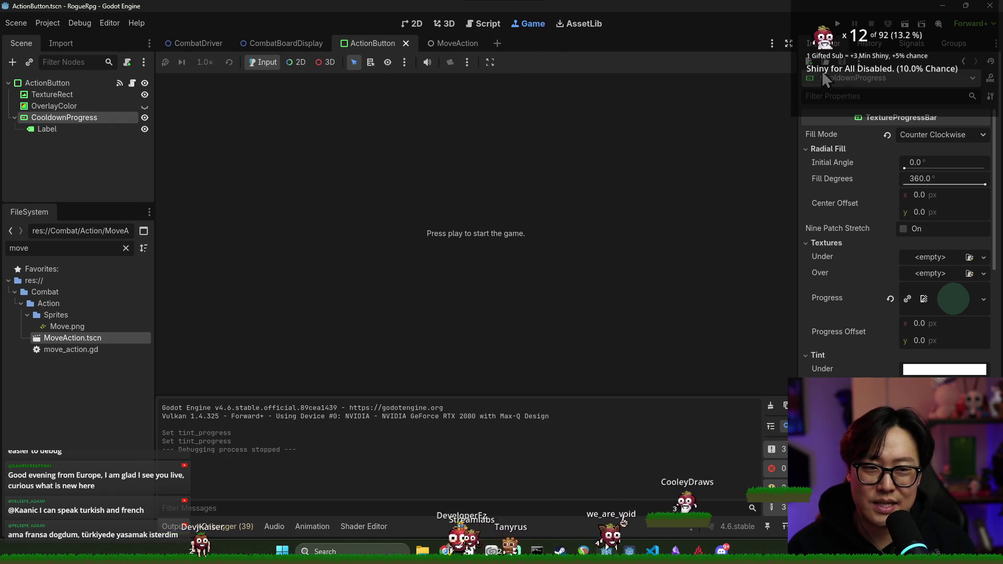
pyautogui.click(224, 43)
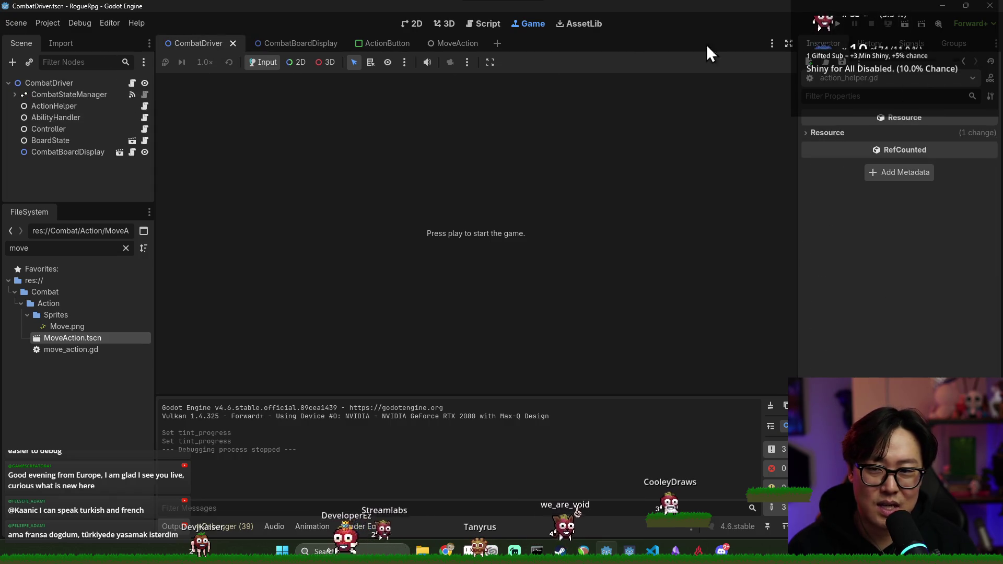
pyautogui.click(414, 24)
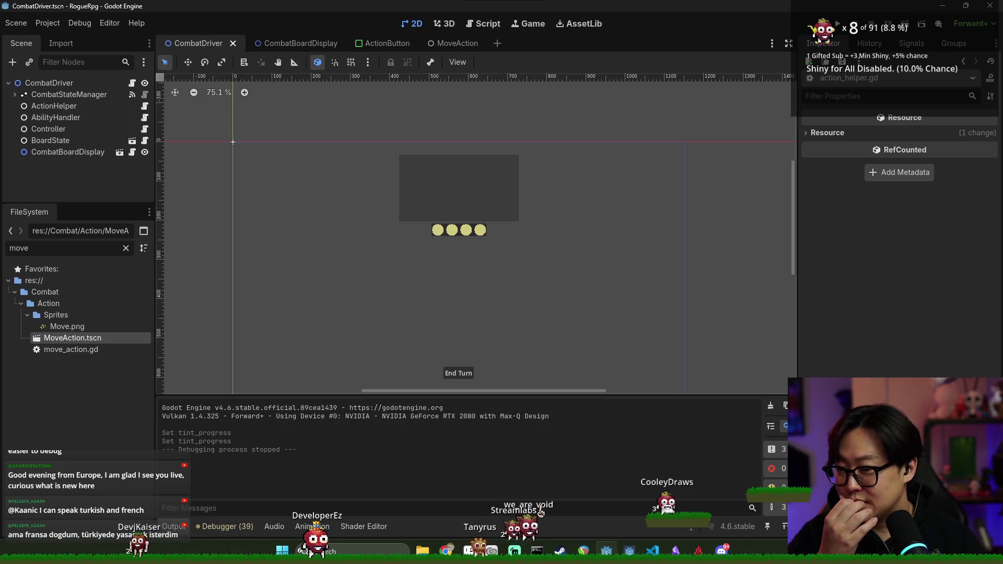
pyautogui.hotkey('alt', 'Tab')
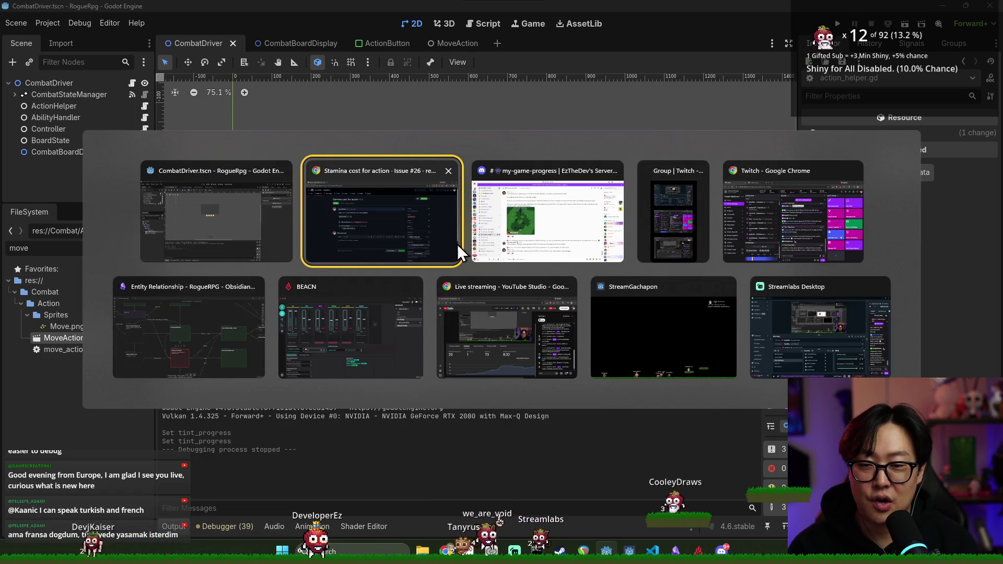
pyautogui.hotkey('alt', 'Tab')
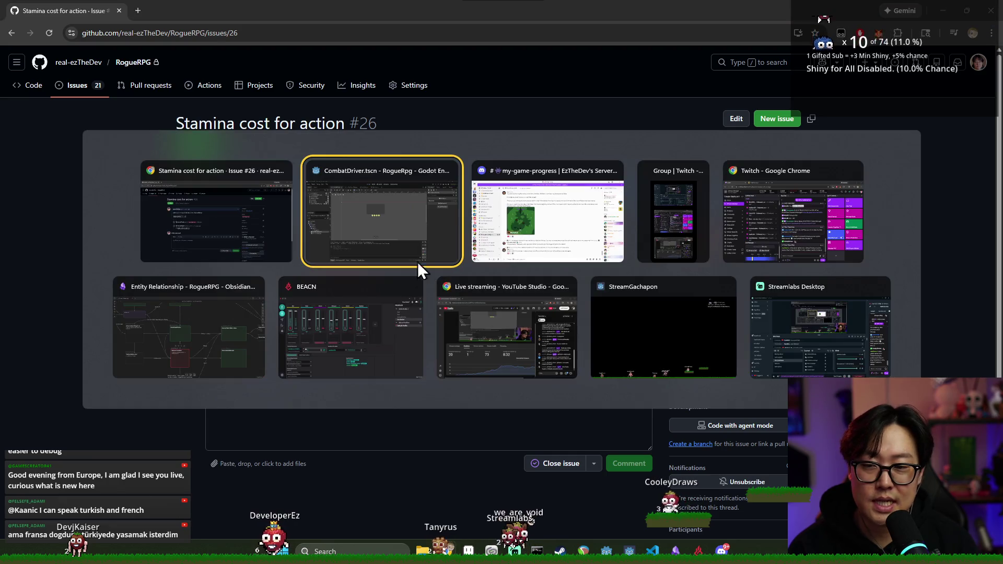
pyautogui.click(836, 24)
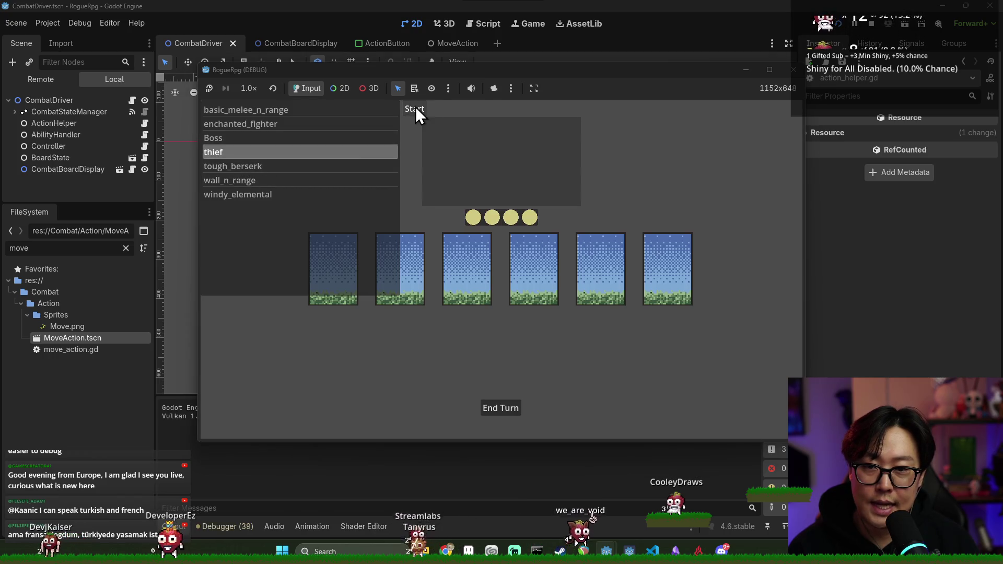
# Start a combat, move the stick figure to the third tile, end the turn, and stop the game
pyautogui.click(415, 107)
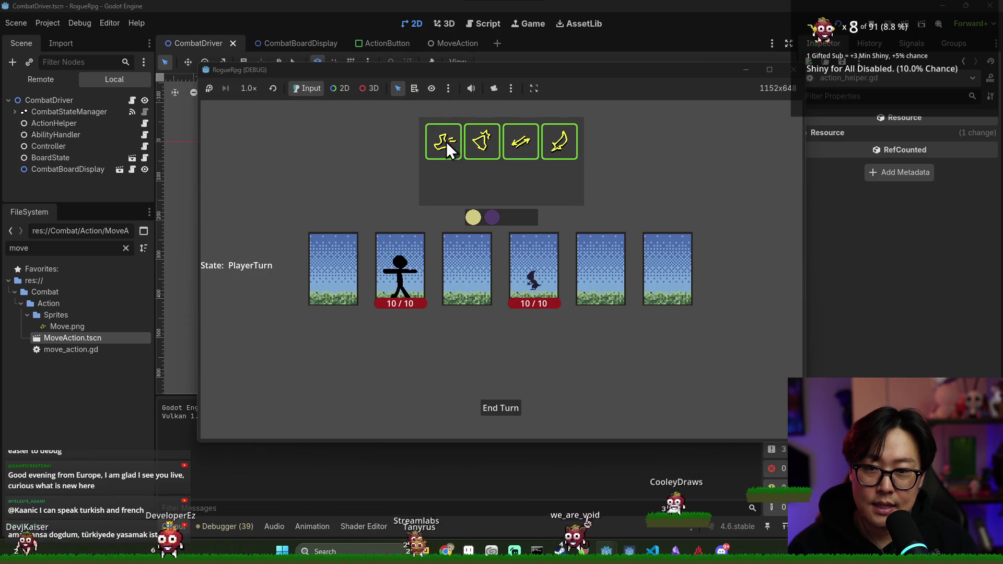
pyautogui.click(447, 142)
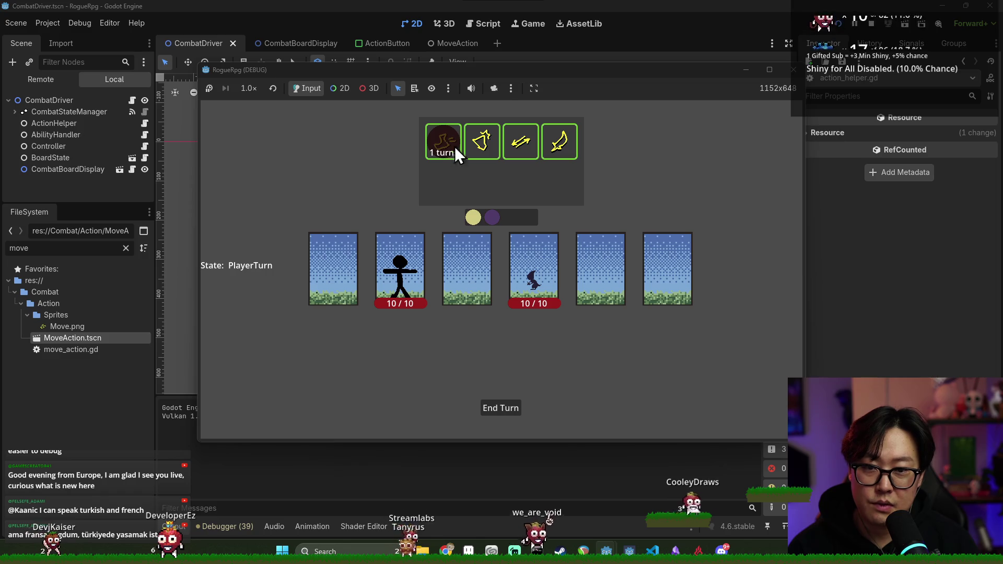
pyautogui.click(479, 256)
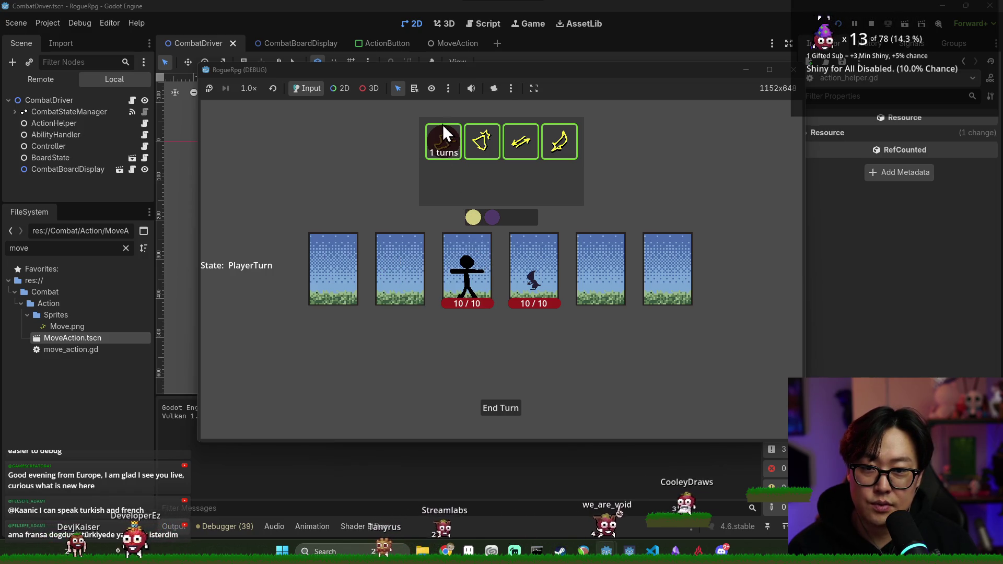
pyautogui.click(501, 408)
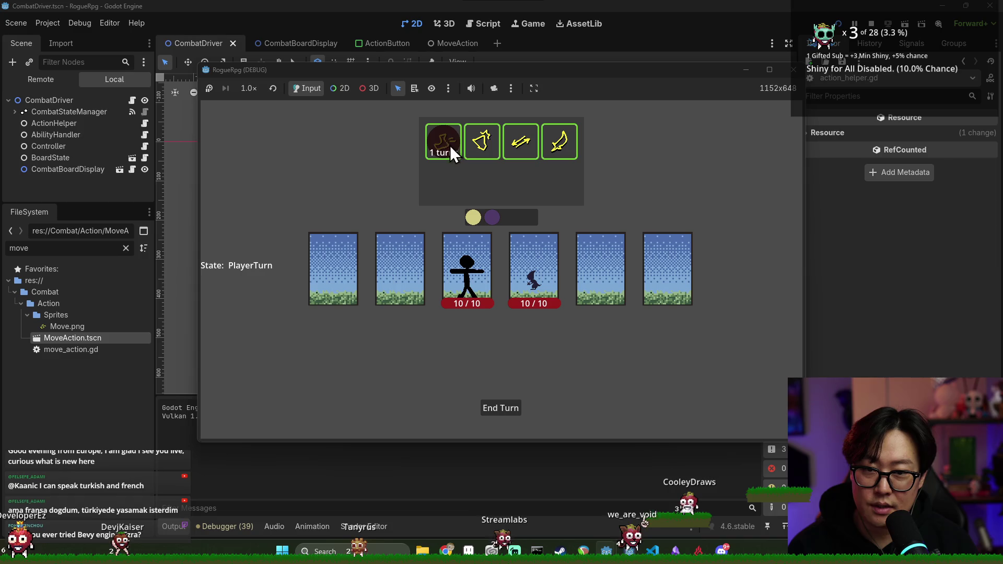
pyautogui.click(873, 23)
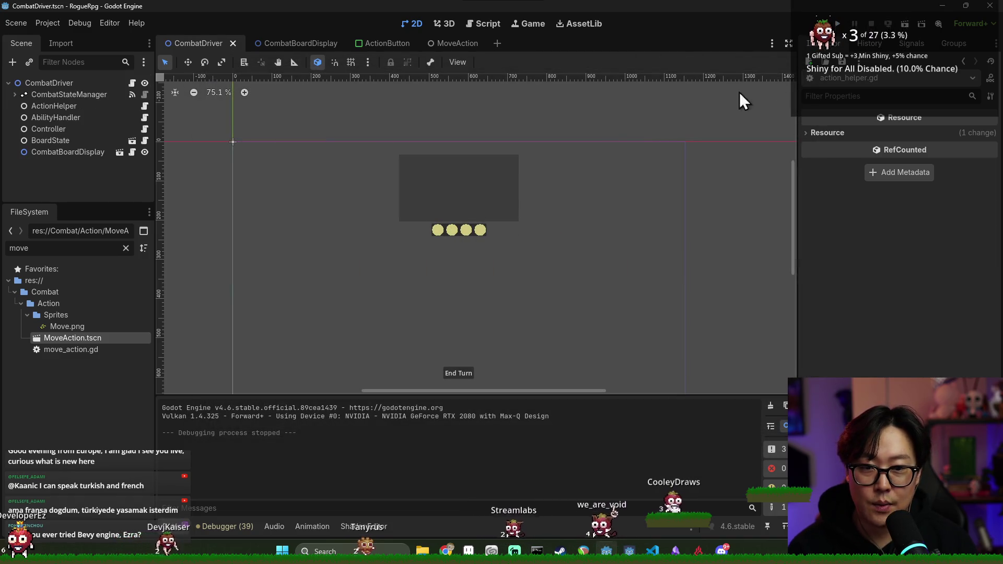
# Relaunch, start the basic_melee_n_range encounter, use the first action to trigger its cooldown, then stop
pyautogui.click(835, 25)
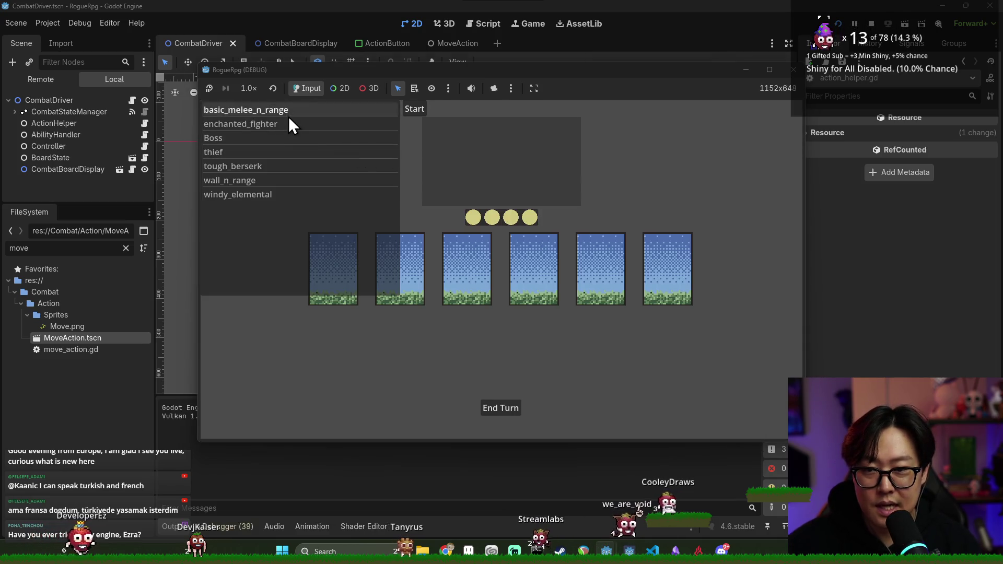
pyautogui.click(289, 111)
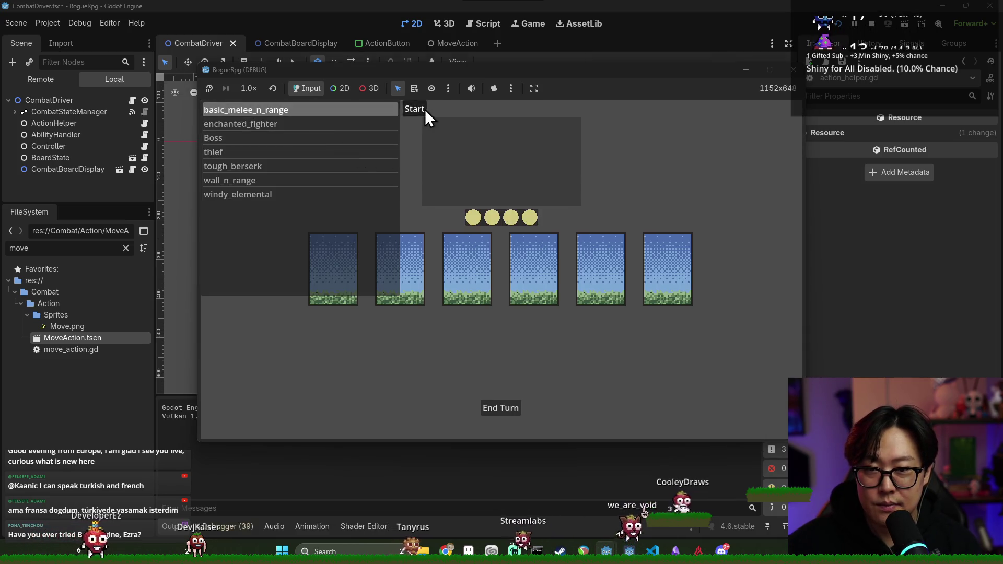
pyautogui.click(425, 110)
pyautogui.click(443, 142)
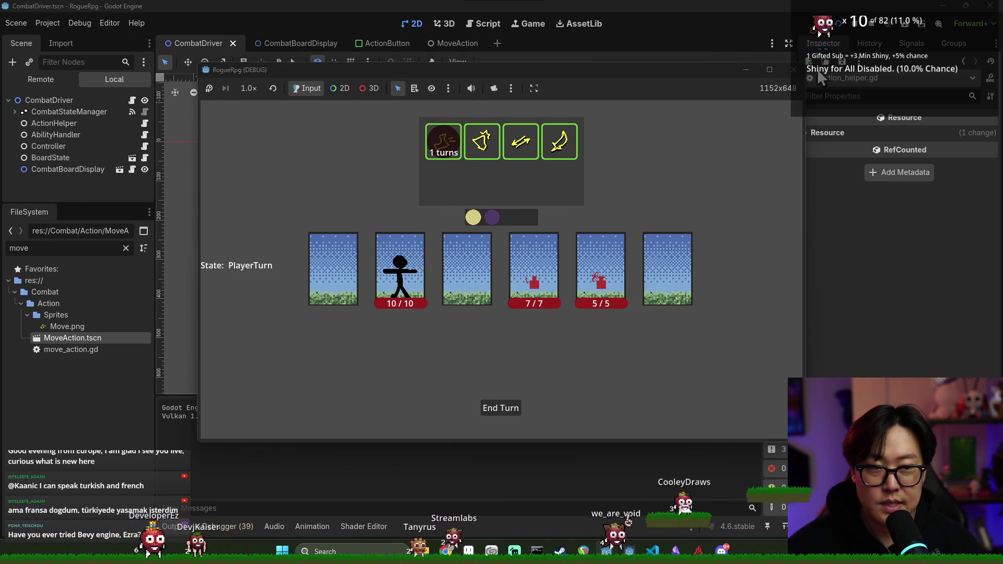
pyautogui.click(871, 25)
# Look over the description of stamina issue #26 in the browser
pyautogui.hotkey('alt', 'Tab')
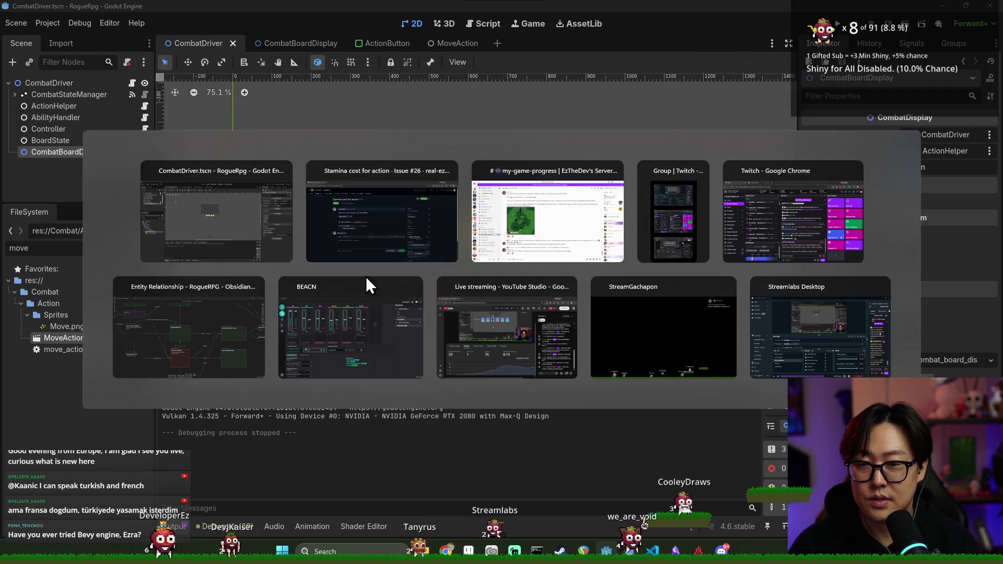
pyautogui.moveTo(230, 212); pyautogui.dragTo(415, 218)
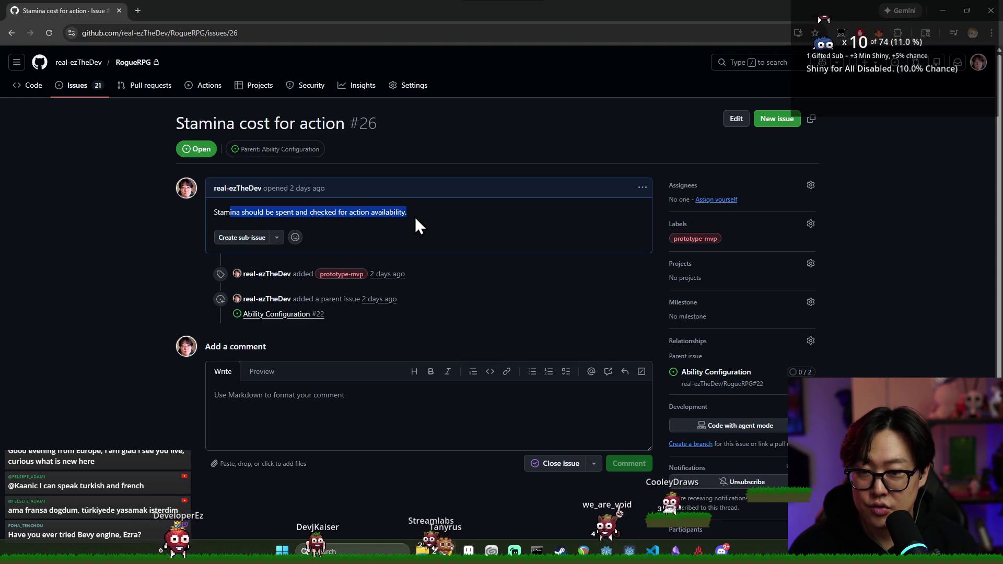
pyautogui.click(412, 215)
pyautogui.hotkey('alt', 'Tab')
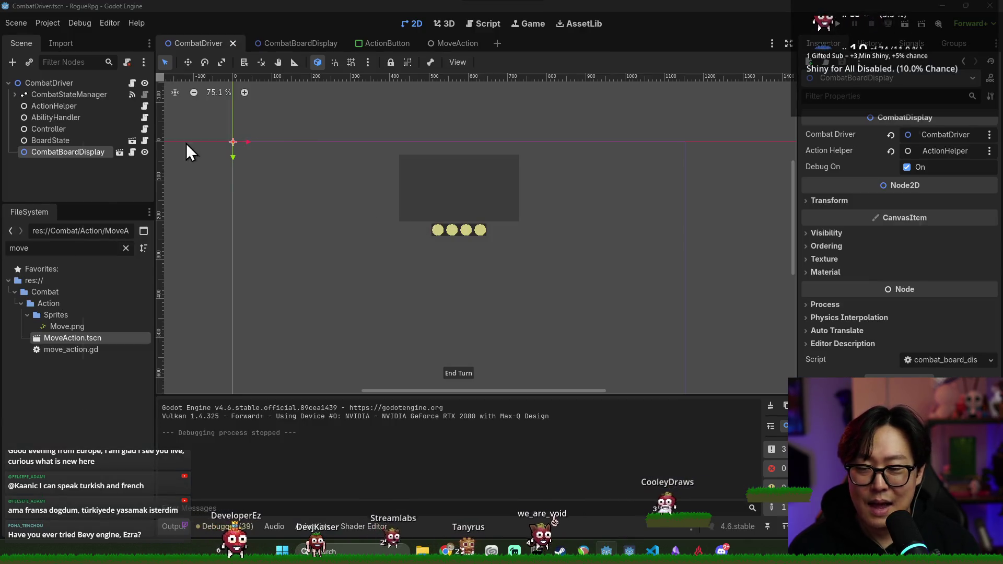
pyautogui.hotkey('alt', 'Tab')
# Search the Issues list for 'cool' and open #25, 'Cooldown applies on action'
pyautogui.click(11, 33)
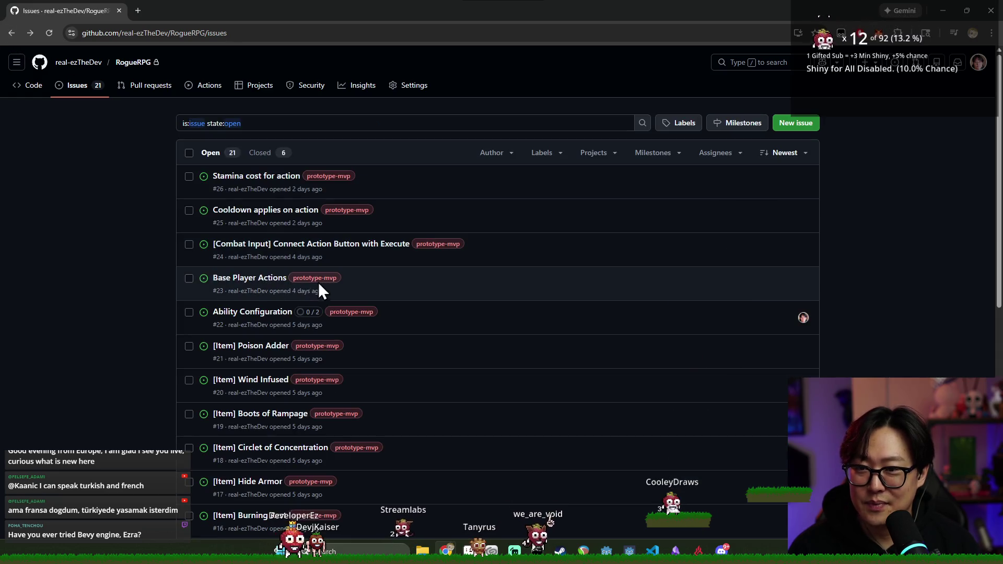
pyautogui.hotkey('ctrl', 'f')
pyautogui.write('cool')
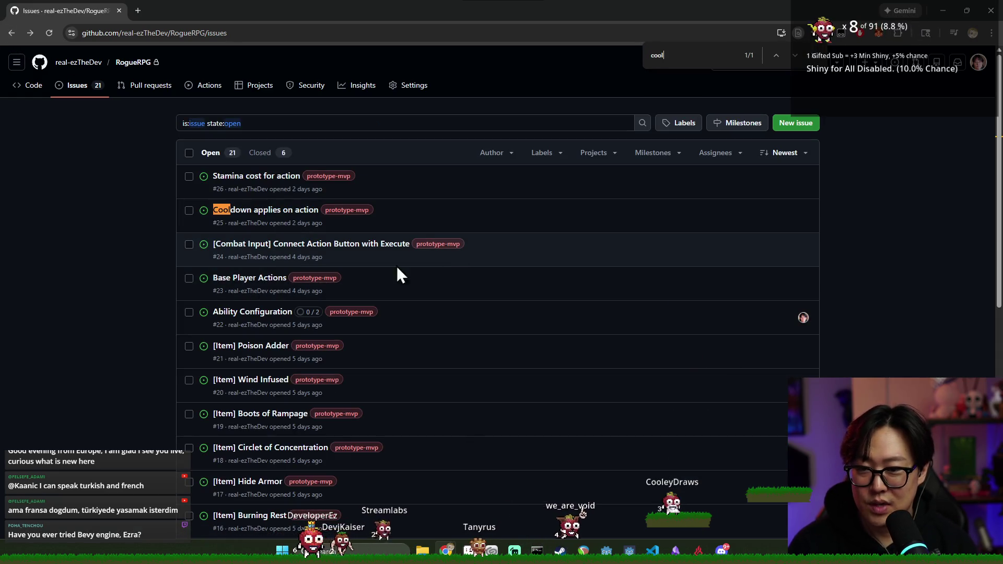
pyautogui.click(279, 219)
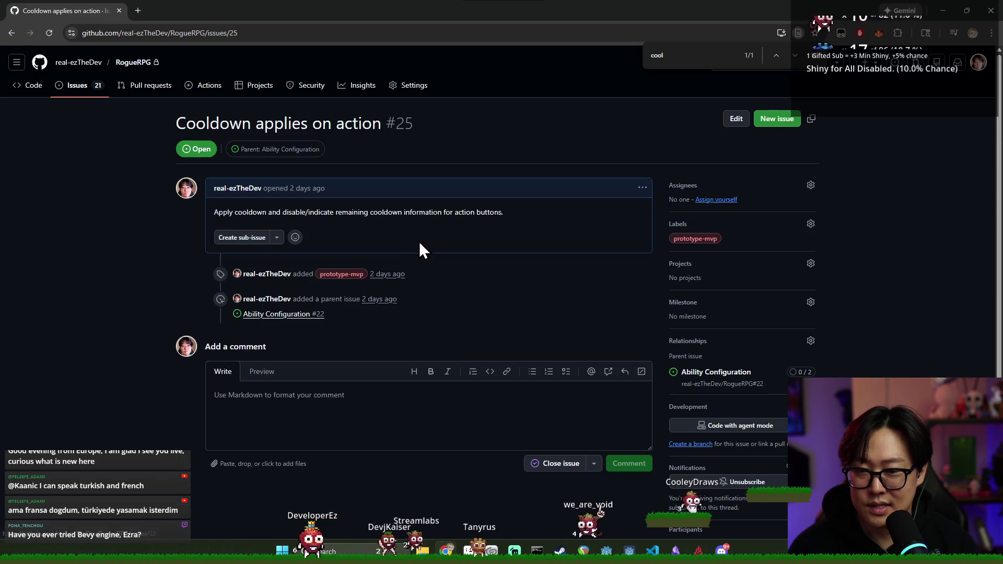
pyautogui.hotkey('alt', 'Tab')
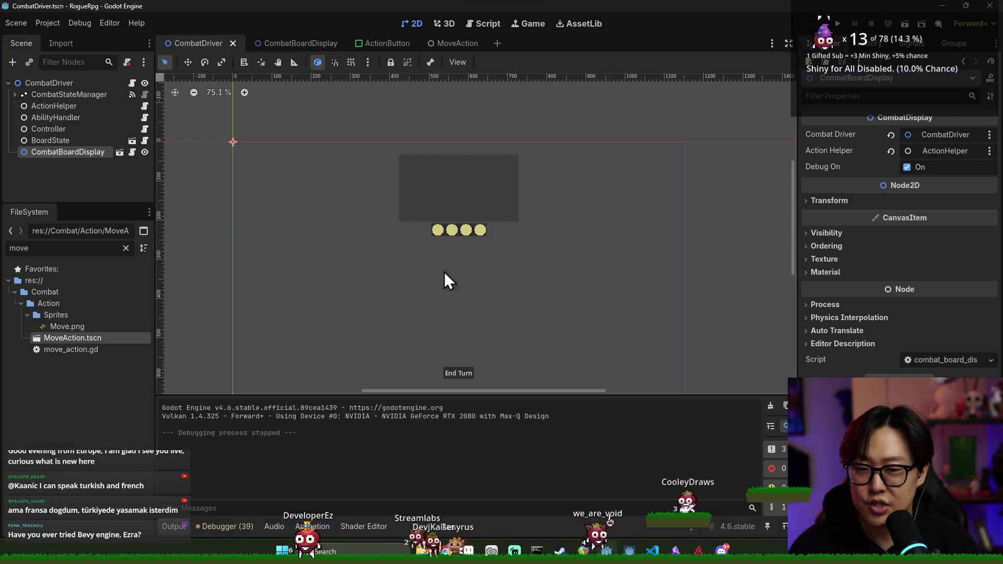
pyautogui.hotkey('alt', 'Tab')
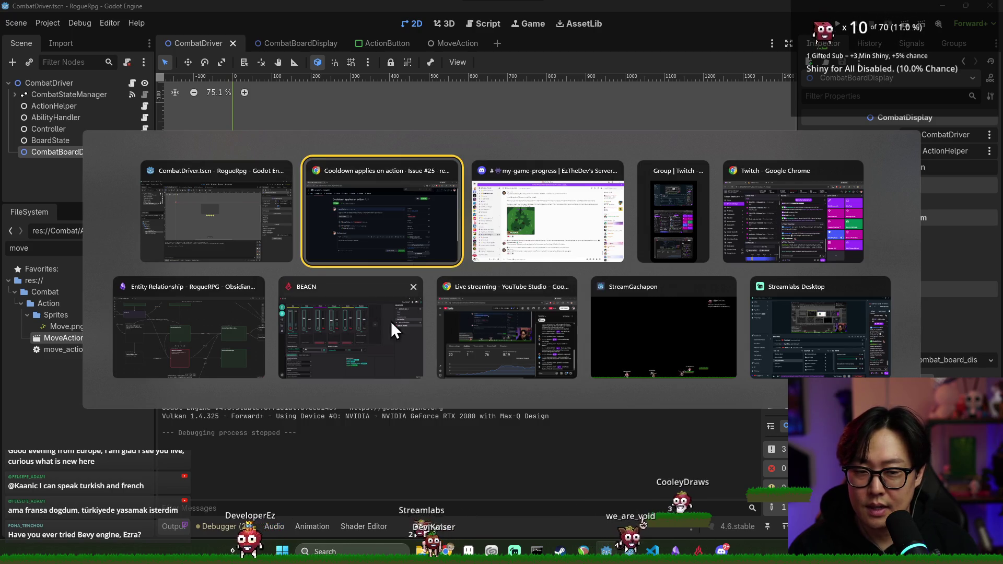
pyautogui.click(277, 249)
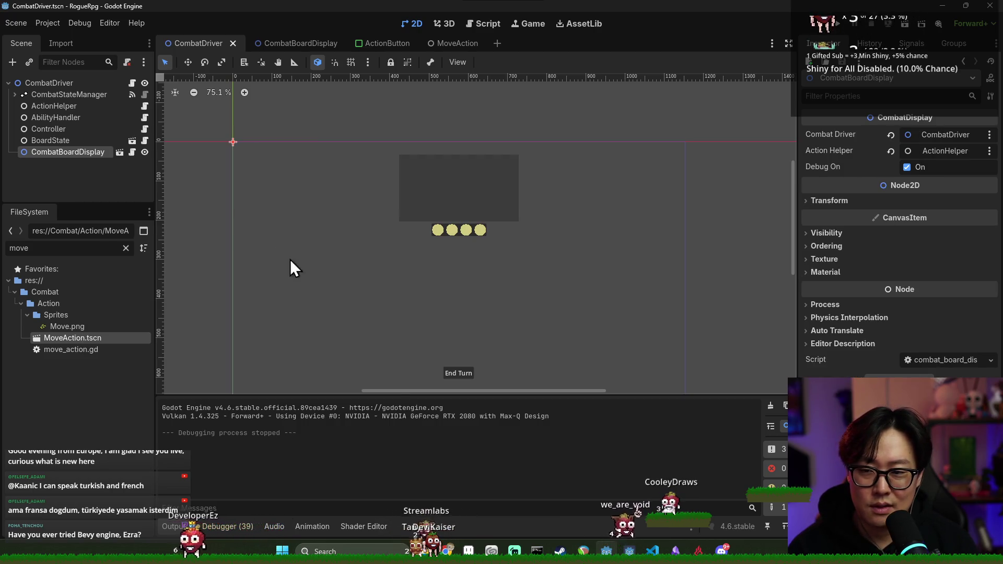
# Open Windows PowerShell and change into the GodotProject\rogue-rpg folder
pyautogui.press('super')
pyautogui.write('powersh')
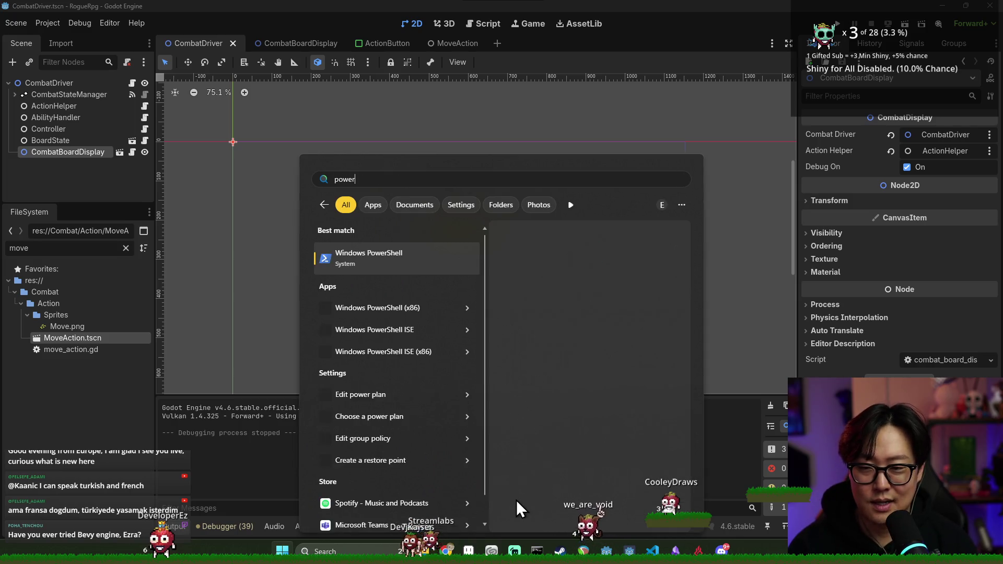
pyautogui.press('Escape')
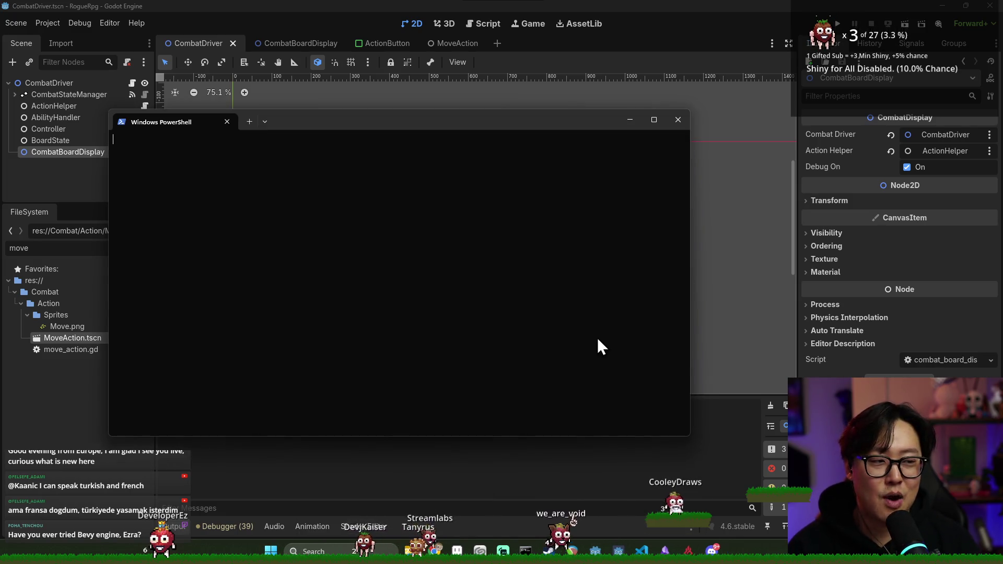
pyautogui.write('cd Go')
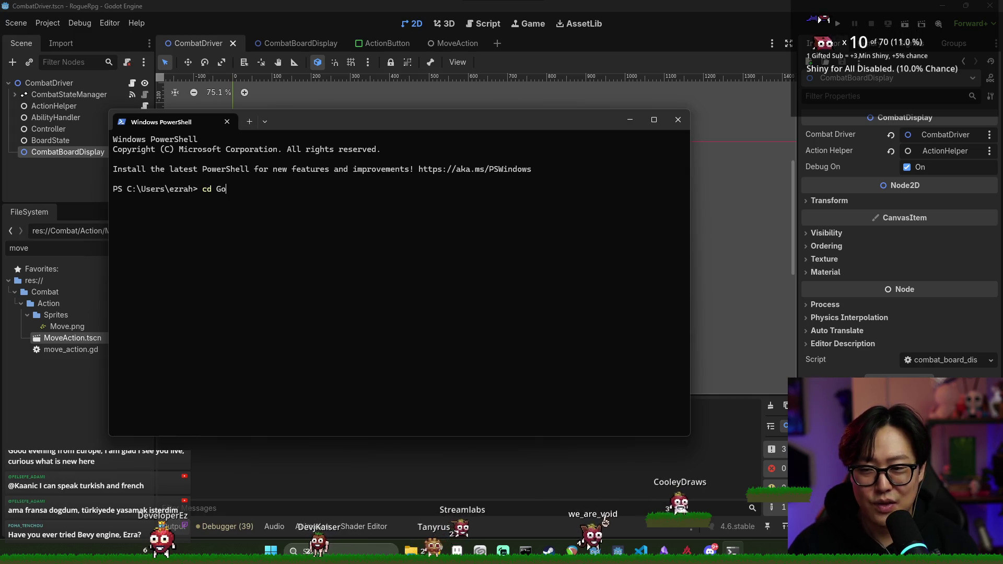
pyautogui.press('Tab')
pyautogui.press('Return')
pyautogui.write('ls')
pyautogui.press('Return')
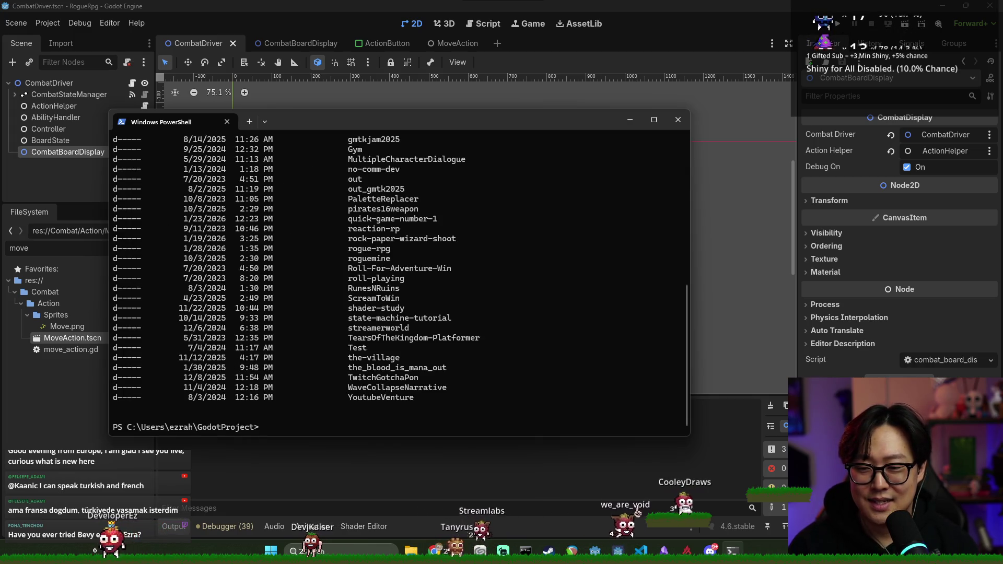
pyautogui.write('cd')
pyautogui.scroll(1, 478, 315)
pyautogui.scroll(-1, 480, 324)
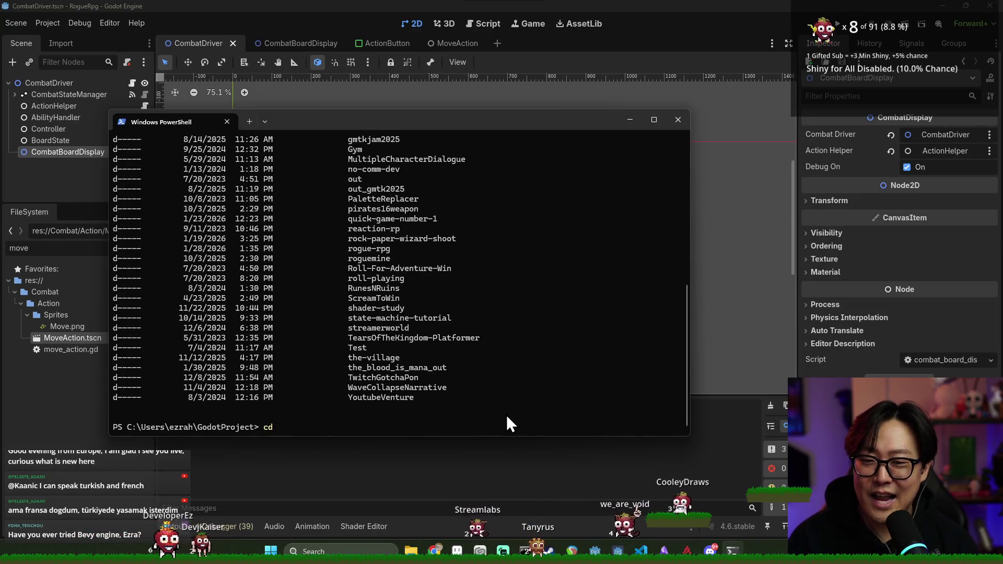
pyautogui.write('R')
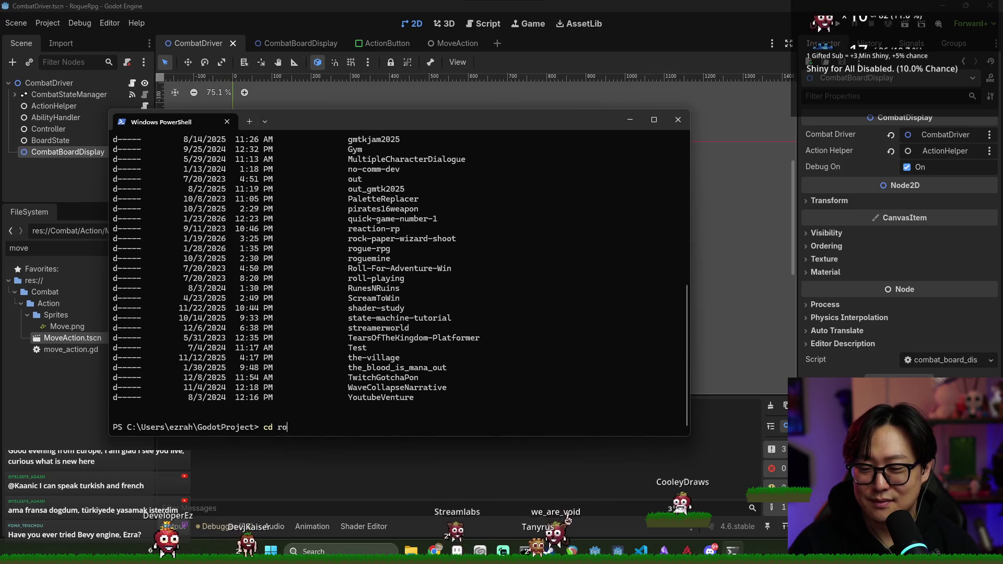
pyautogui.press('Return')
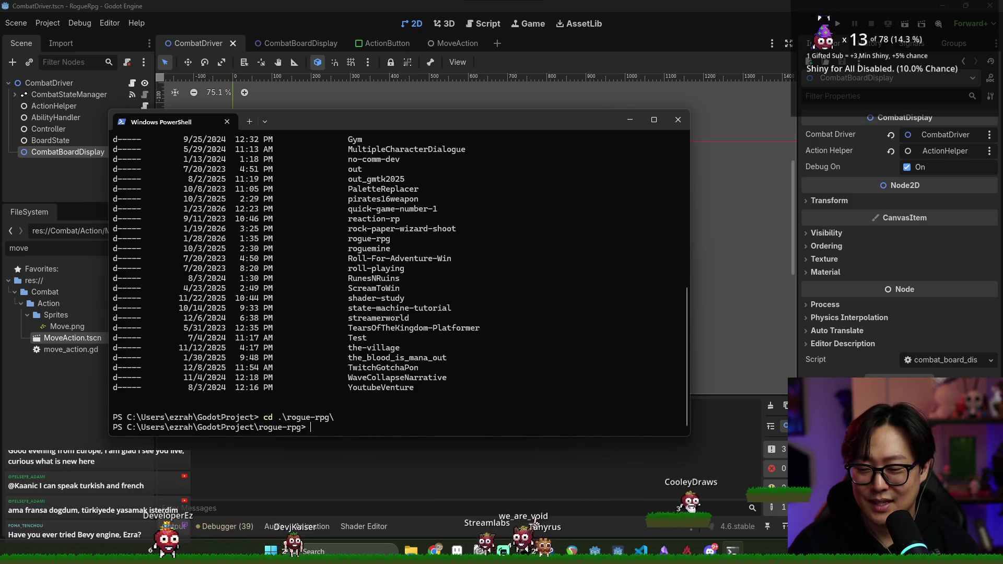
# Run git status, stage everything with git add *, and start git commit
pyautogui.write('atus')
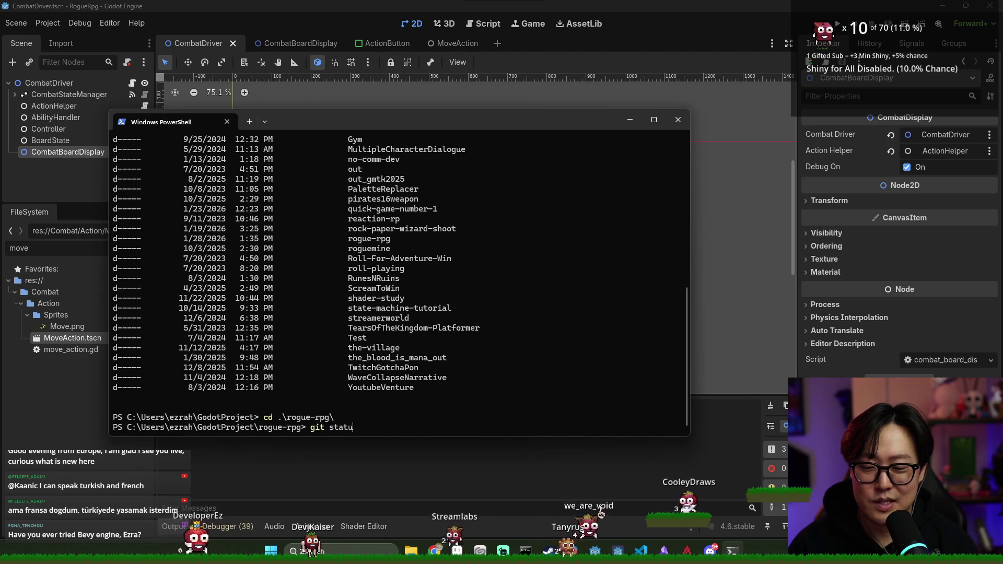
pyautogui.press('Return')
pyautogui.write('git')
pyautogui.press('BackSpace')
pyautogui.write('add *')
pyautogui.press('Return')
pyautogui.write('git commit')
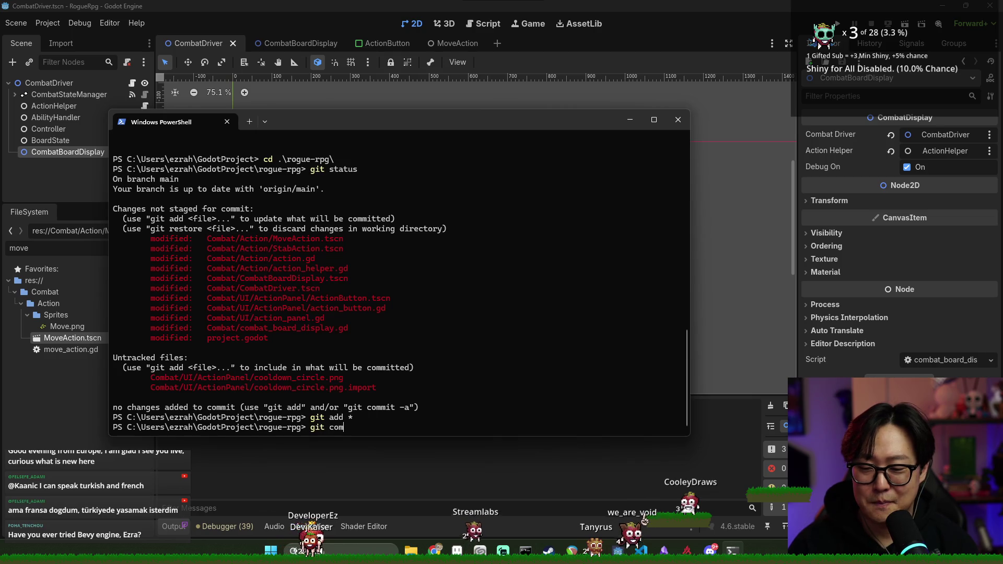
pyautogui.press('Return')
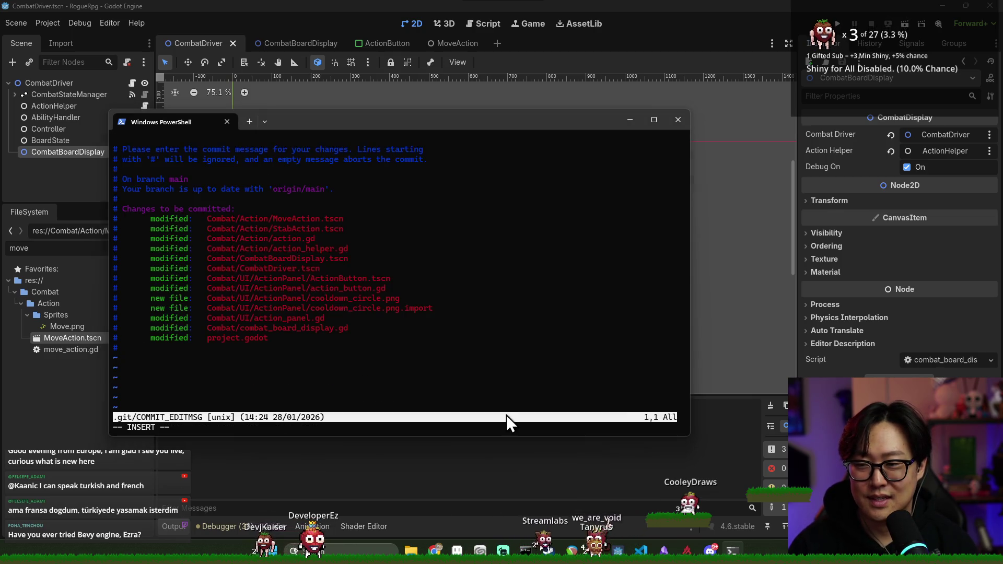
# Write the commit message 'resolves #25', saying the action is disabled while its cooldown is above 0
pyautogui.hotkey('alt', 'Tab')
pyautogui.click(454, 232)
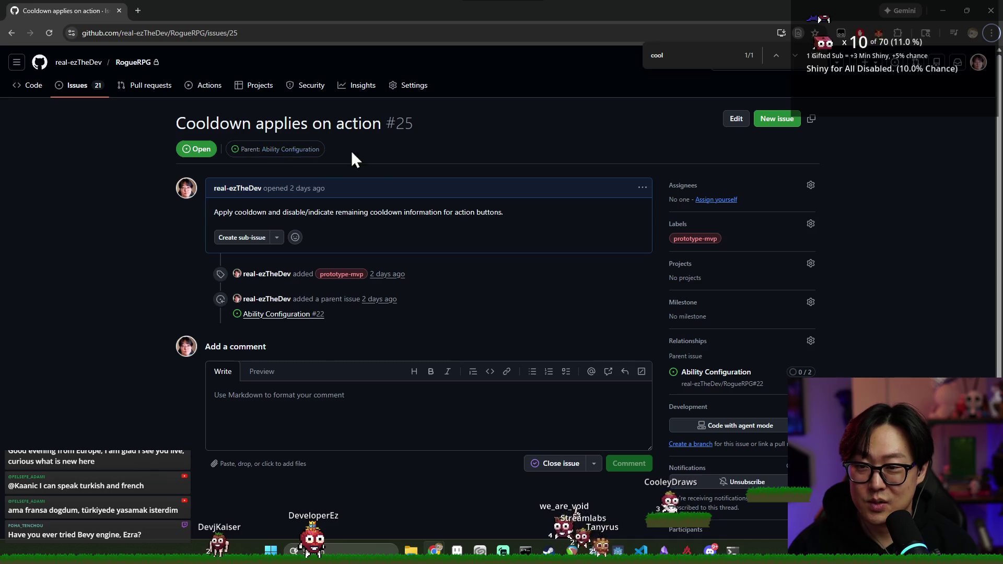
pyautogui.hotkey('alt', 'Tab')
pyautogui.write('resolves ')
pyautogui.write('25')
pyautogui.press('BackSpace')
pyautogui.press('BackSpace')
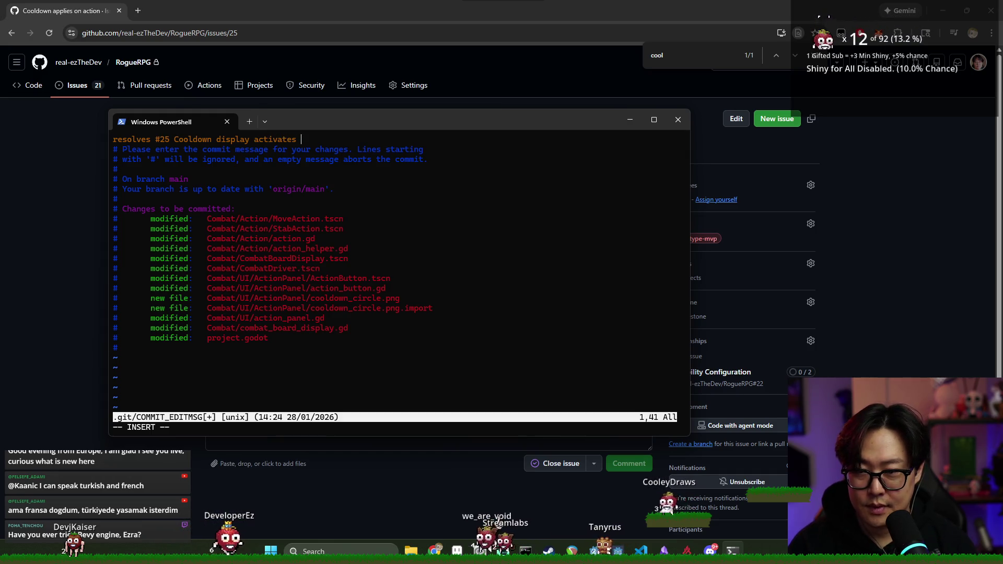
pyautogui.write('when action is ')
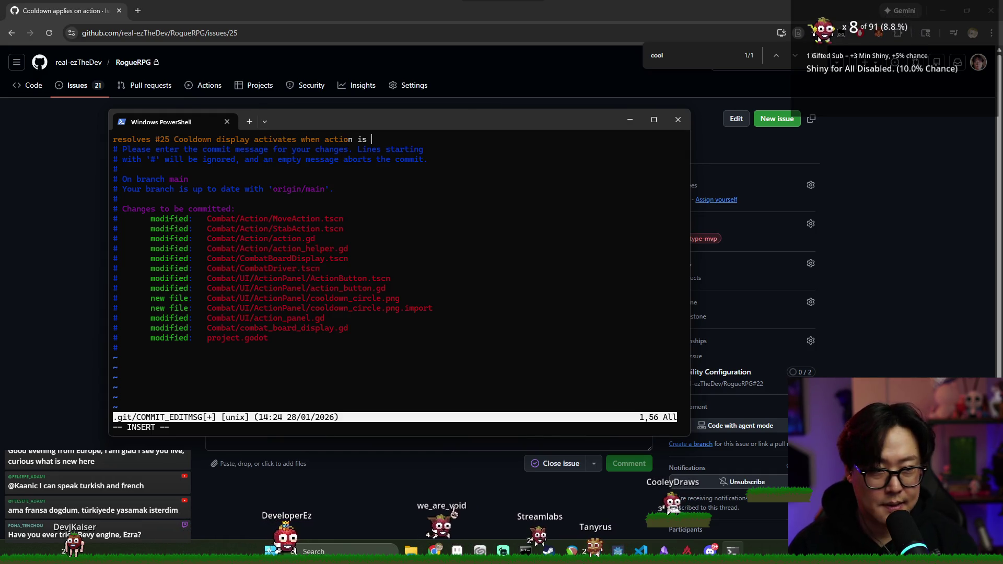
pyautogui.write('pressed.')
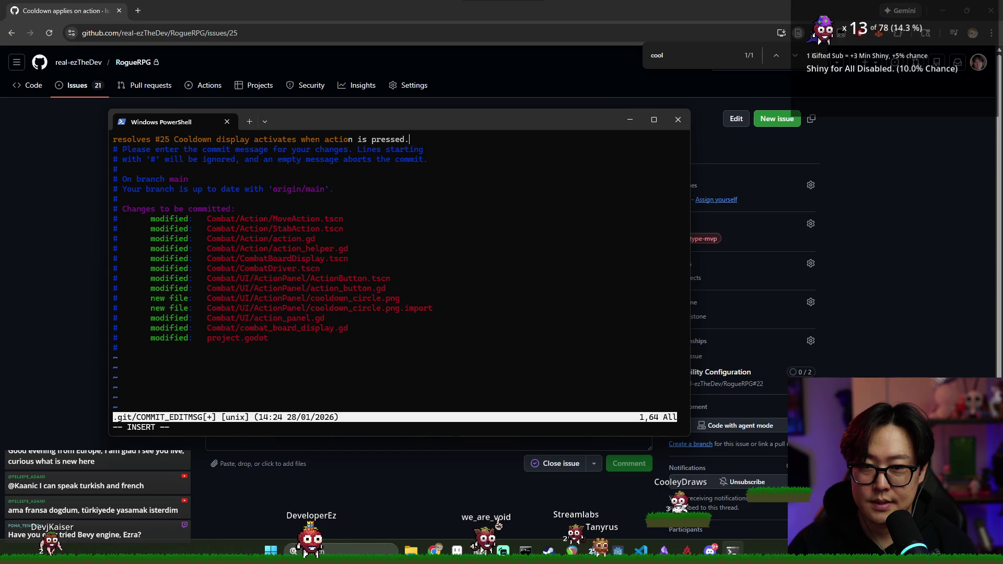
pyautogui.press('Return')
pyautogui.write('is disabled and will not ')
pyautogui.write('xectu')
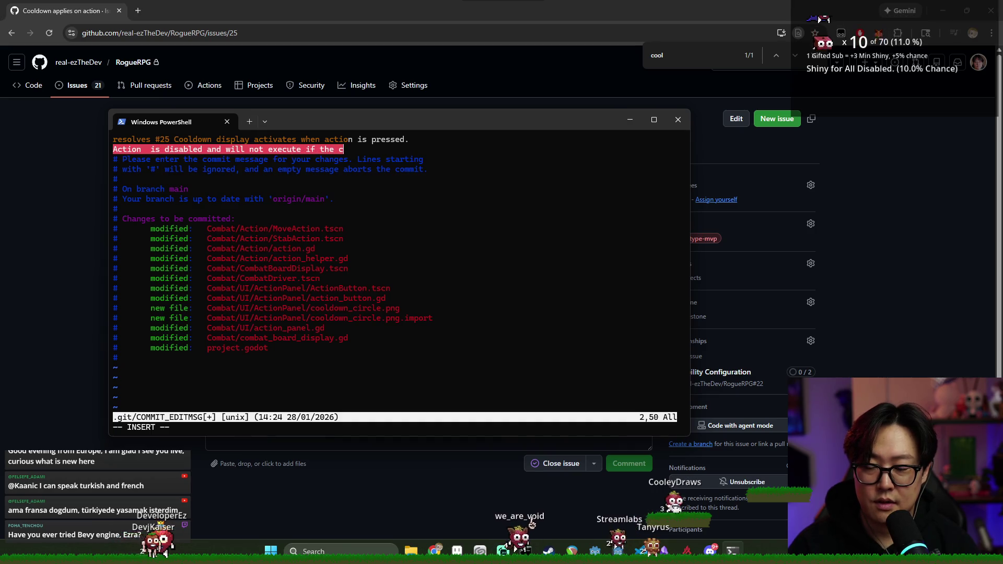
pyautogui.write('own is not ready (')
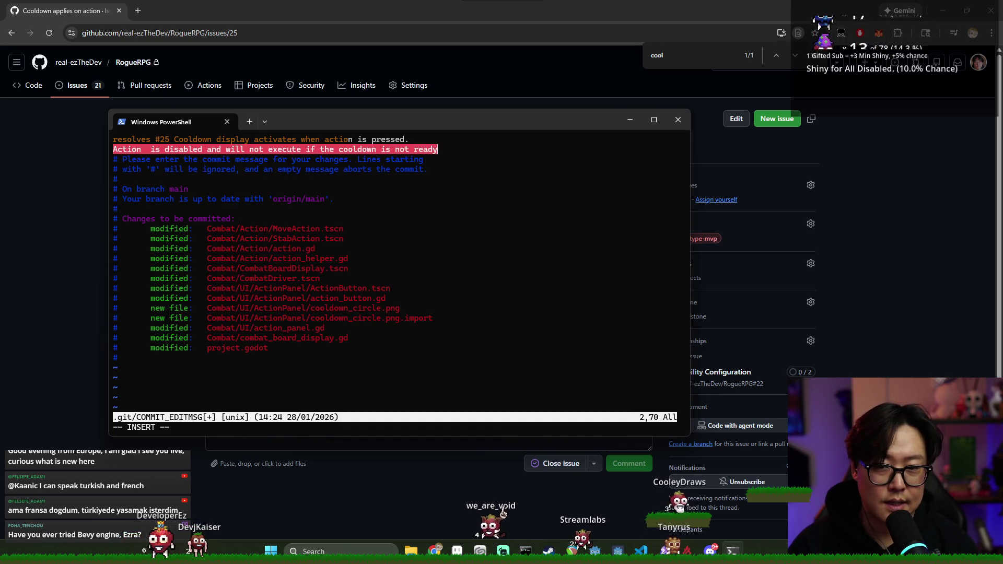
pyautogui.write('>0)')
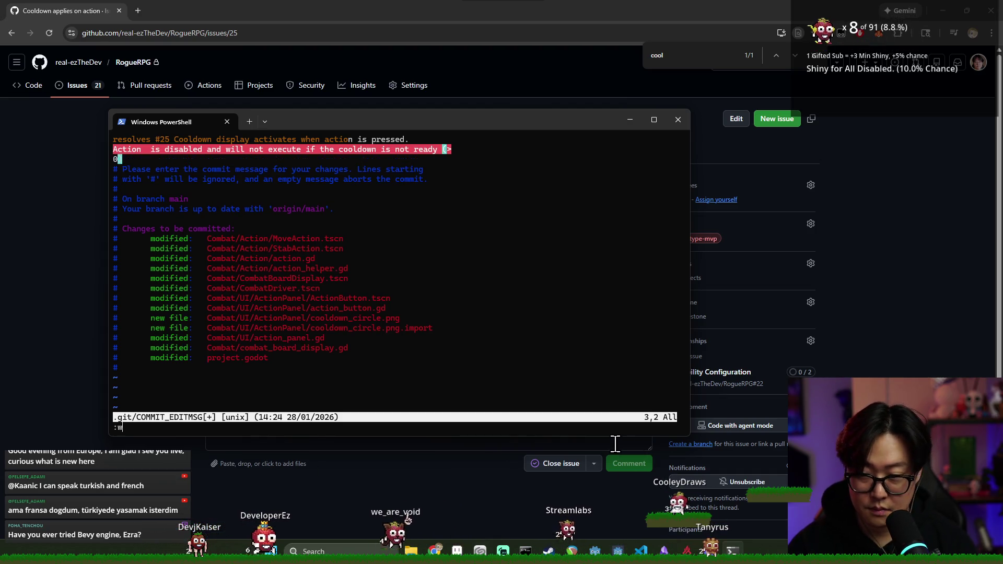
# Save the commit with :wq and push it to main with git push
pyautogui.press('Escape')
pyautogui.write(':wq')
pyautogui.press('Return')
pyautogui.write('git push')
pyautogui.press('Return')
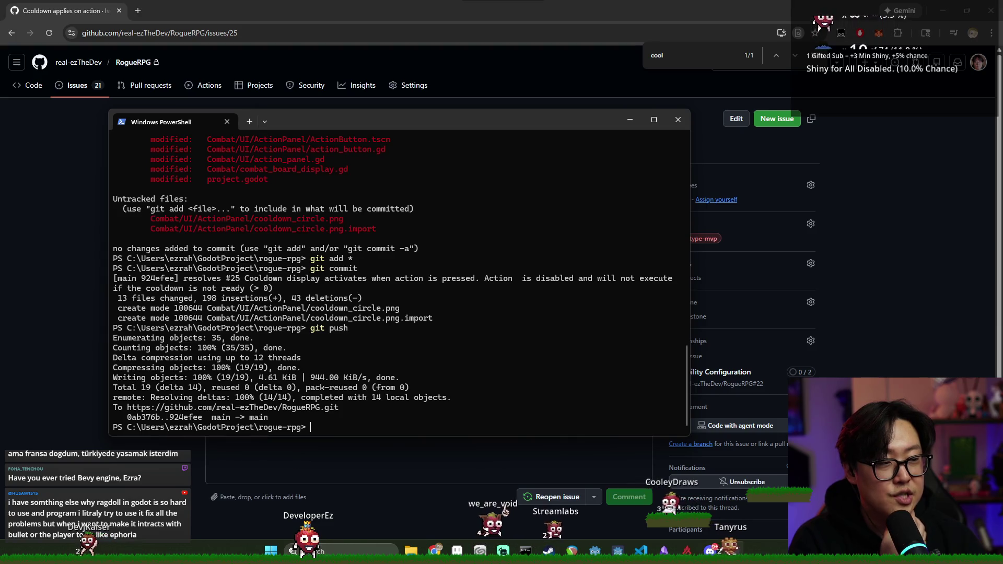
# Assign yourself to issue #25, then open issue #26, 'Stamina cost for action'
pyautogui.click(927, 205)
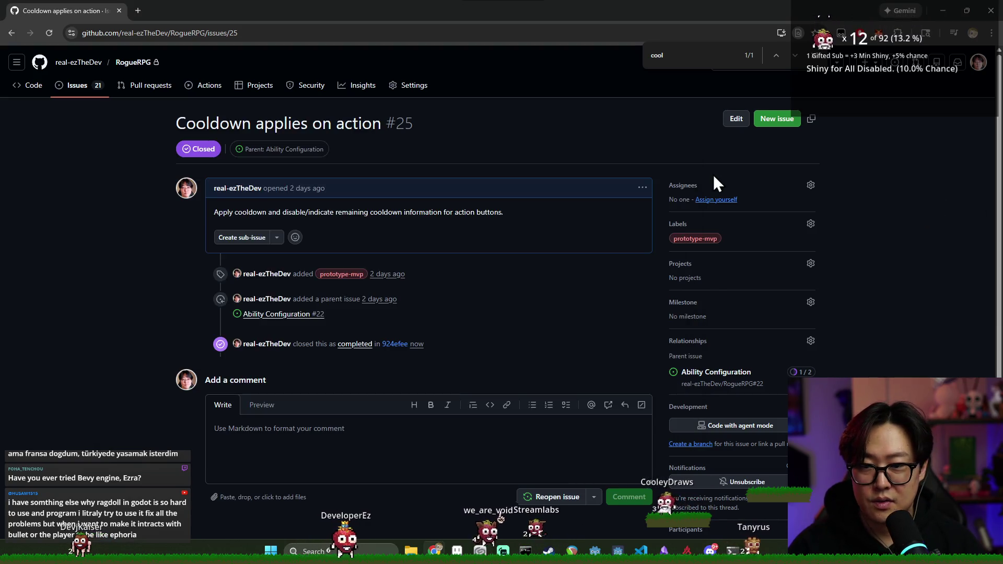
pyautogui.click(712, 186)
pyautogui.click(903, 196)
pyautogui.click(720, 200)
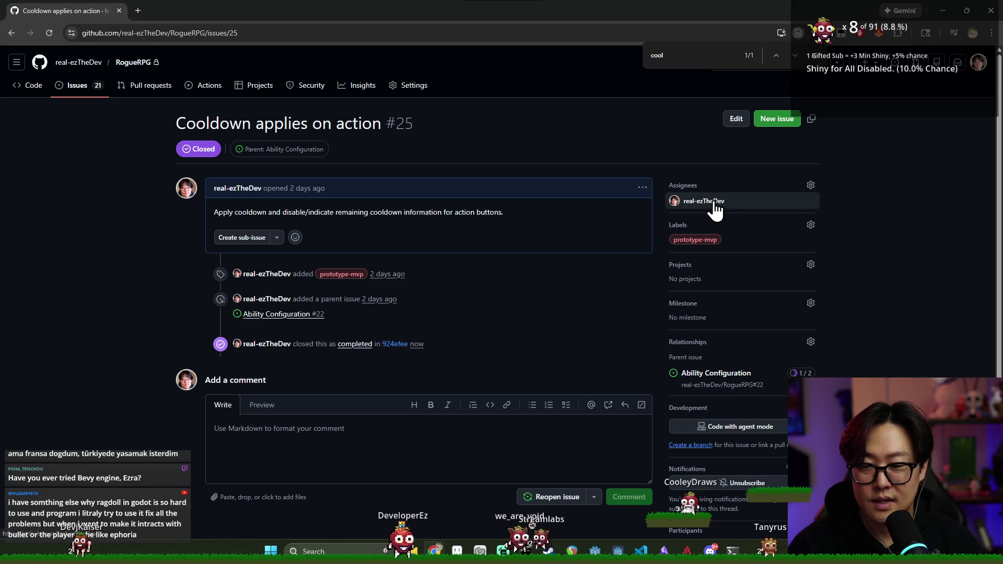
pyautogui.click(84, 86)
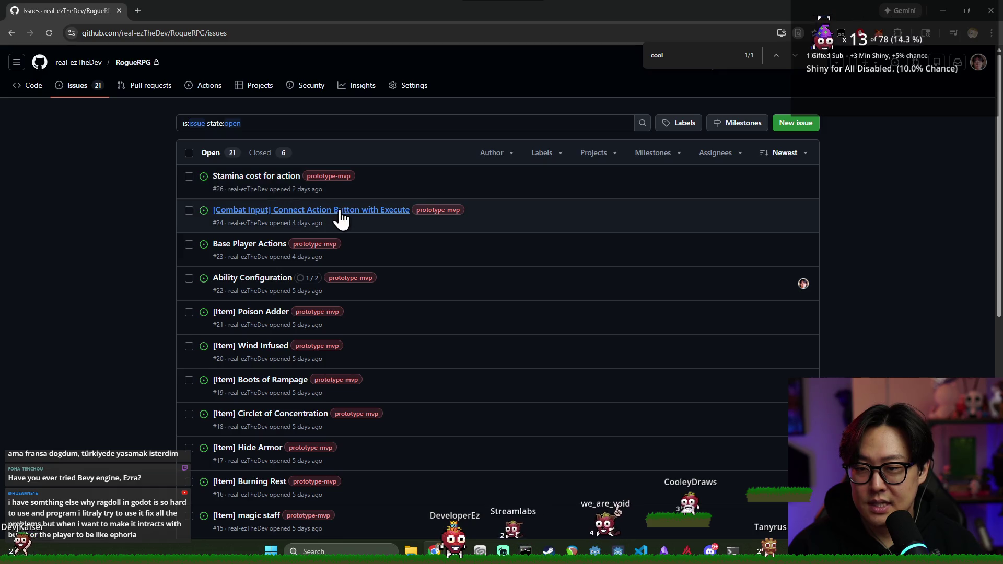
pyautogui.click(256, 178)
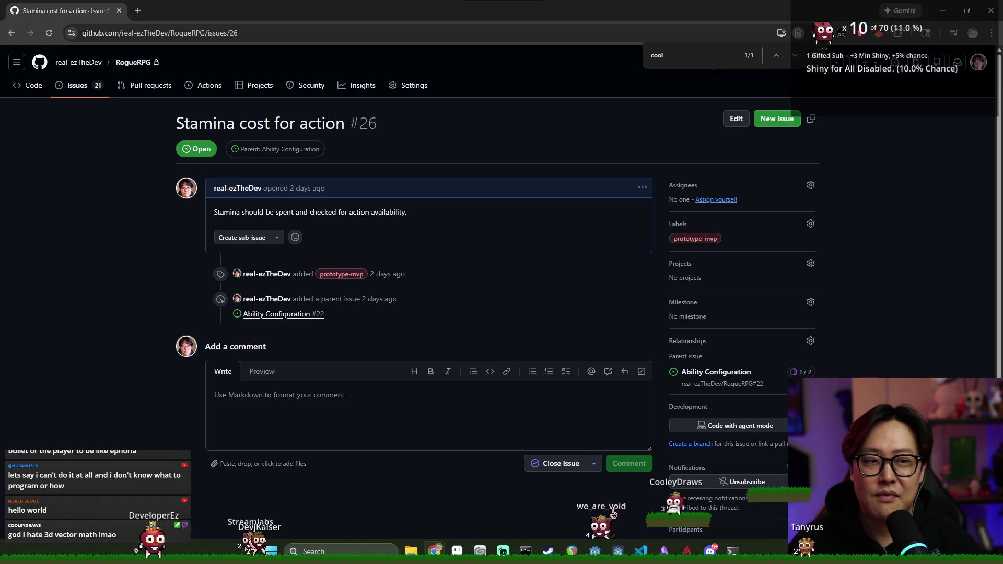
# Close the find bar on the issue #26 page, keeping the issue open
pyautogui.click(816, 58)
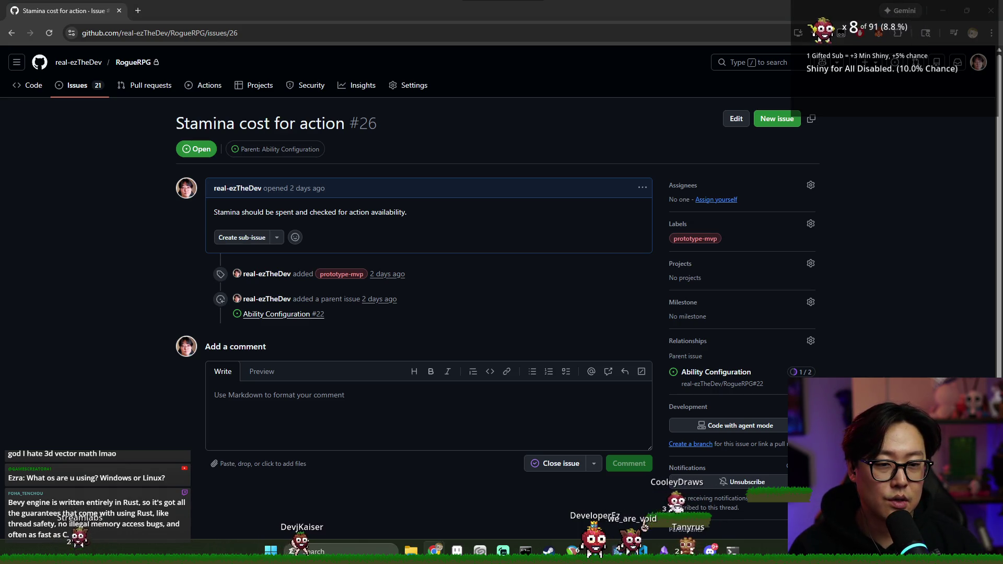
pyautogui.click(947, 274)
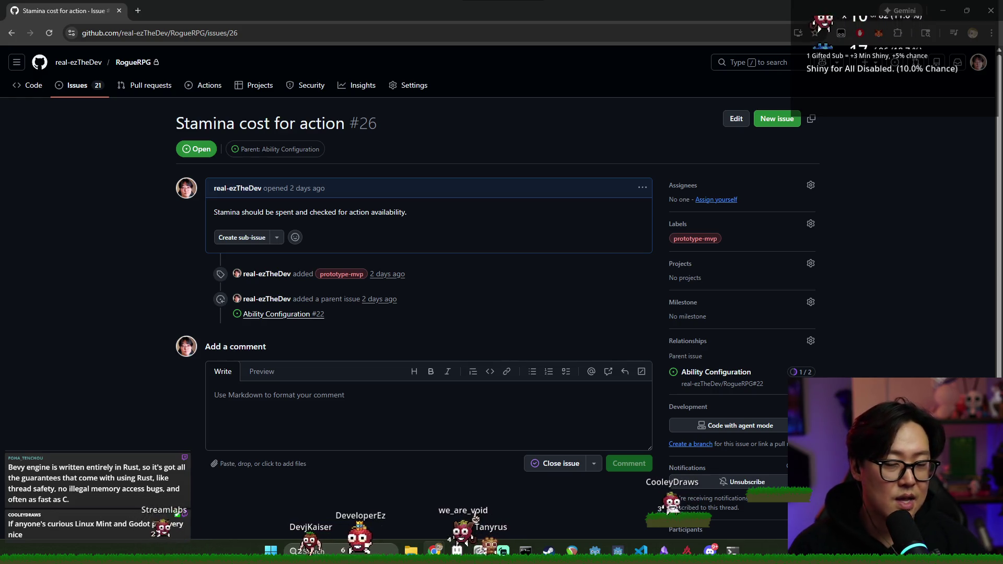
# Return to Godot's CombatDriver scene in the 2D workspace after a brief look at the browser
pyautogui.hotkey('alt', 'Tab')
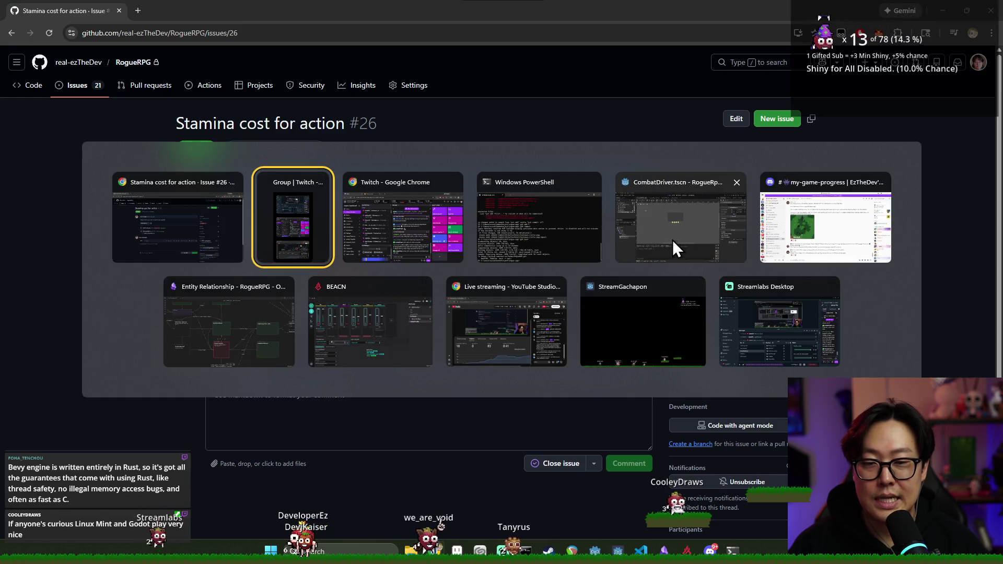
pyautogui.click(677, 233)
pyautogui.scroll(4, 492, 225)
pyautogui.scroll(-4, 352, 230)
pyautogui.scroll(-1, 441, 213)
pyautogui.scroll(-1, 440, 213)
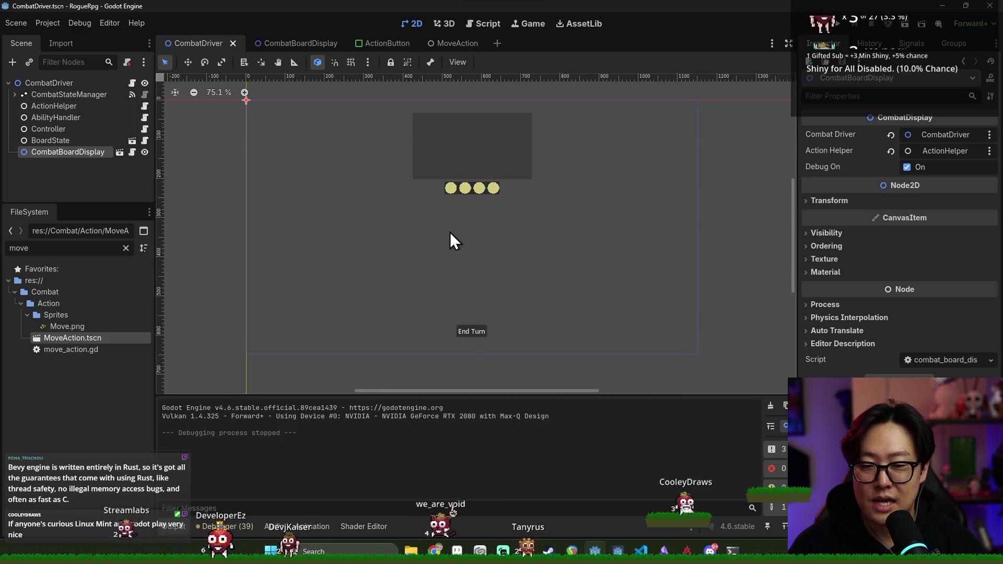
pyautogui.scroll(3, 450, 235)
pyautogui.scroll(1, 416, 193)
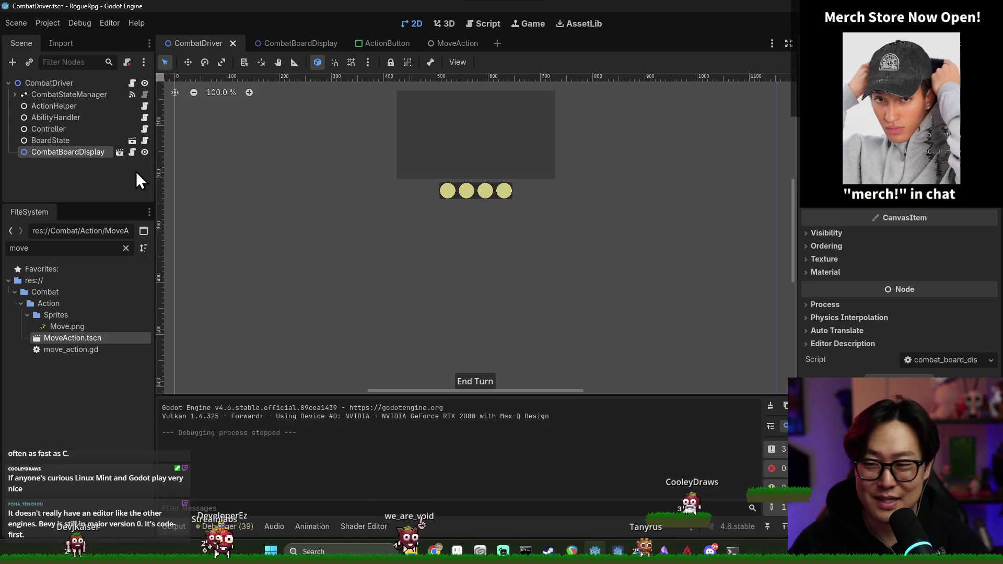
pyautogui.hotkey('alt', 'Tab')
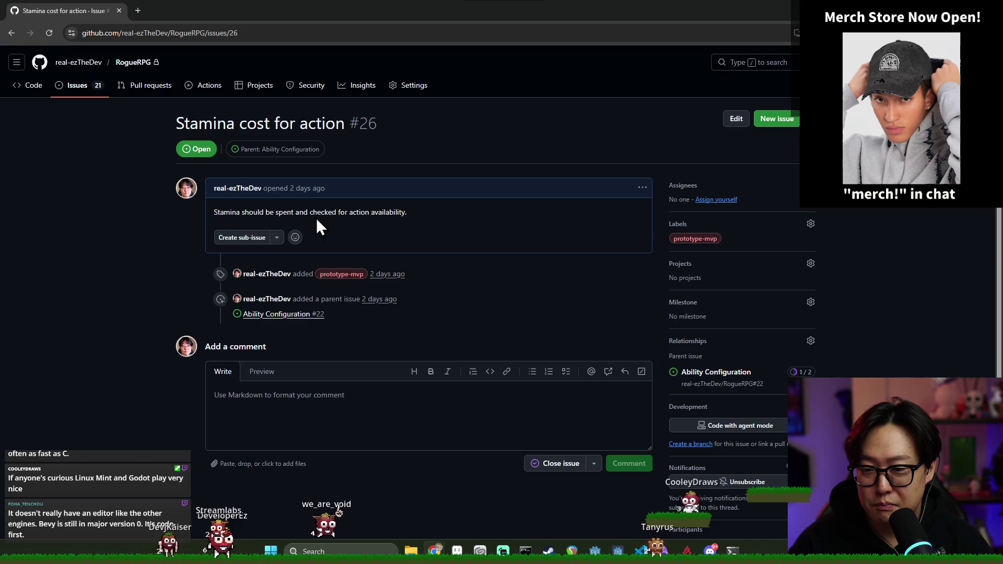
pyautogui.hotkey('alt', 'Tab')
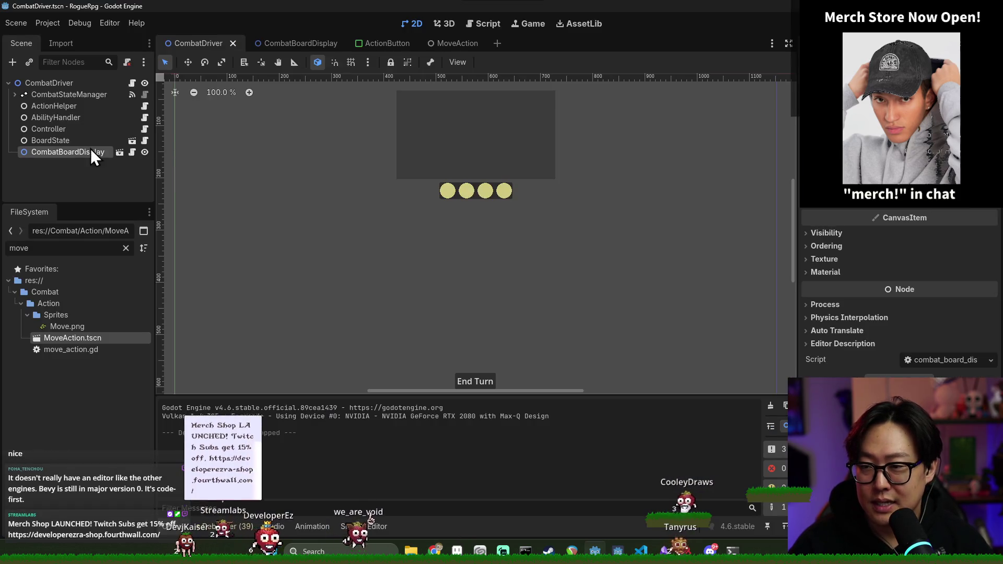
# In action_helper.gd, insert a new line 49 after the start_cooldown call
pyautogui.click(144, 107)
pyautogui.scroll(-7, 307, 172)
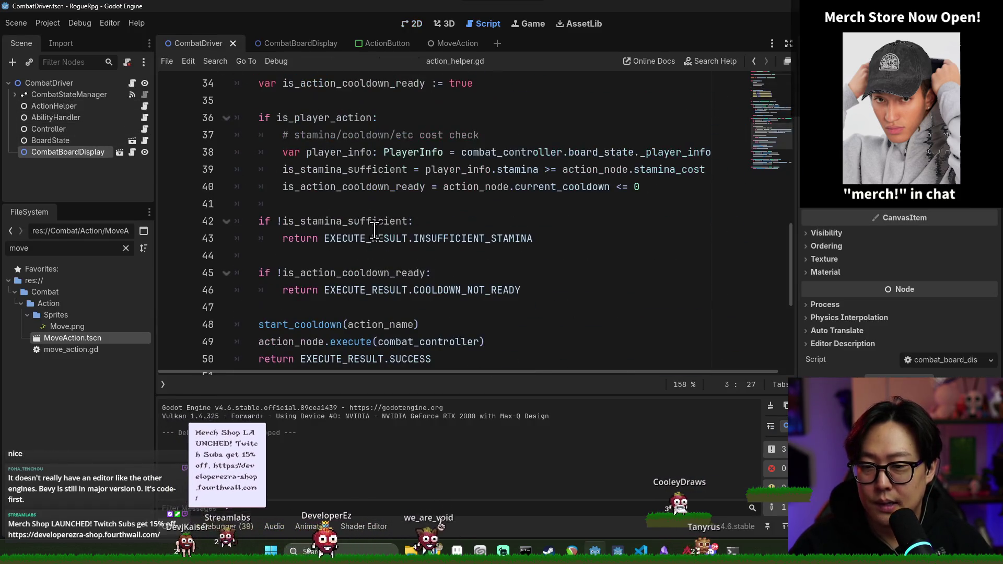
pyautogui.doubleClick(337, 221)
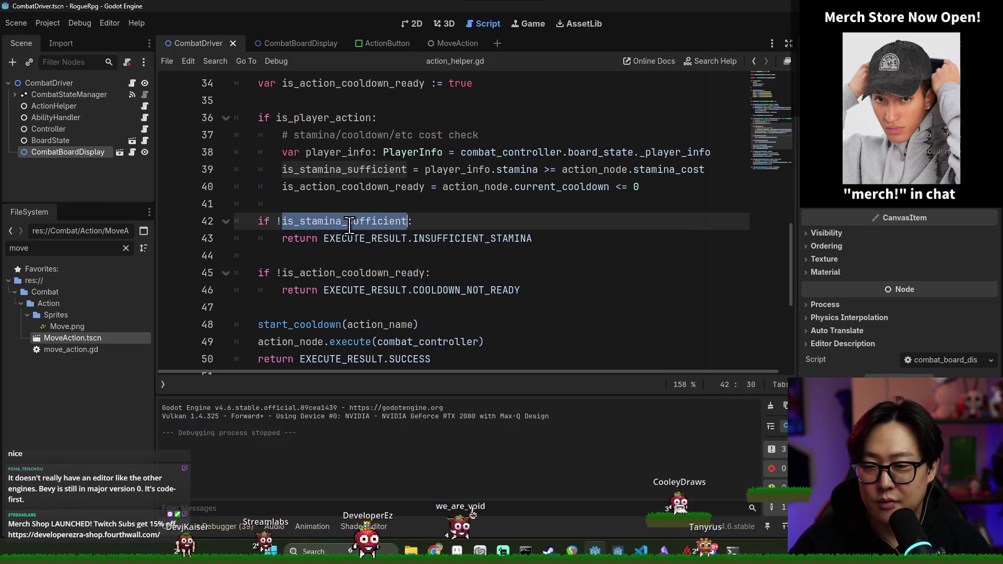
pyautogui.scroll(-4, 322, 193)
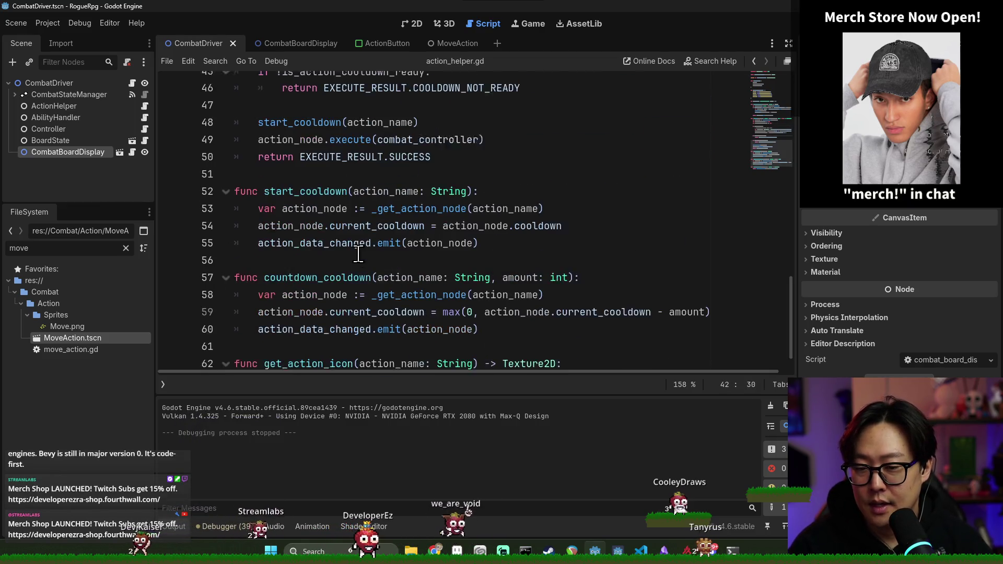
pyautogui.click(501, 118)
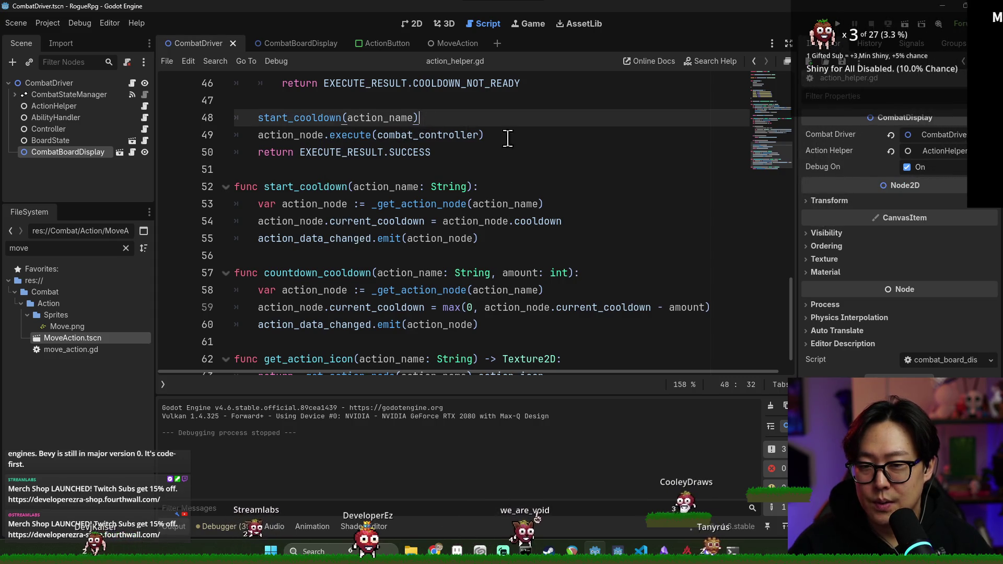
pyautogui.scroll(1, 500, 148)
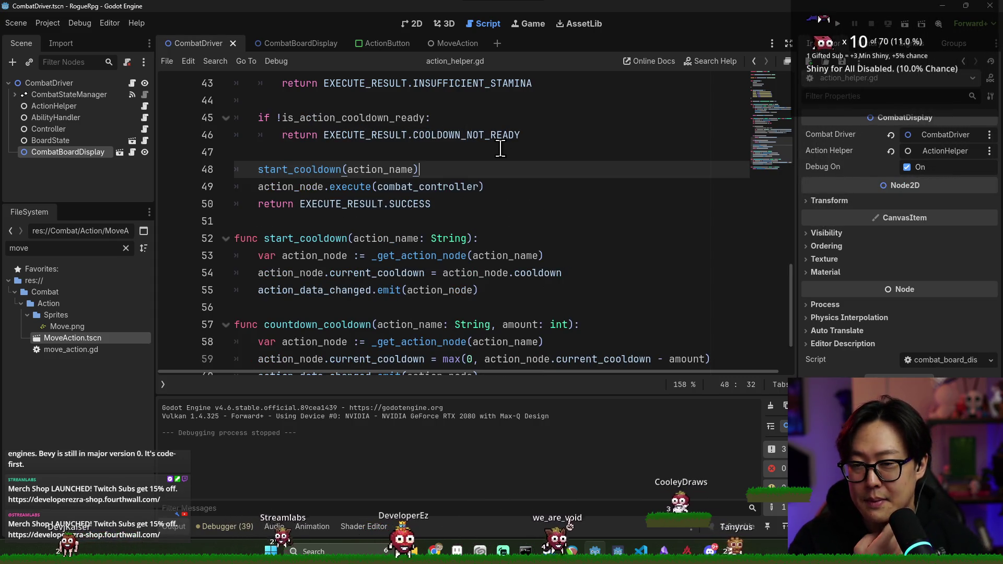
pyautogui.press('Return')
pyautogui.scroll(14, 497, 146)
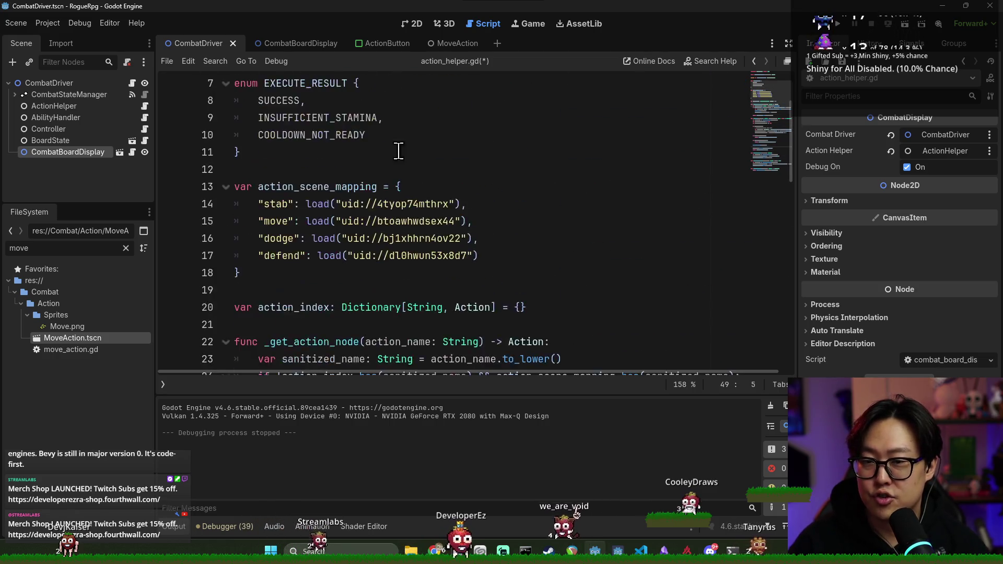
pyautogui.doubleClick(376, 152)
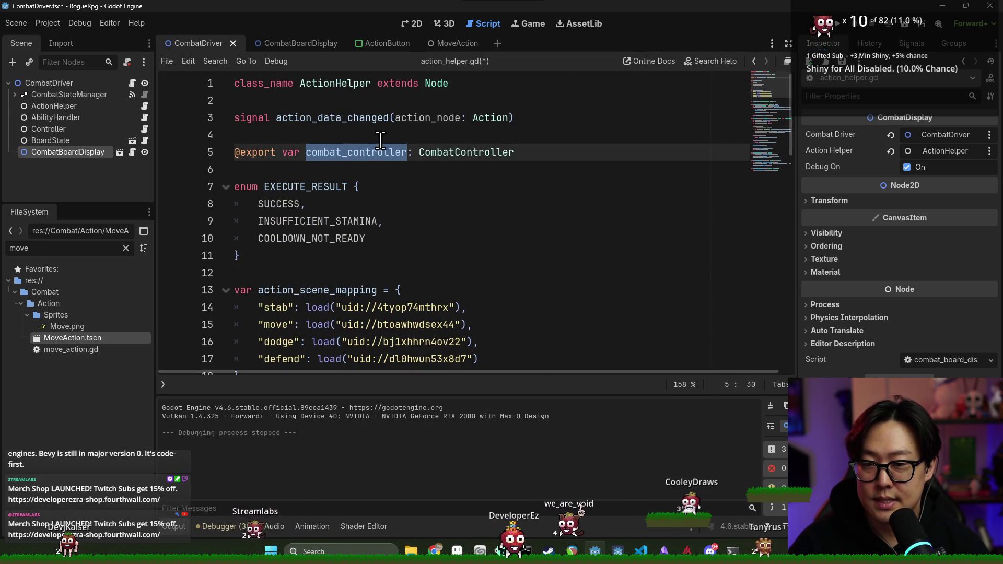
pyautogui.scroll(-8, 375, 193)
pyautogui.scroll(-6, 366, 209)
pyautogui.scroll(2, 313, 230)
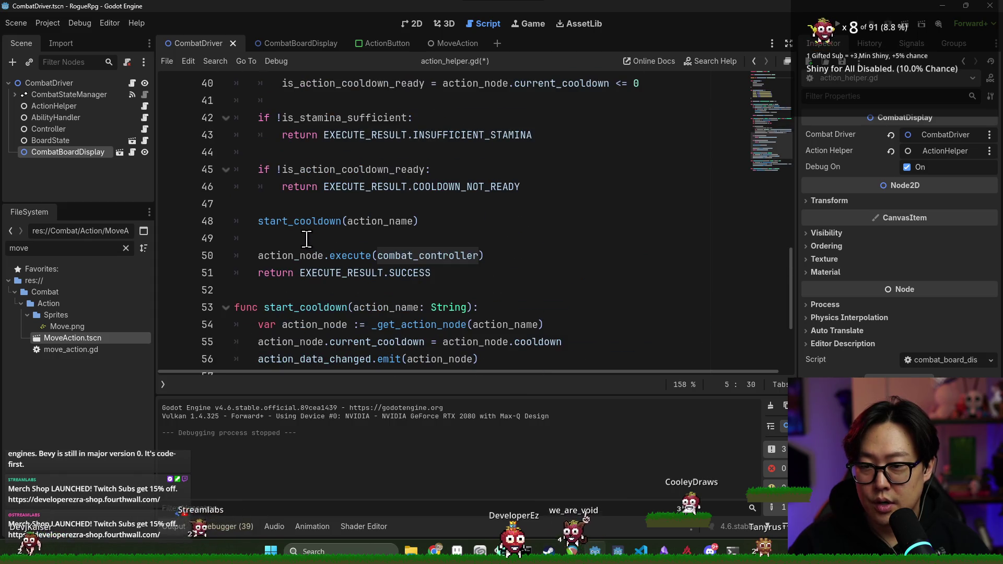
pyautogui.click(301, 237)
# Write combat_controller.spend_stamina(action_node.stamina_cost) on line 49 and save the script
pyautogui.write('combat_controller.')
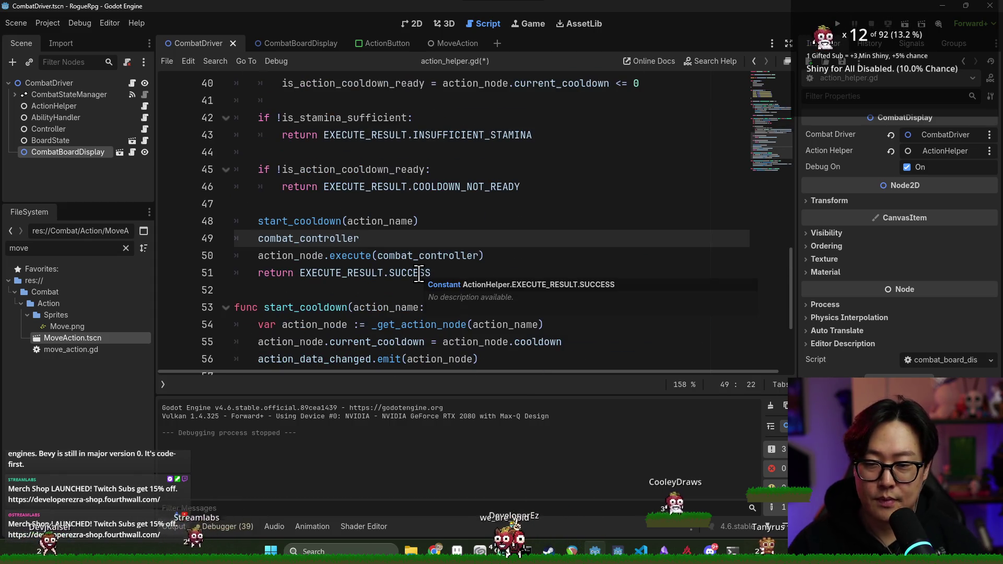
pyautogui.write('spend_stamin')
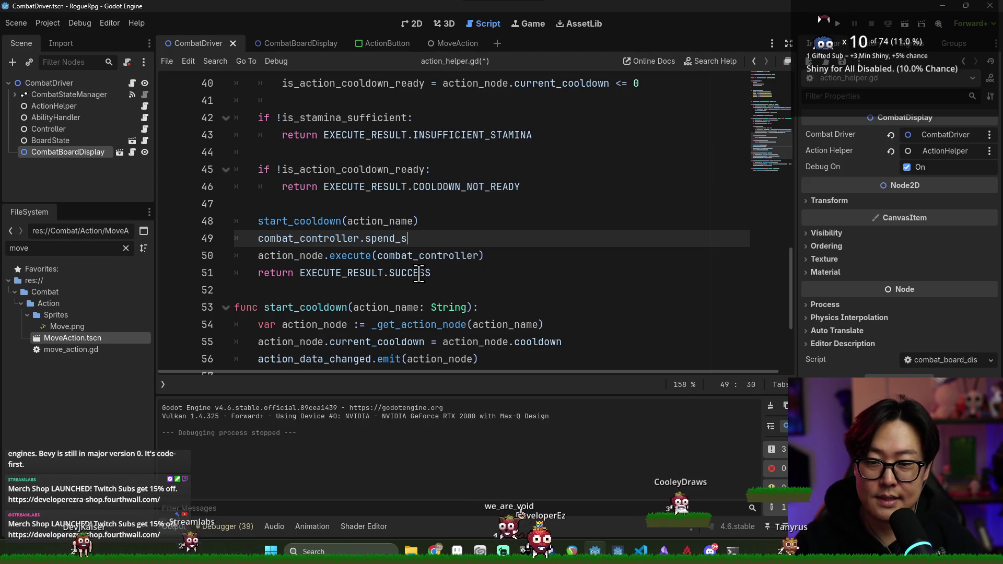
pyautogui.write('a(')
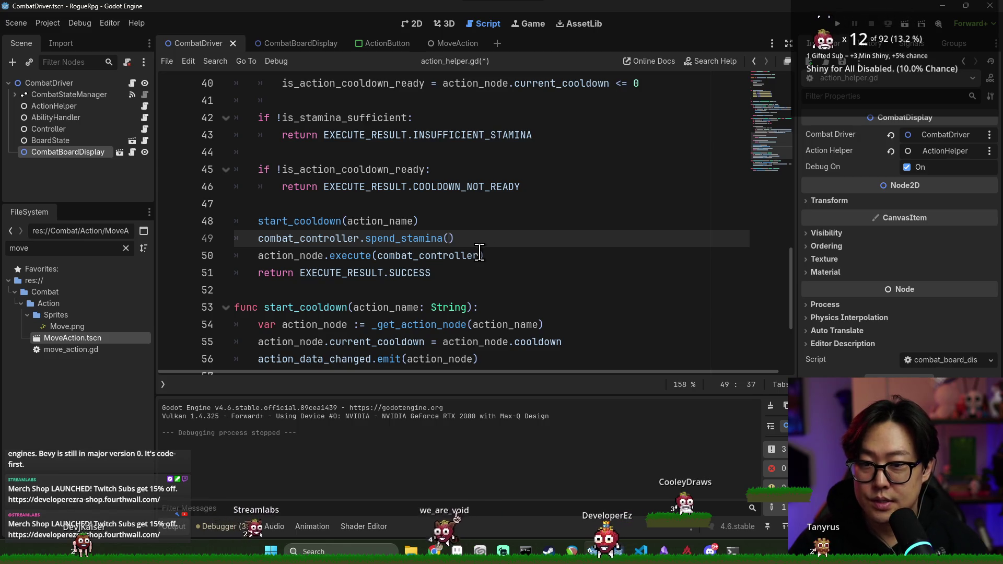
pyautogui.scroll(1, 424, 245)
pyautogui.scroll(4, 424, 245)
pyautogui.click(345, 152)
pyautogui.scroll(-7, 444, 253)
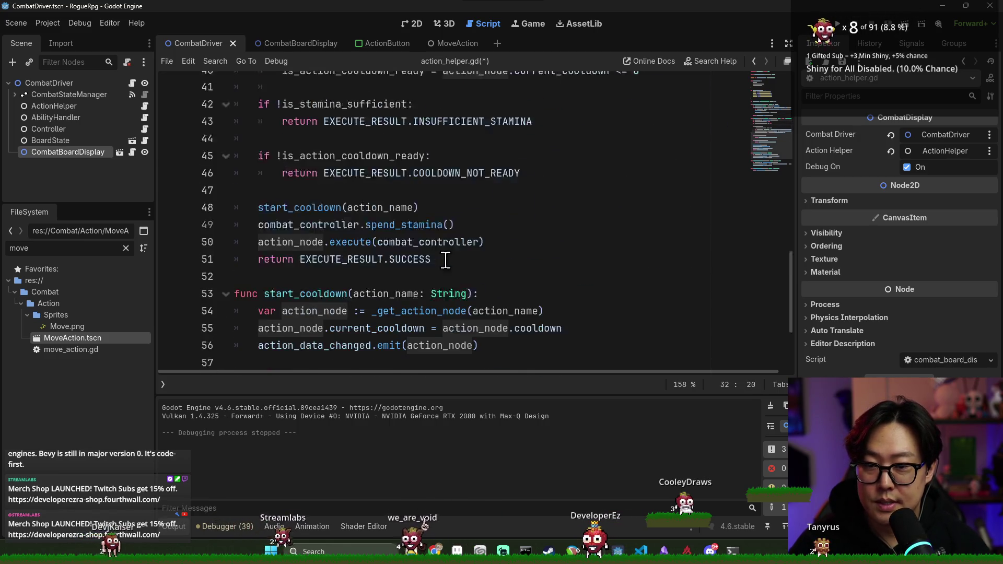
pyautogui.click(449, 135)
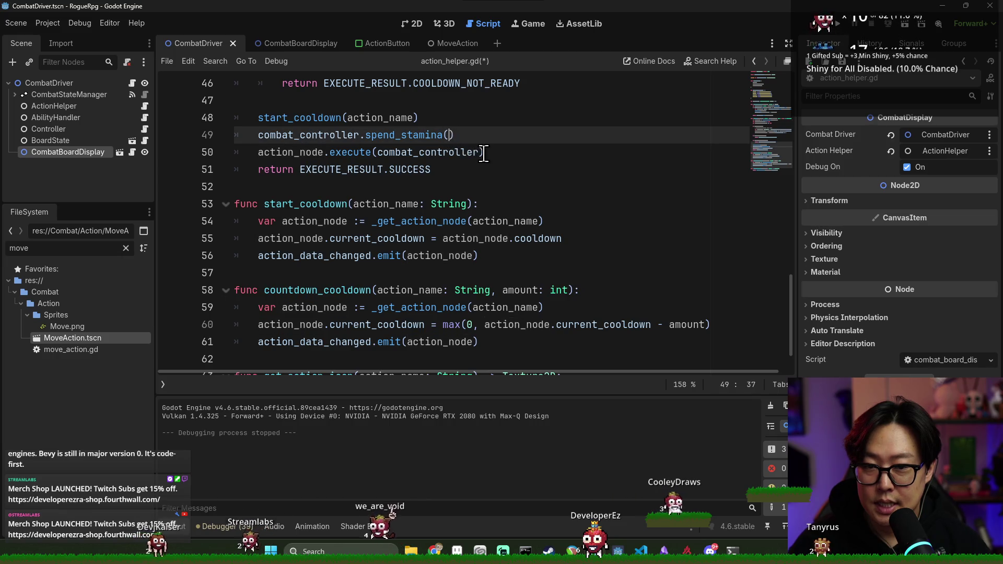
pyautogui.write('action_node./')
pyautogui.press('BackSpace')
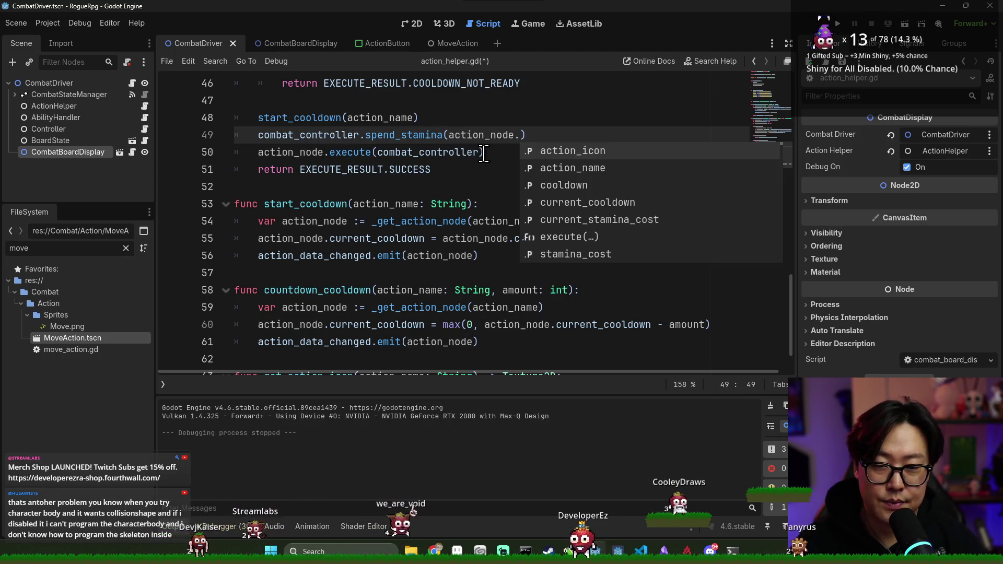
pyautogui.write('sta')
pyautogui.press('Return')
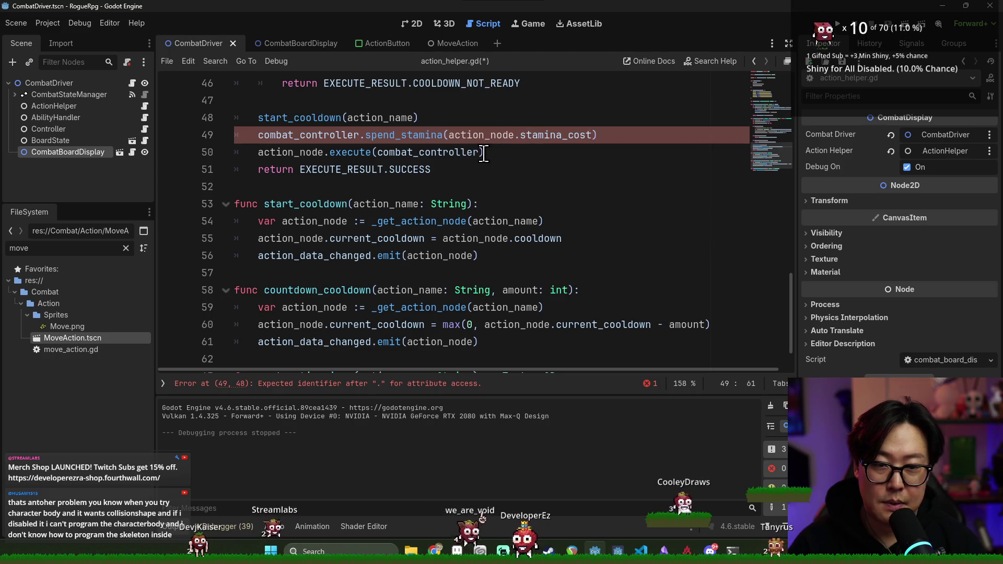
pyautogui.hotkey('ctrl', 's')
pyautogui.keyDown('ctrl'); pyautogui.click(393, 145); pyautogui.keyUp('ctrl')
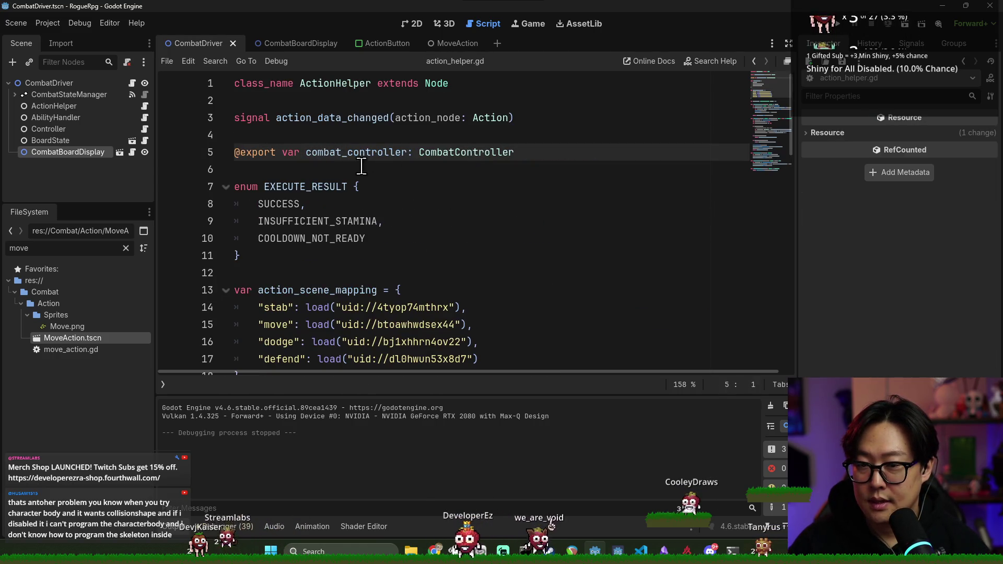
# Add a spend_stamina(amount: int) function to combat_controller.gd with a draft board_state._player_info.stamina line
pyautogui.keyDown('ctrl'); pyautogui.click(466, 146); pyautogui.keyUp('ctrl')
pyautogui.click(574, 219)
pyautogui.press('Return')
pyautogui.press('Return')
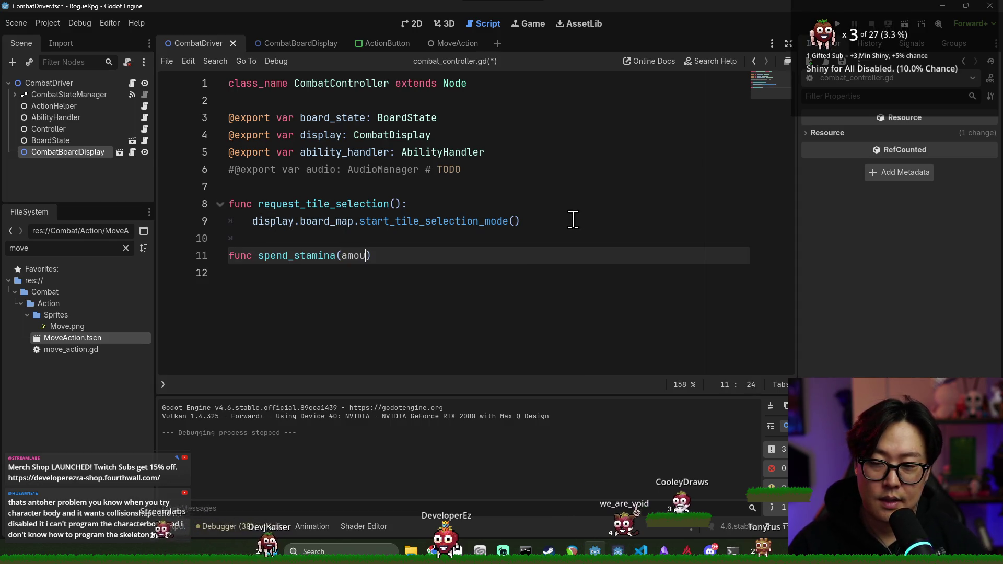
pyautogui.write('int):')
pyautogui.press('Return')
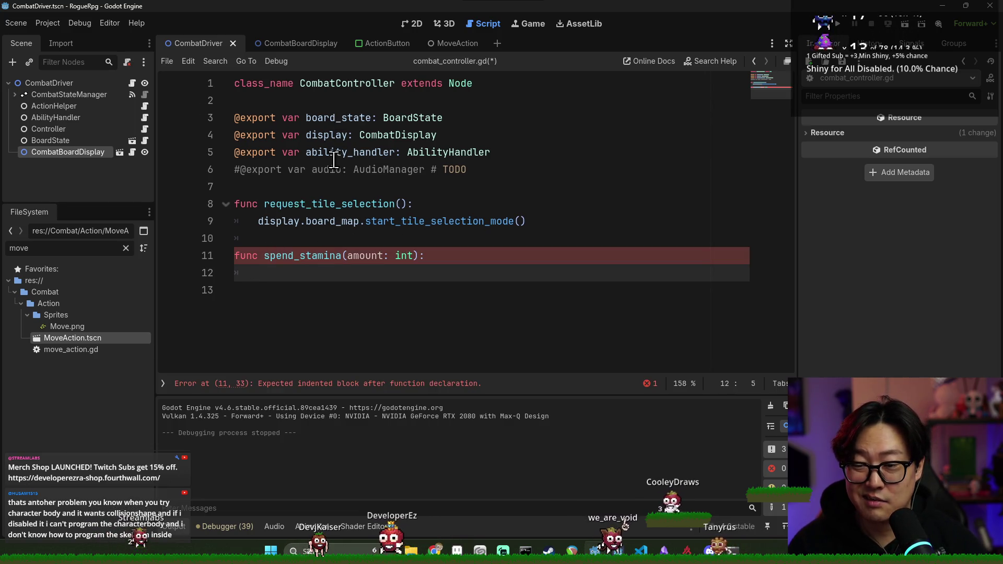
pyautogui.doubleClick(329, 118)
pyautogui.hotkey('ctrl', 'c')
pyautogui.click(321, 272)
pyautogui.hotkey('ctrl', 'v')
pyautogui.write('._pl')
pyautogui.press('Return')
pyautogui.write('.sta')
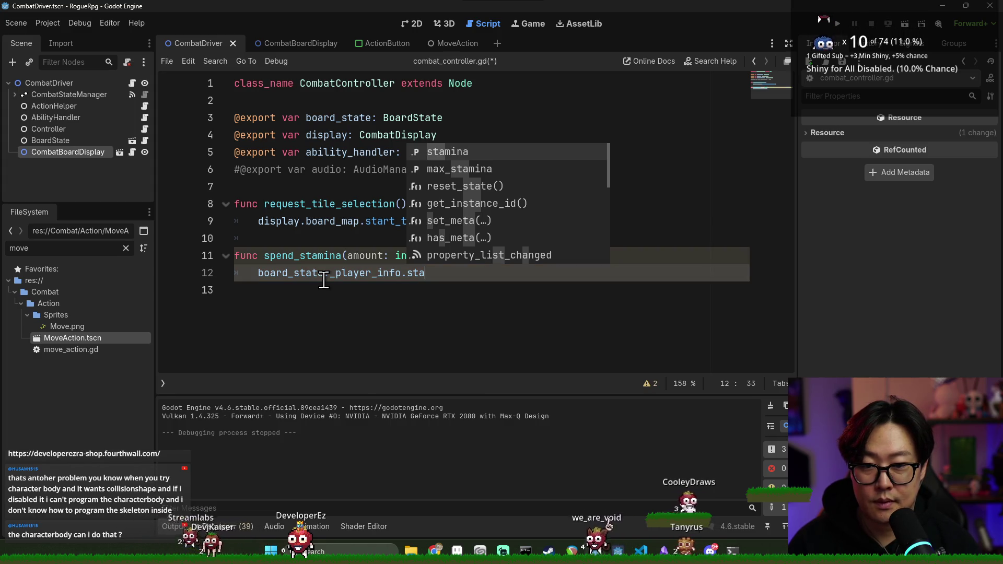
pyautogui.press('Return')
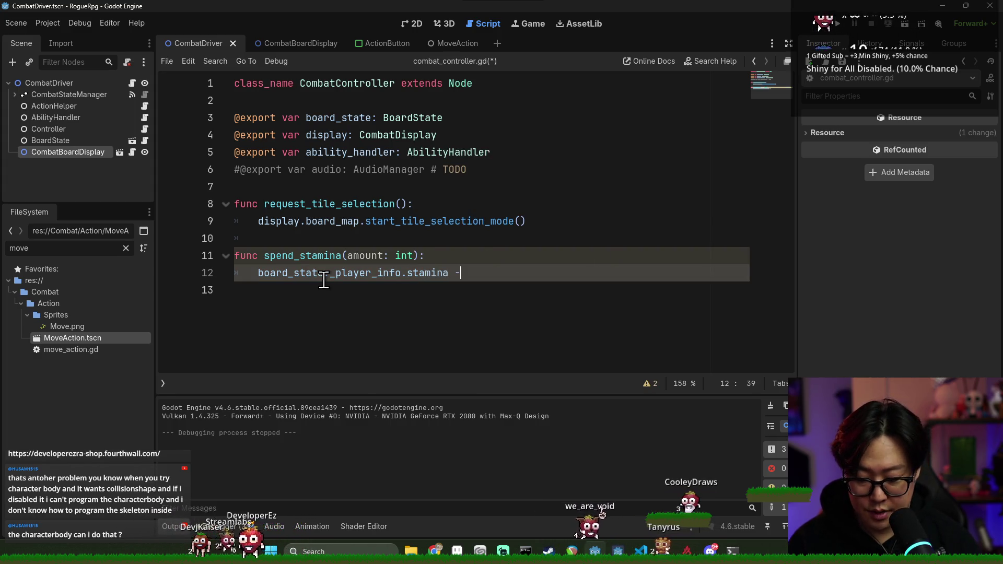
pyautogui.write('= amount')
# Rewrite line 12 as a player_info variable holding board_state._player_info
pyautogui.click(276, 271)
pyautogui.doubleClick(276, 271)
pyautogui.keyDown('shift'); pyautogui.click(444, 274); pyautogui.keyUp('shift')
pyautogui.click(525, 275)
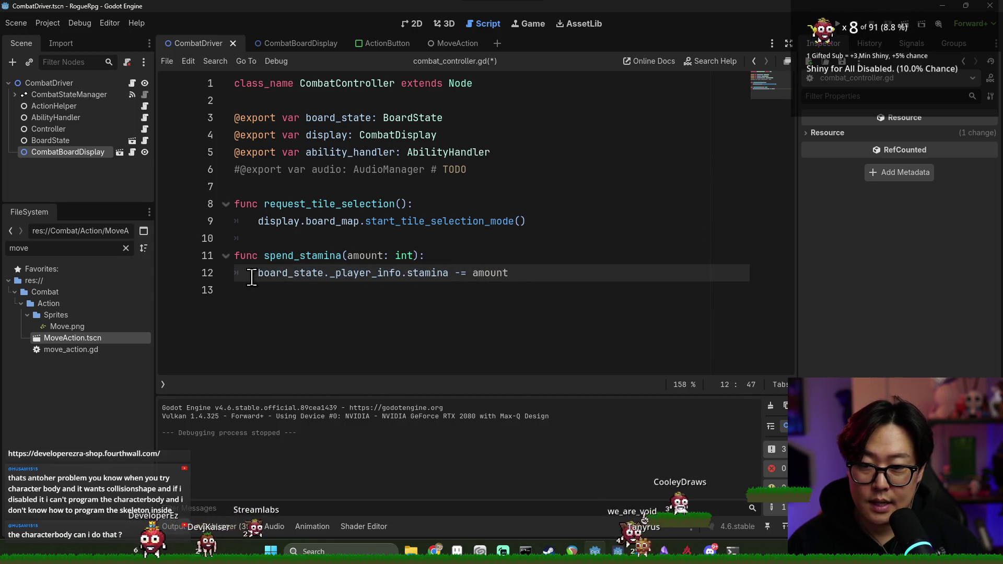
pyautogui.write('player_info :')
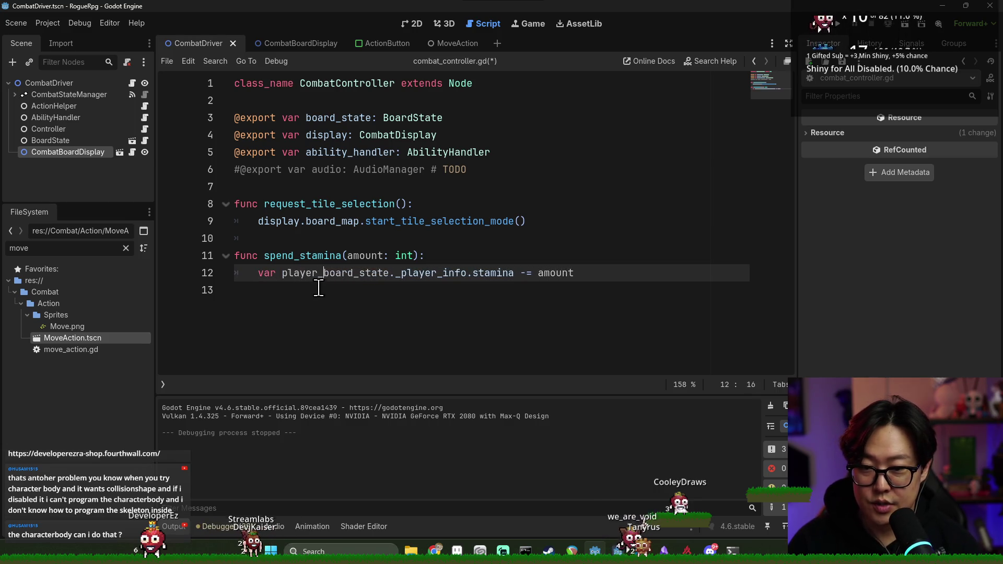
pyautogui.doubleClick(543, 273)
pyautogui.press('BackSpace')
pyautogui.press('BackSpace')
pyautogui.click(524, 274)
pyautogui.moveTo(521, 273); pyautogui.dragTo(598, 273)
pyautogui.press('BackSpace')
pyautogui.press('Return')
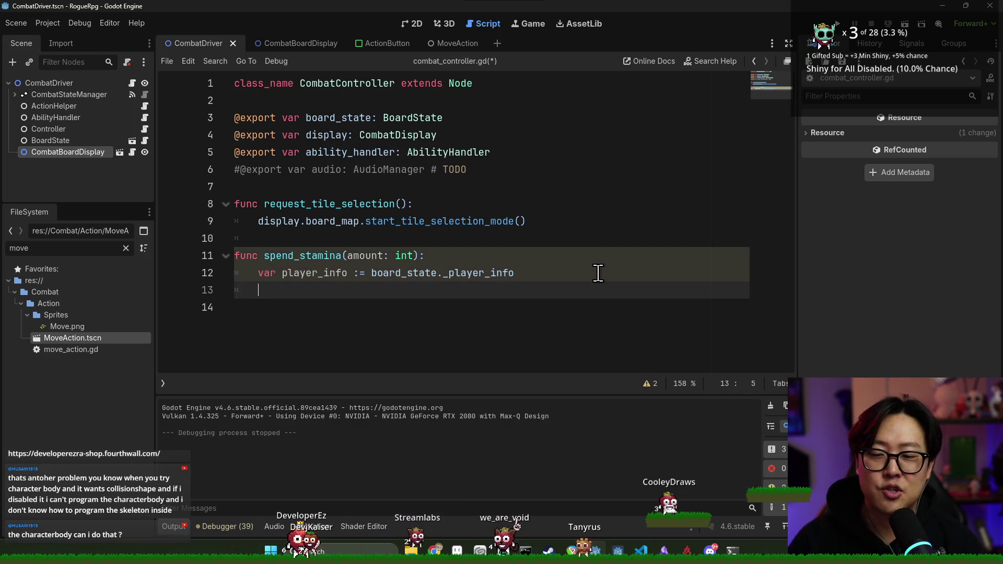
# Set player_info.stamina to max(0, player_info.stamina - amount) and save
pyautogui.write('player_info')
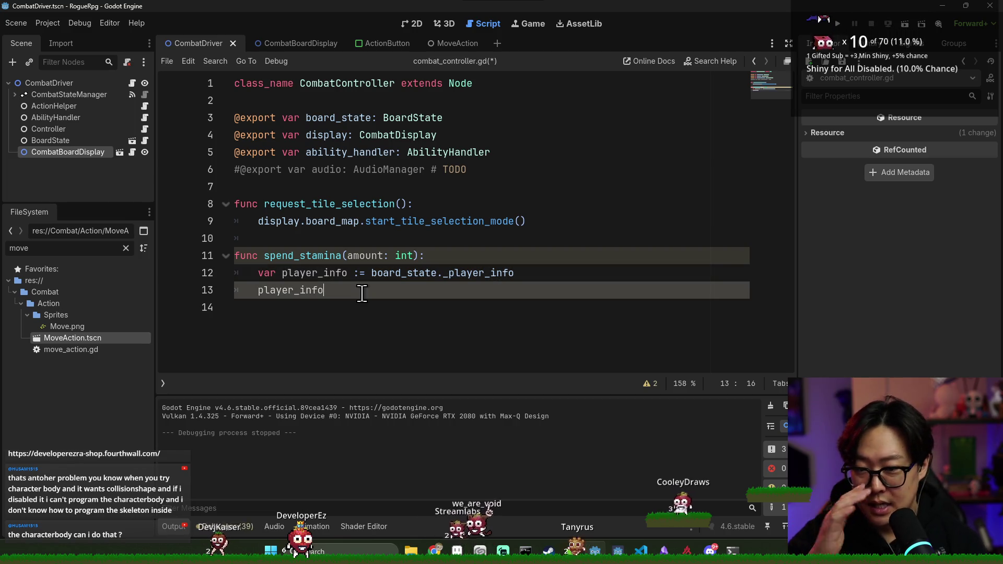
pyautogui.write('.')
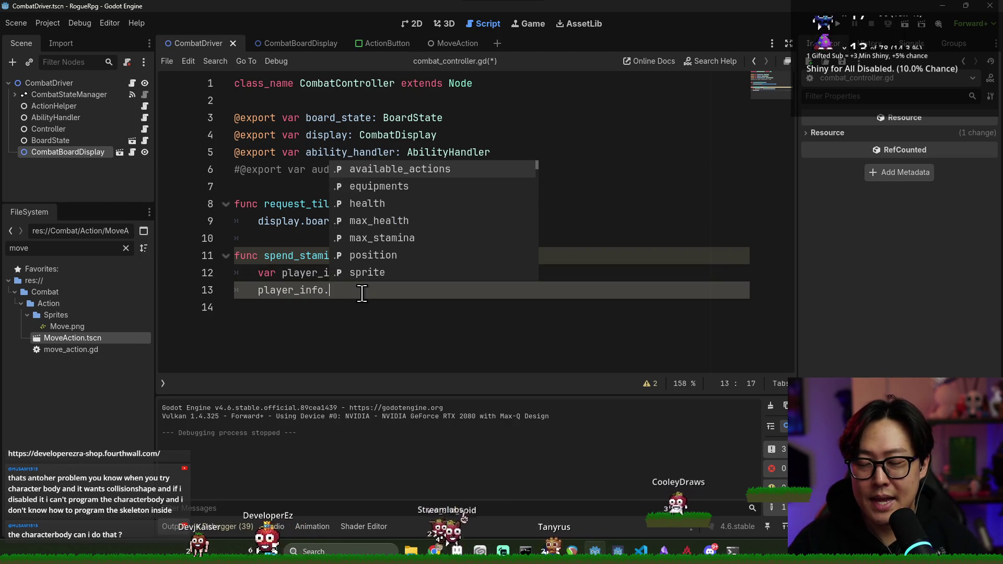
pyautogui.write('st')
pyautogui.press('Return')
pyautogui.write('=')
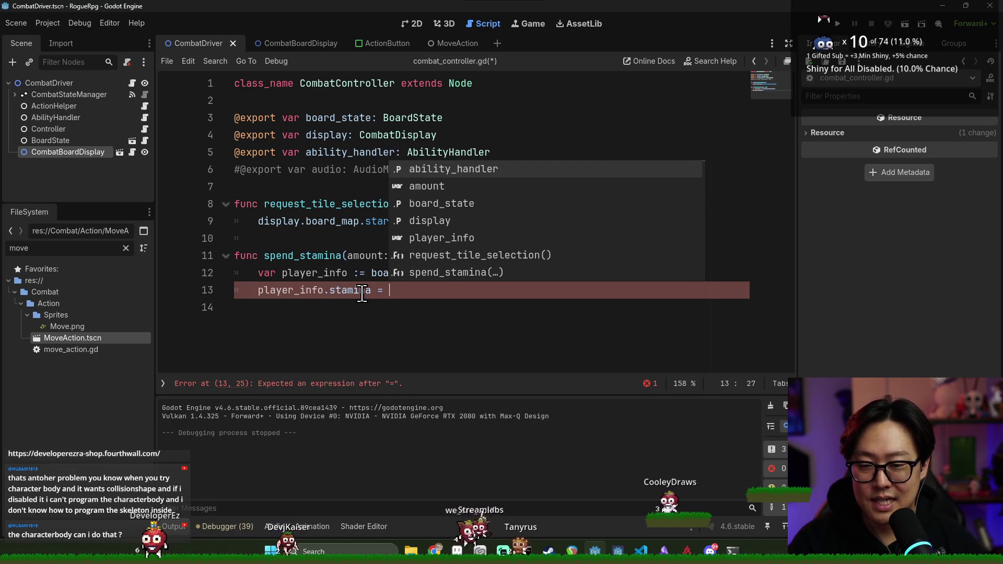
pyautogui.press('BackSpace')
pyautogui.press('BackSpace')
pyautogui.write('-')
pyautogui.press('BackSpace')
pyautogui.write('= max(0 ,')
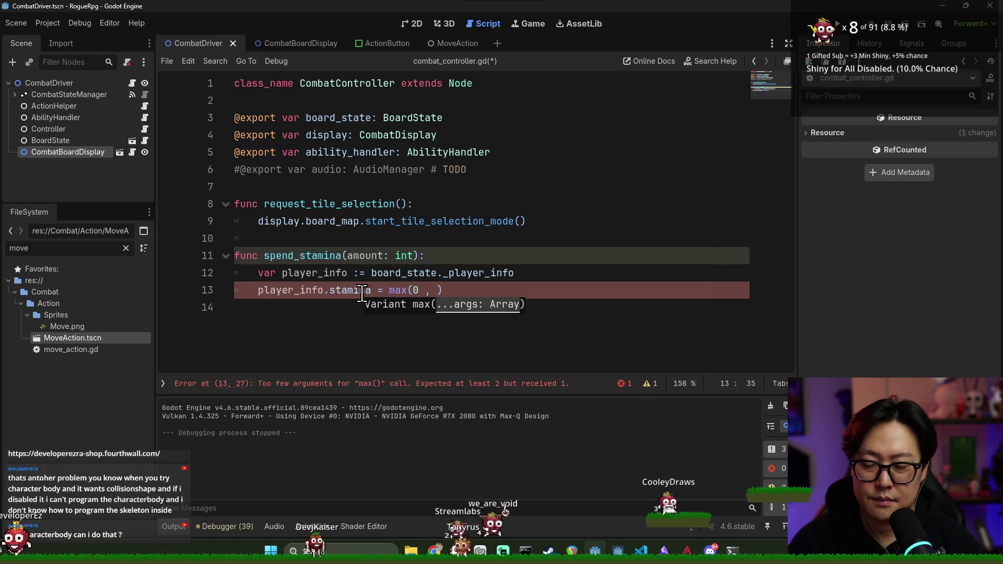
pyautogui.moveTo(257, 291); pyautogui.dragTo(365, 291)
pyautogui.click(440, 291)
pyautogui.hotkey('ctrl', 'v')
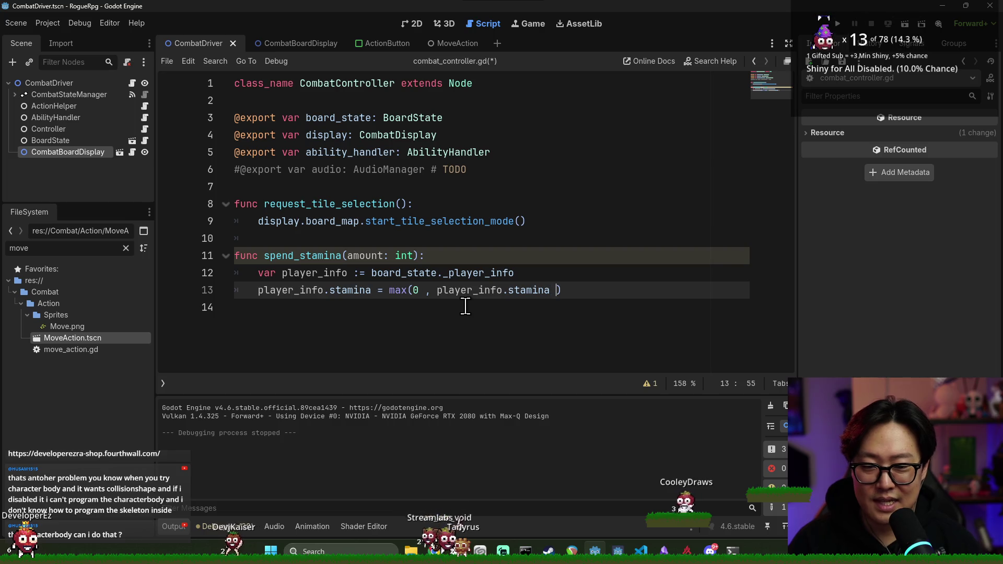
pyautogui.write('nt')
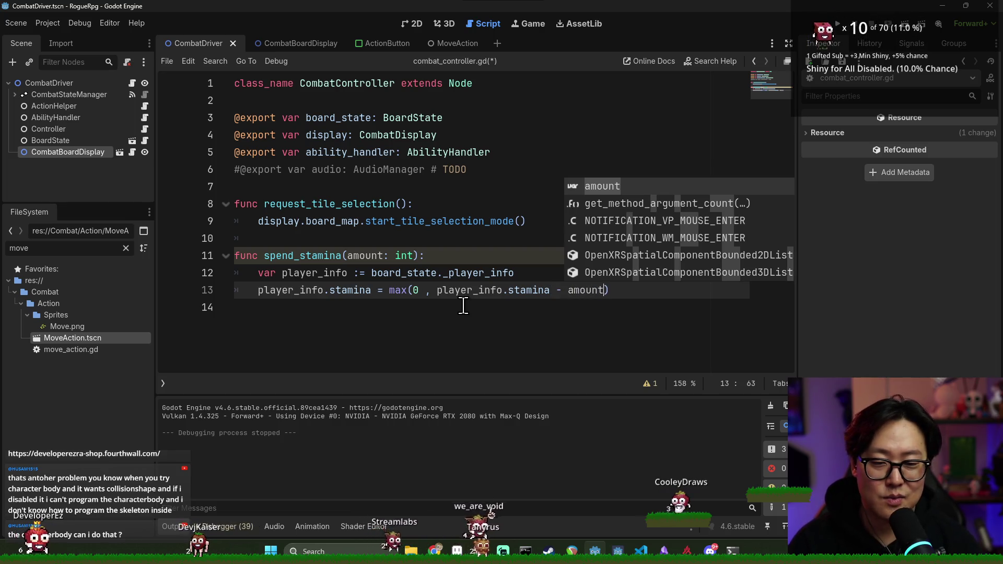
pyautogui.doubleClick(320, 291)
pyautogui.click(683, 291)
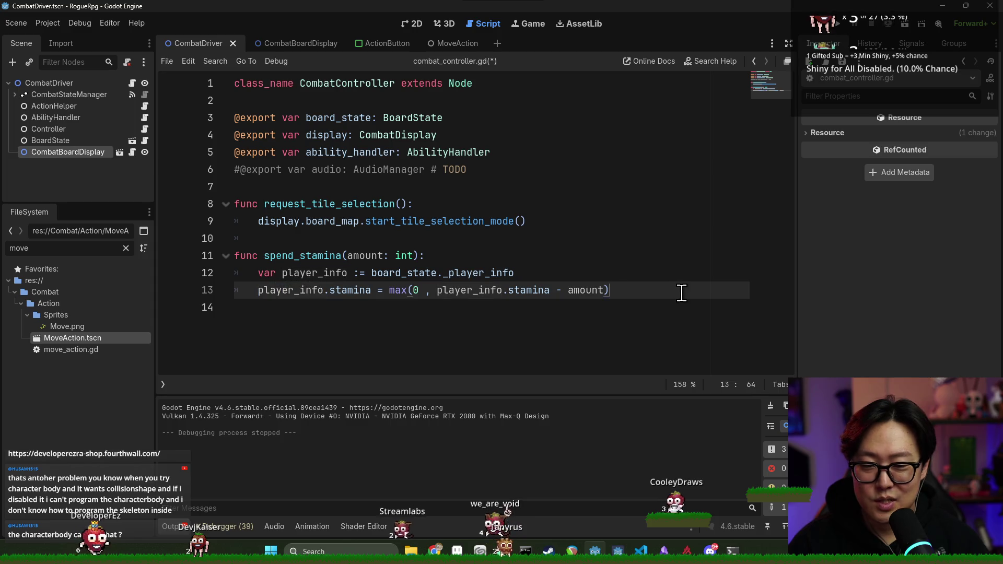
pyautogui.press('Return')
pyautogui.press('Return')
pyautogui.hotkey('ctrl', 's')
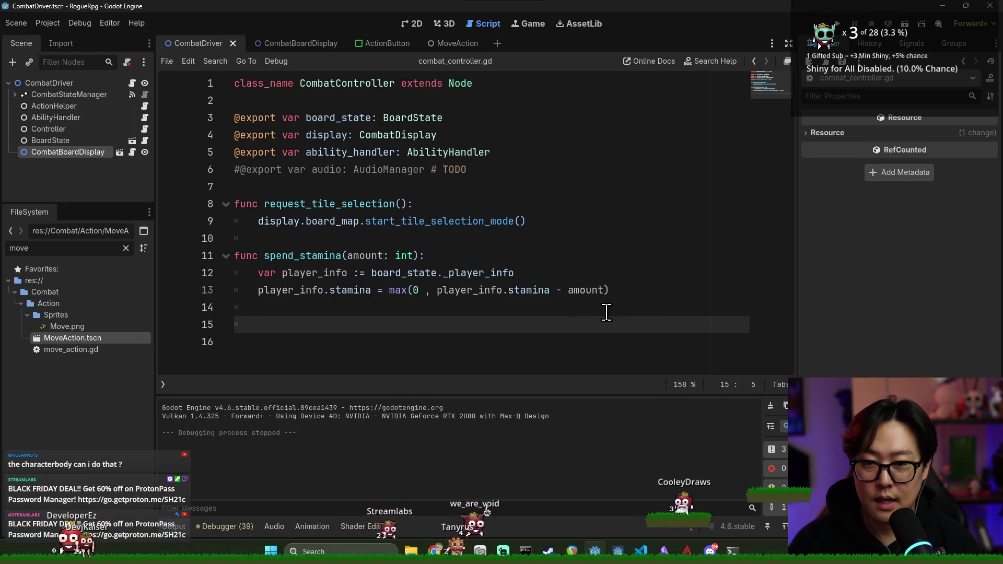
# Add board_state.update_player_info(player_info), remove the blank line, save, and run the game
pyautogui.press('Return')
pyautogui.write('.update')
pyautogui.press('Down')
pyautogui.press('Return')
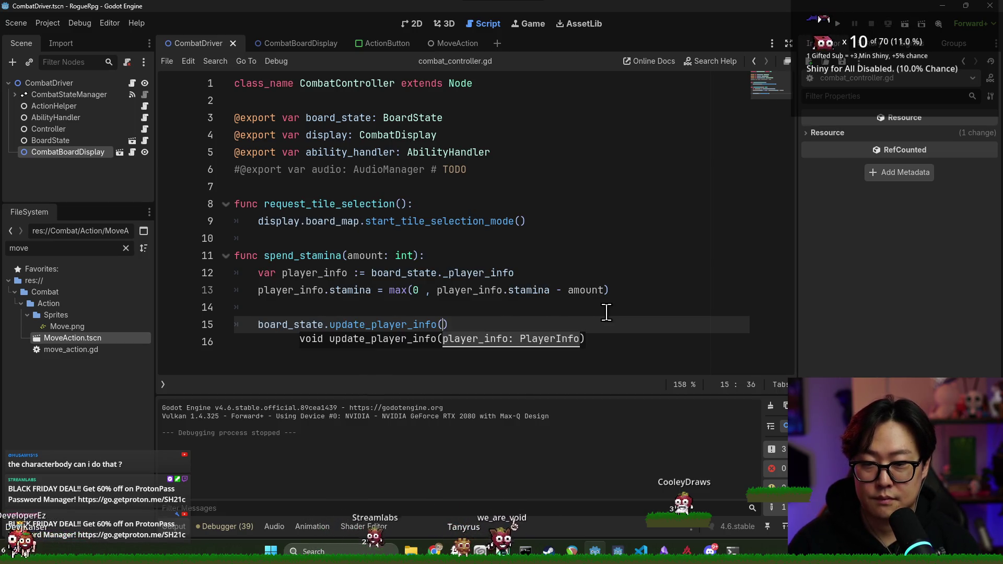
pyautogui.doubleClick(303, 299)
pyautogui.hotkey('ctrl', 'c')
pyautogui.click(448, 324)
pyautogui.hotkey('ctrl', 'v')
pyautogui.click(547, 293)
pyautogui.click(584, 309)
pyautogui.press('BackSpace')
pyautogui.click(582, 250)
pyautogui.hotkey('ctrl', 's')
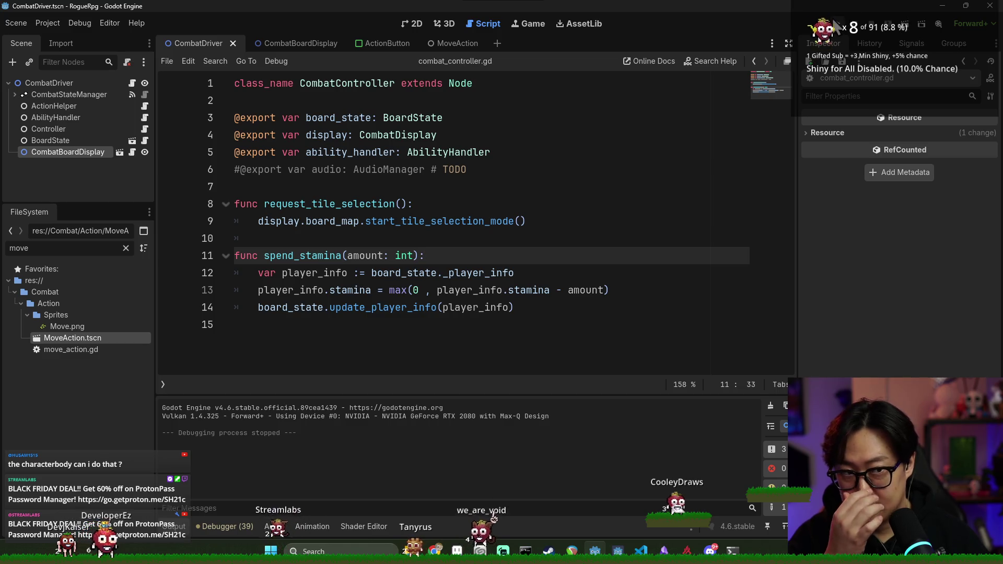
pyautogui.click(838, 23)
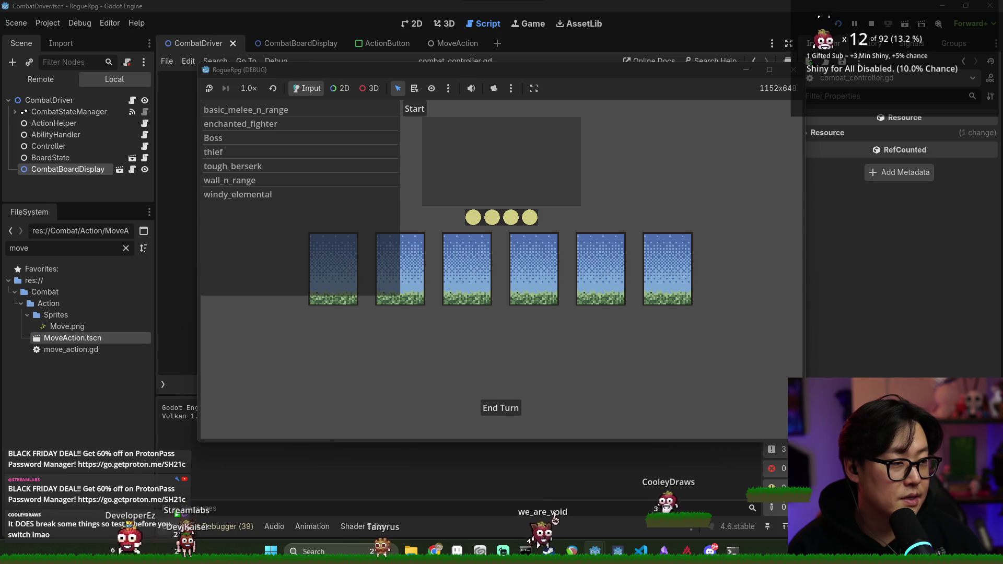
# Start a basic_melee_n_range fight, move the stick figure to the third tile, and end the turn
pyautogui.click(277, 111)
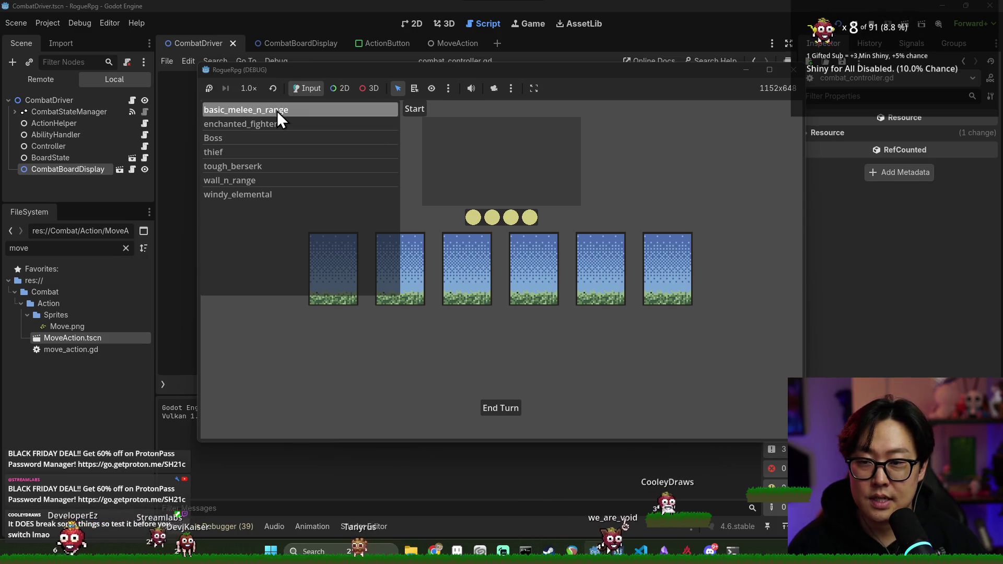
pyautogui.click(410, 109)
pyautogui.click(444, 146)
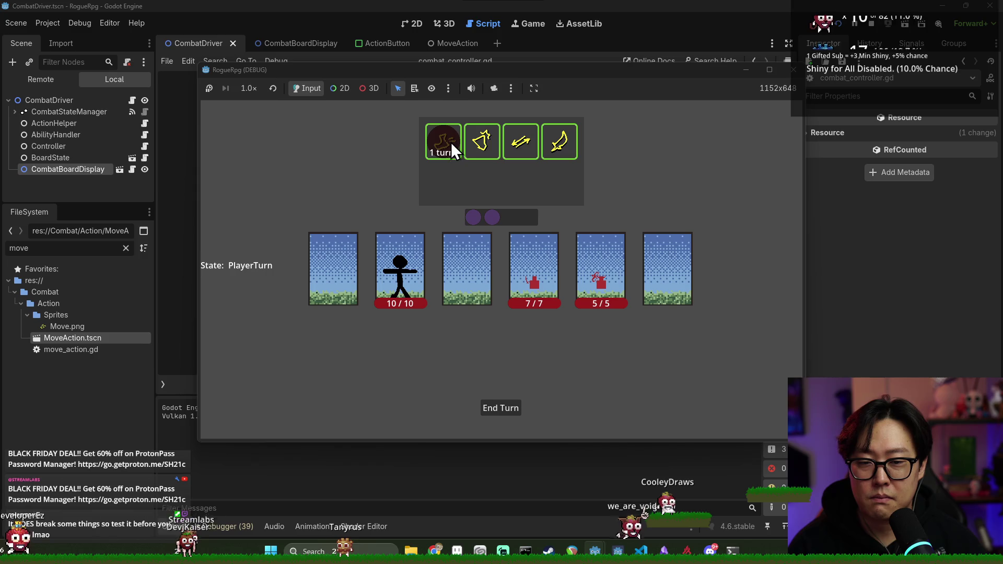
pyautogui.click(454, 277)
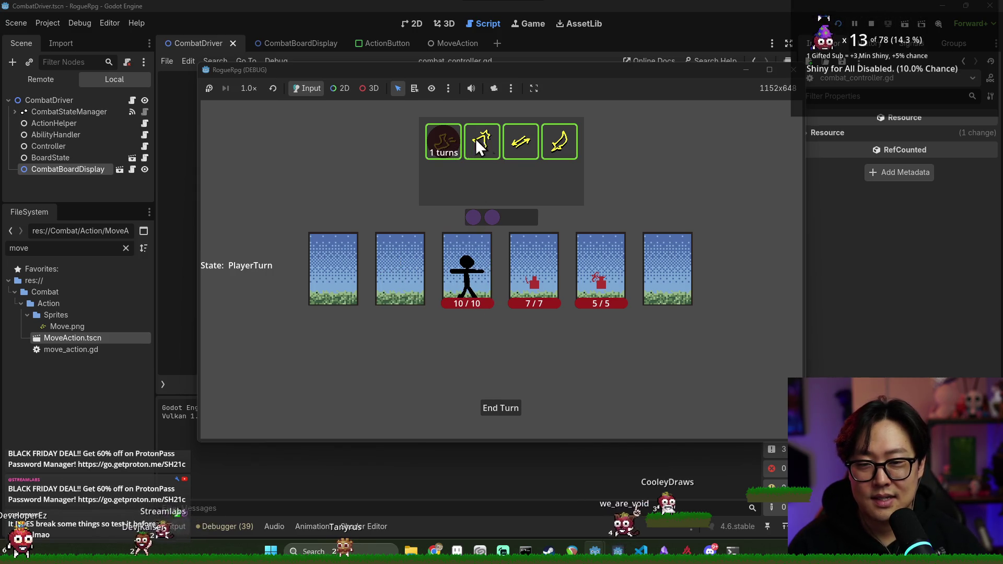
pyautogui.click(503, 409)
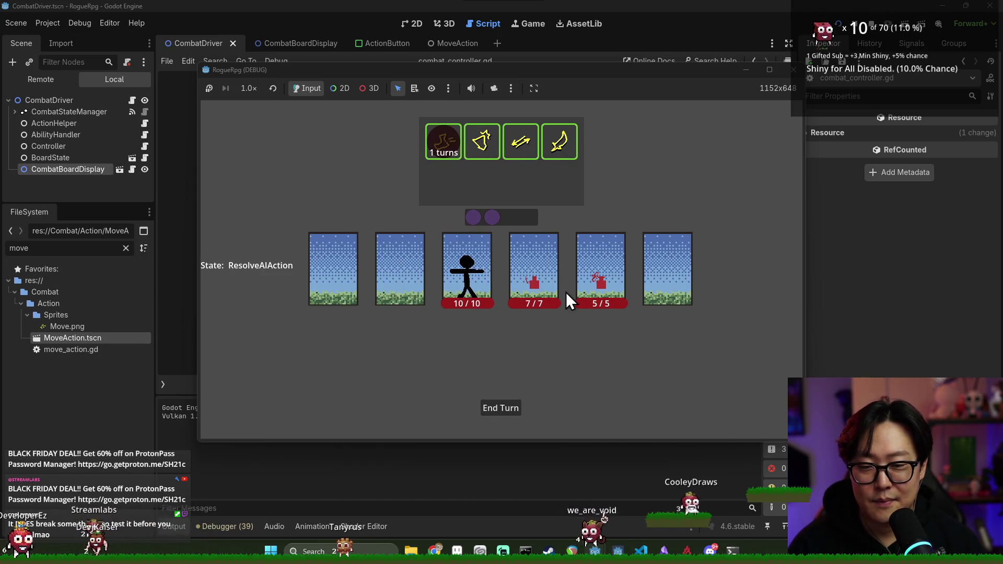
# Stop the running game, save the scene, and glance at the GitHub stamina issue
pyautogui.press('F8')
pyautogui.hotkey('ctrl', 's')
pyautogui.hotkey('alt', 'Tab')
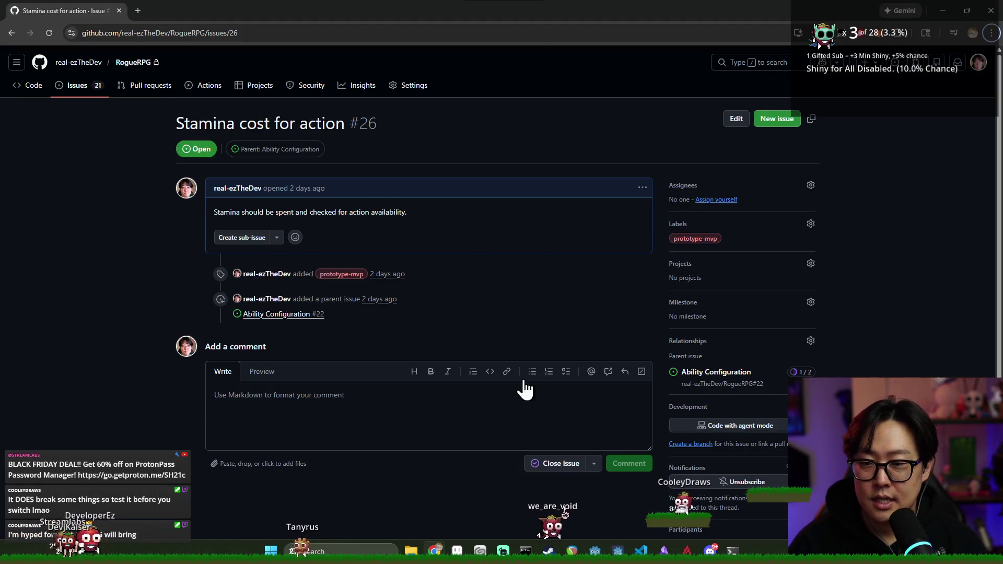
pyautogui.hotkey('alt', 'Tab')
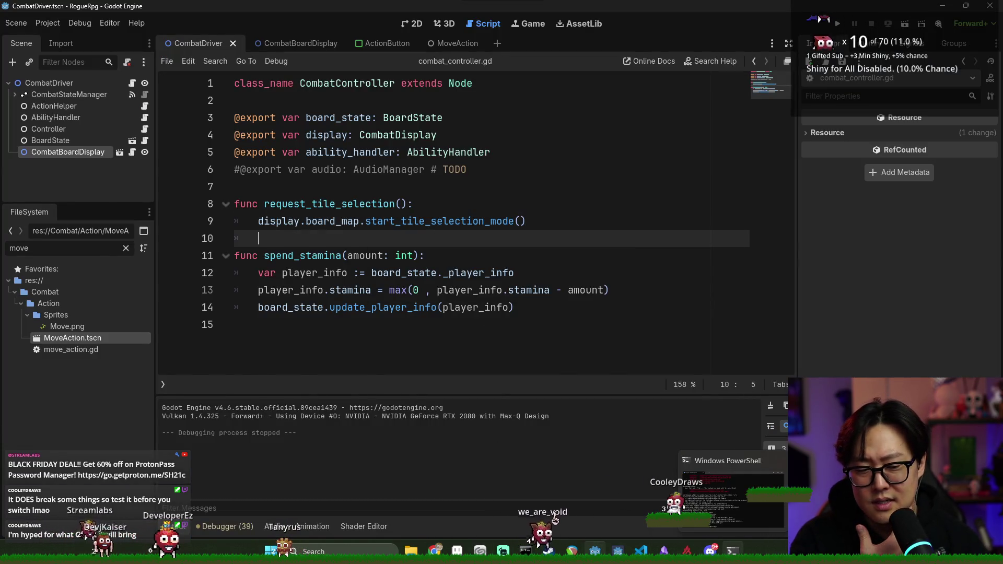
# In PowerShell, check git status, stage all changes with git add *, and start a commit
pyautogui.click(734, 552)
pyautogui.write('git st')
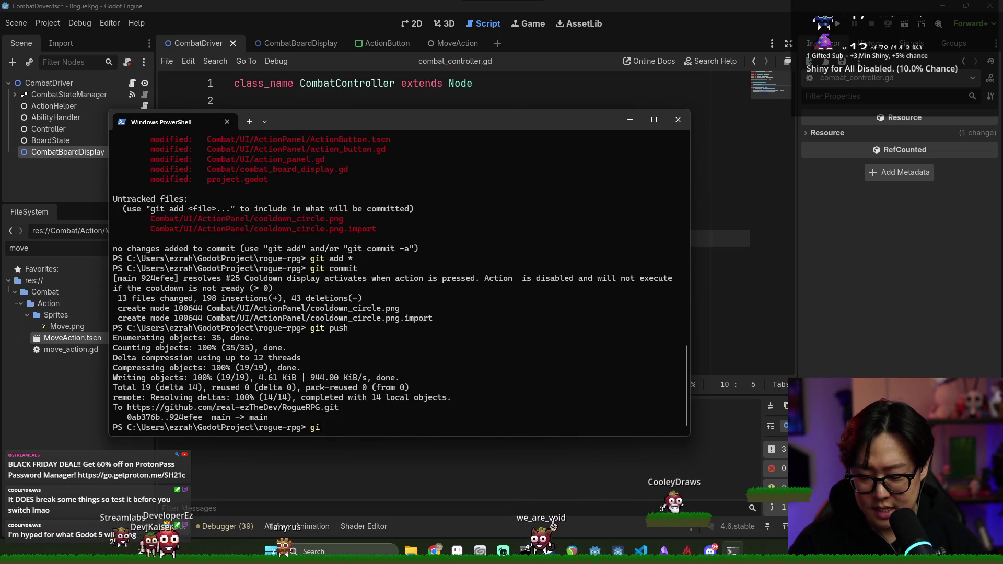
pyautogui.write('atus')
pyautogui.press('Return')
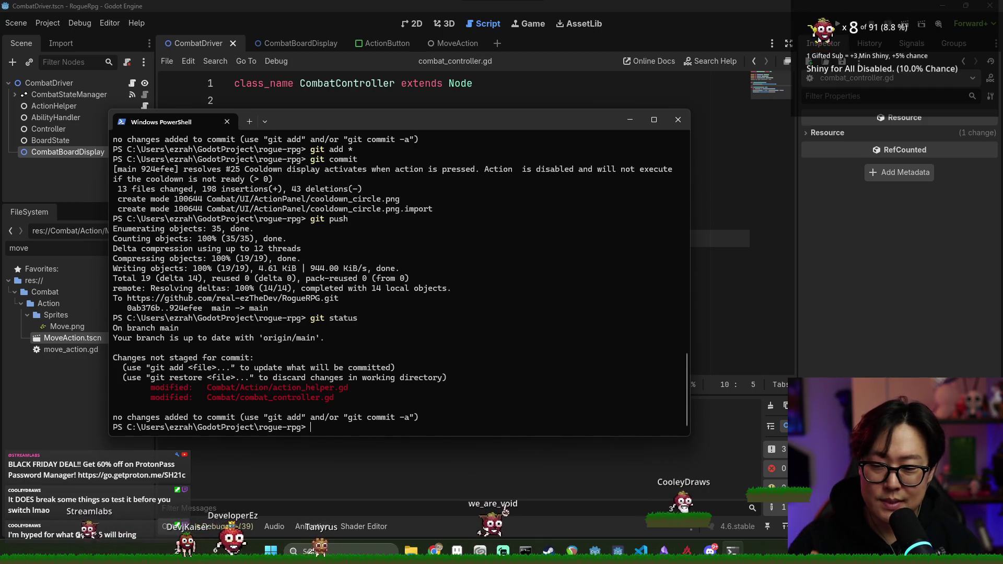
pyautogui.write('git add *')
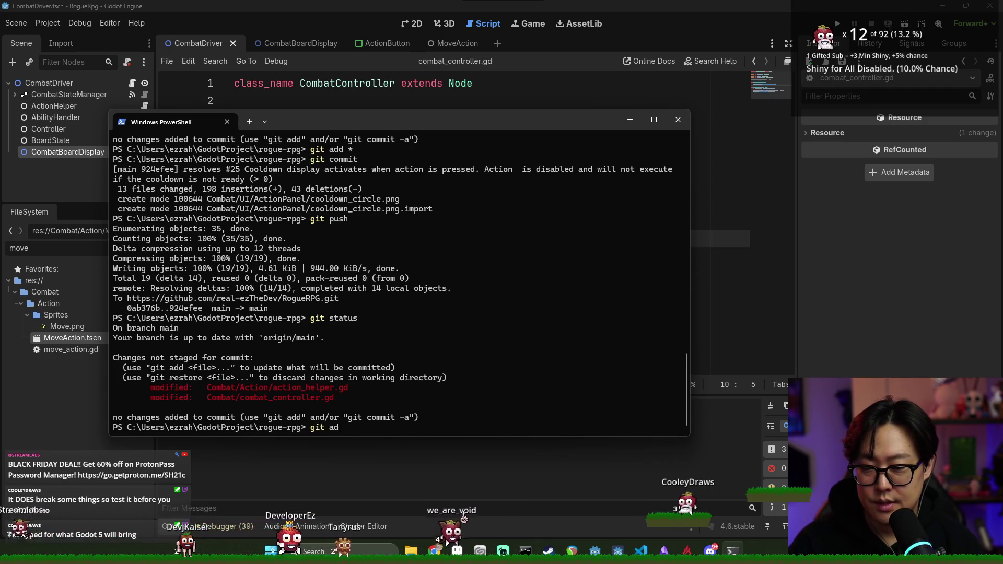
pyautogui.press('Return')
pyautogui.write('git commit')
pyautogui.press('Return')
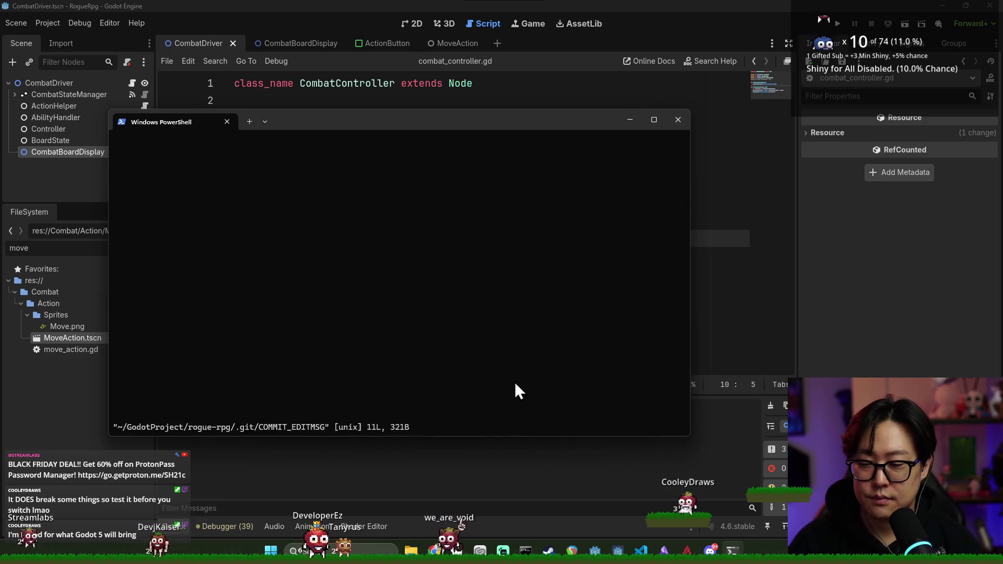
# Enter the commit message 'resolves #26', save it with :wq, and git push
pyautogui.hotkey('alt', 'Tab')
pyautogui.hotkey('alt', 'Tab')
pyautogui.press('Tab')
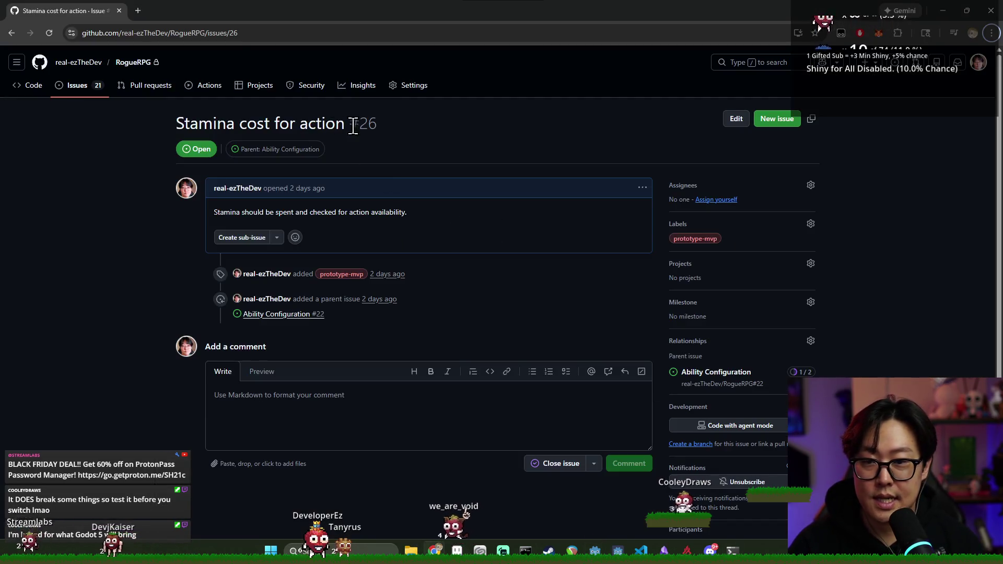
pyautogui.hotkey('alt', 'Tab')
pyautogui.hotkey('alt', 'Tab')
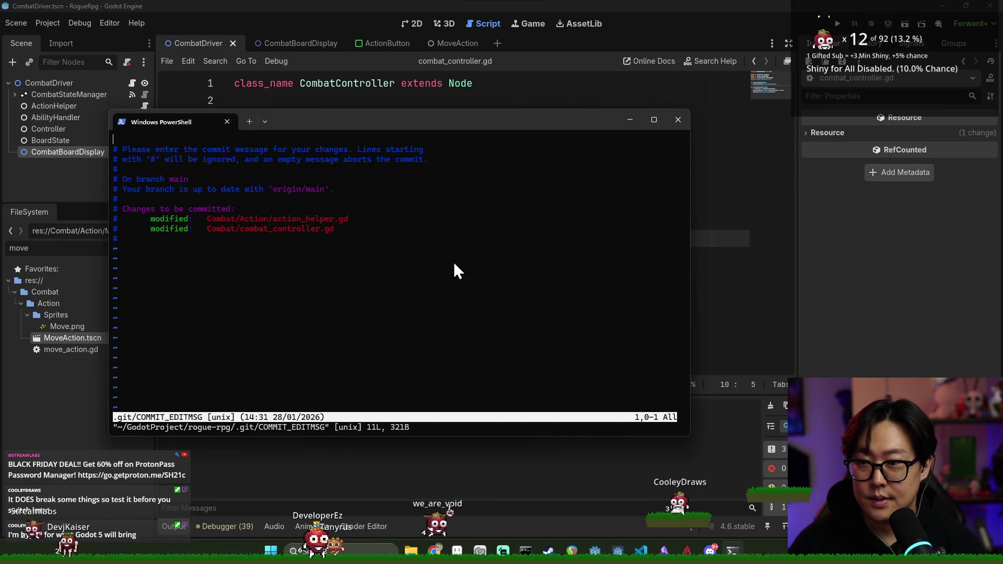
pyautogui.write('resolves #26 stamina is spent on acti')
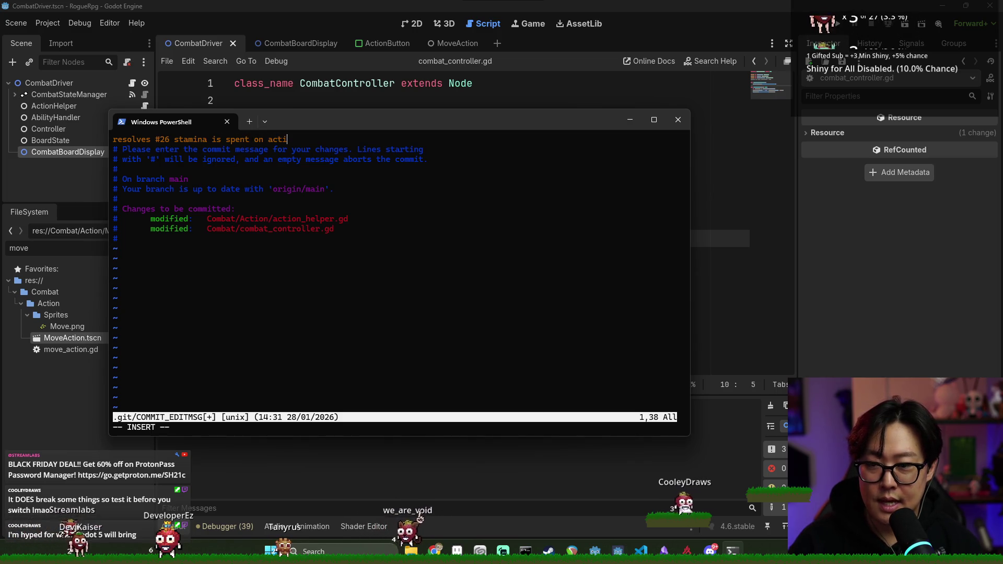
pyautogui.write('ge')
pyautogui.press('Escape')
pyautogui.write(':wq')
pyautogui.press('Return')
pyautogui.write('git push')
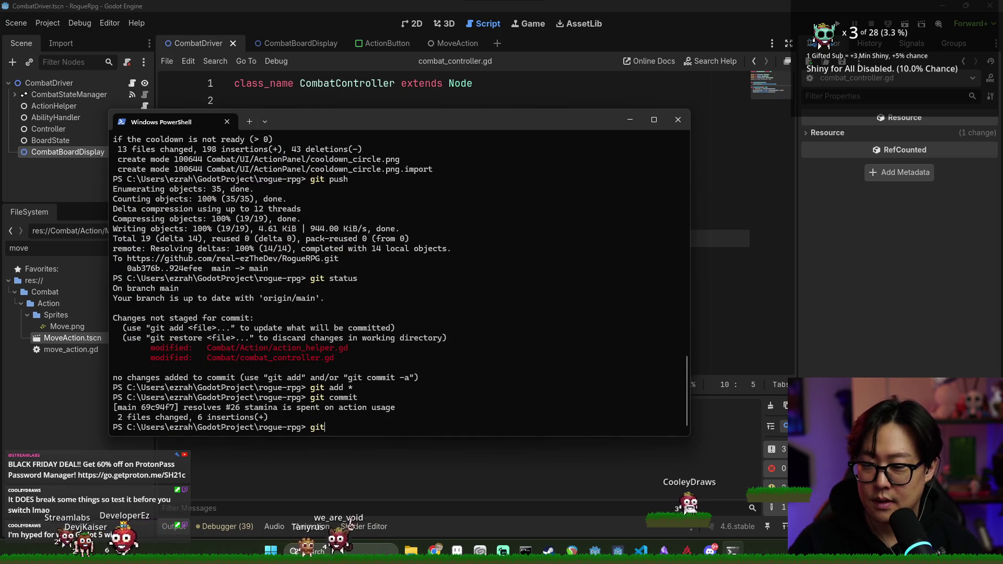
pyautogui.press('Return')
# Check the GitHub issue list to confirm #26 is closed, then return to Godot
pyautogui.hotkey('alt', 'Tab')
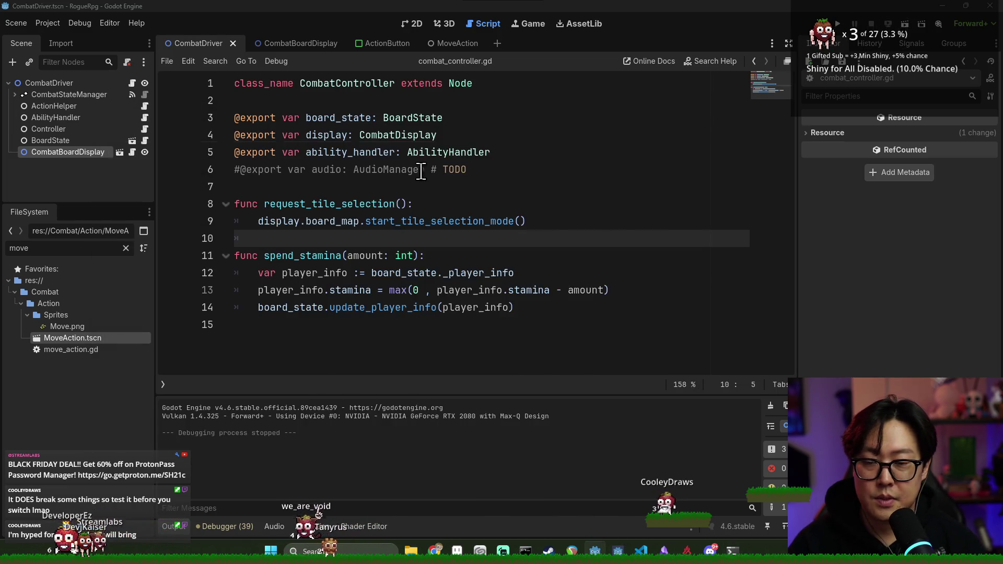
pyautogui.hotkey('alt', 'Tab')
pyautogui.hotkey('alt', 'Tab')
pyautogui.click(465, 230)
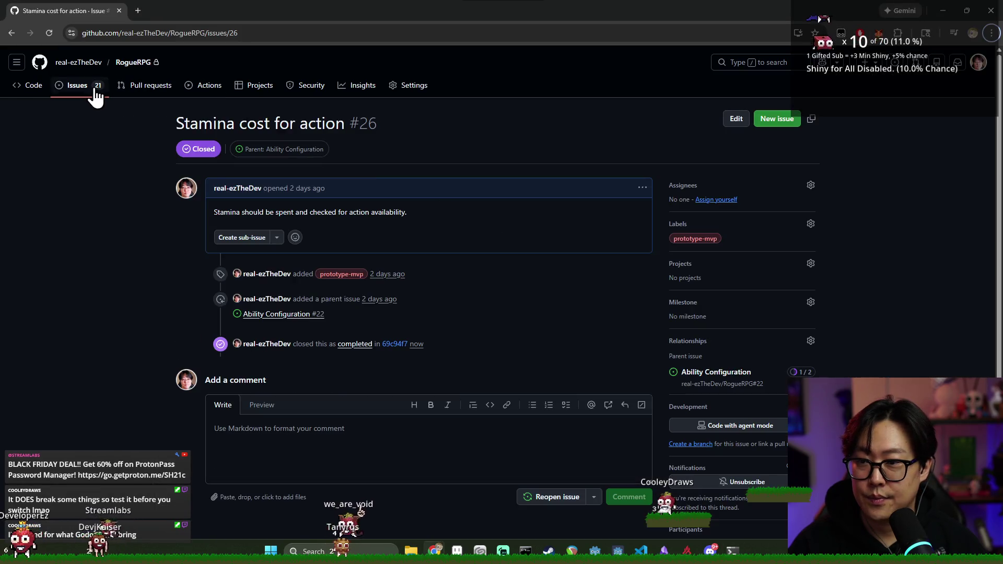
pyautogui.click(78, 86)
pyautogui.hotkey('alt', 'Tab')
pyautogui.hotkey('alt', 'Tab')
pyautogui.click(459, 231)
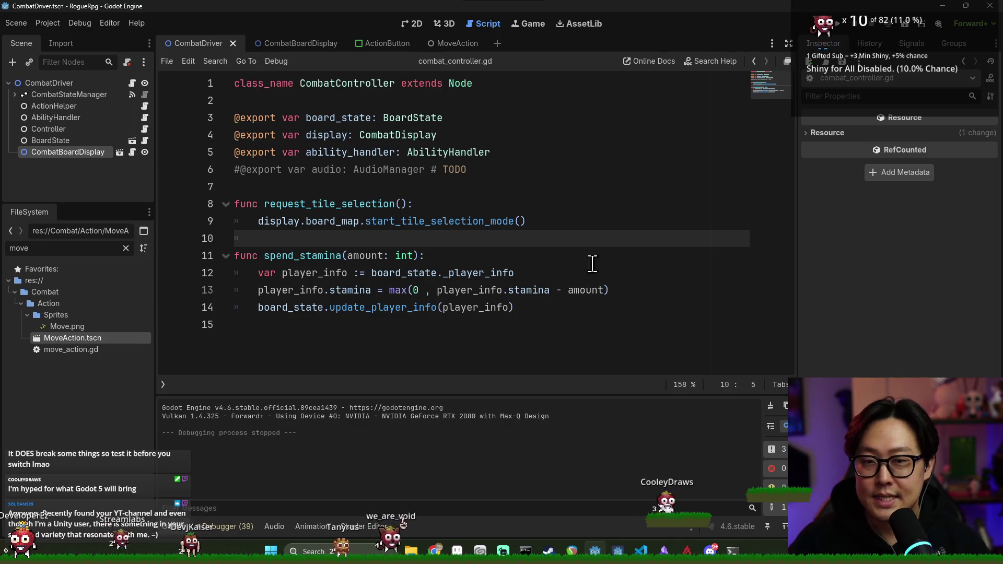
# Bring up the Entity Relationship diagram in Obsidian and pan across it
pyautogui.hotkey('alt', 'Tab')
pyautogui.click(294, 315)
pyautogui.scroll(5, 365, 240)
pyautogui.moveTo(113, 195); pyautogui.dragTo(203, 257)
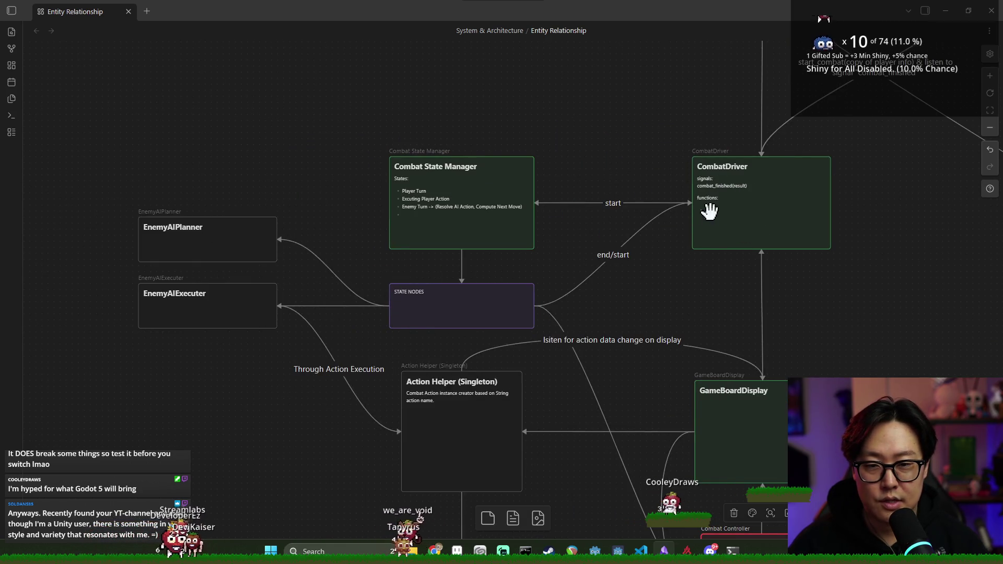
# Back in Godot, expand CombatStateManager and open the PlayerTurn state's script
pyautogui.hotkey('alt', 'Tab')
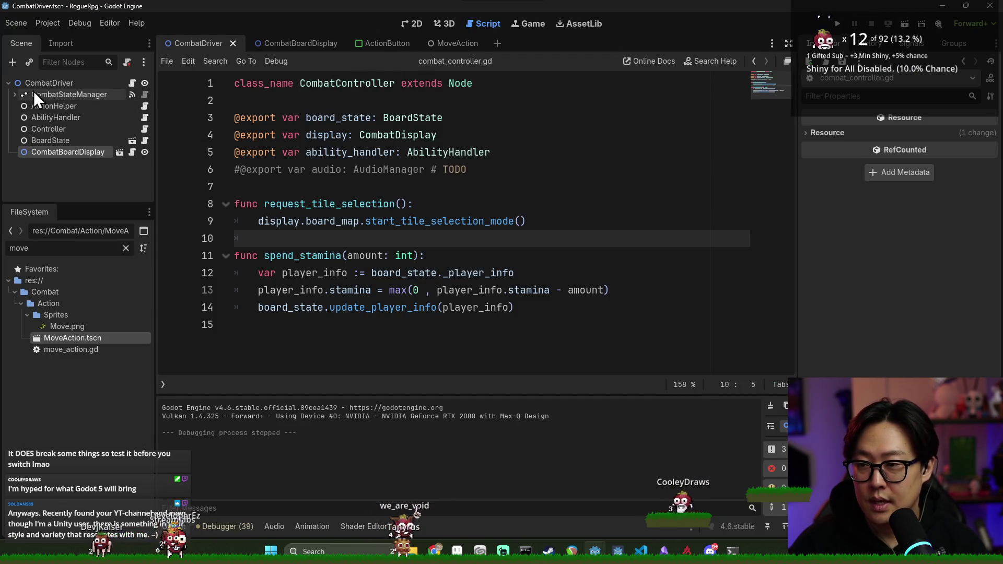
pyautogui.click(16, 95)
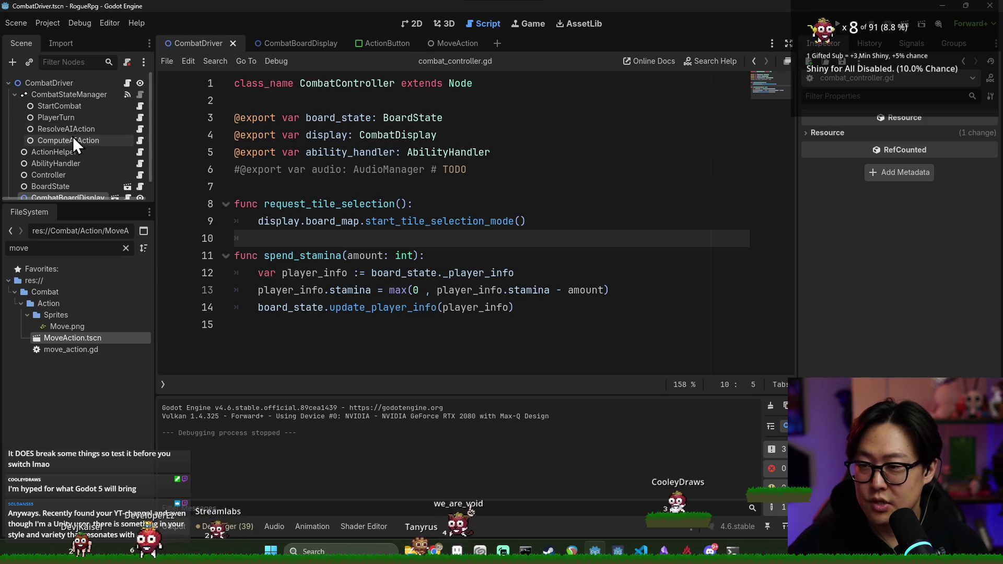
pyautogui.click(140, 118)
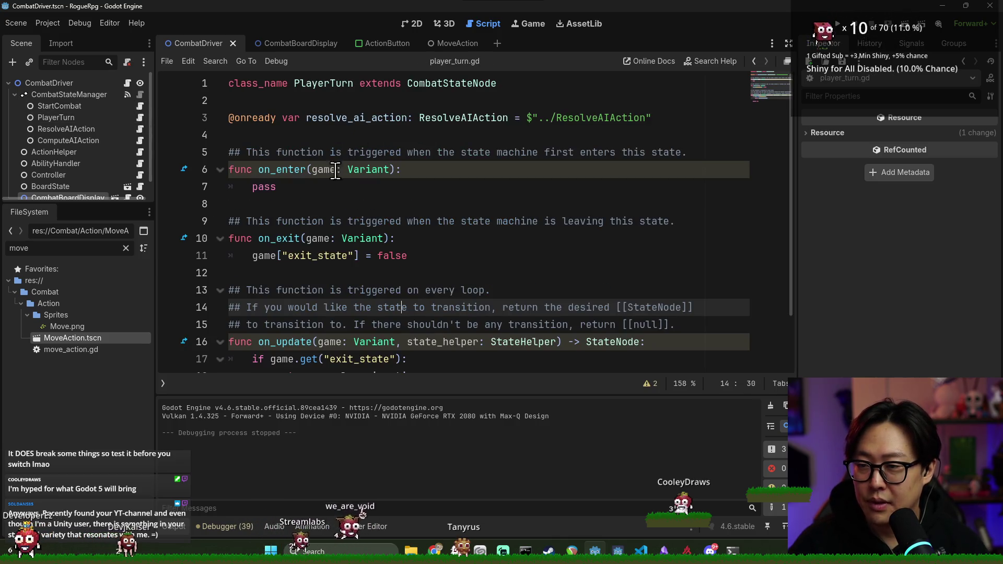
pyautogui.doubleClick(287, 169)
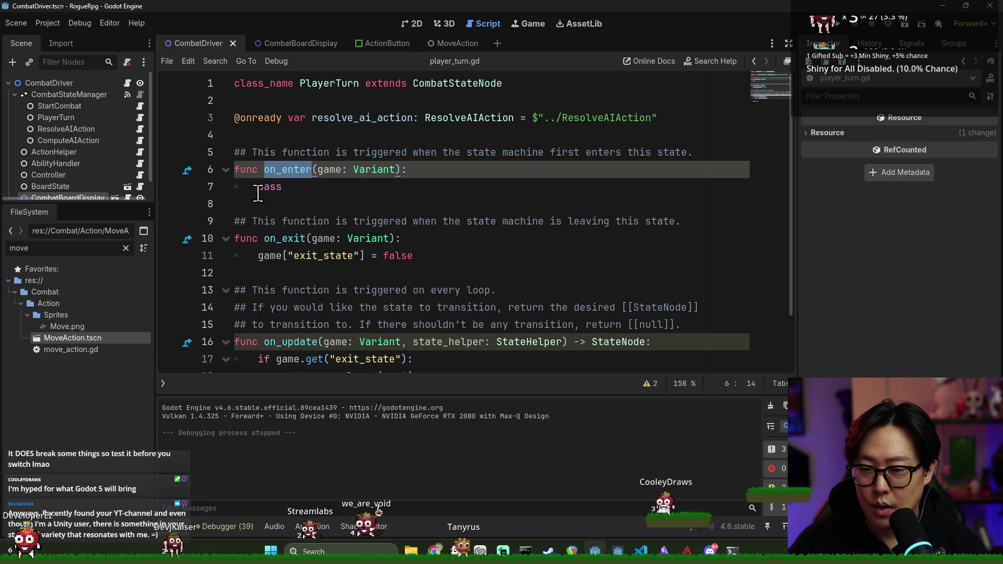
pyautogui.click(426, 187)
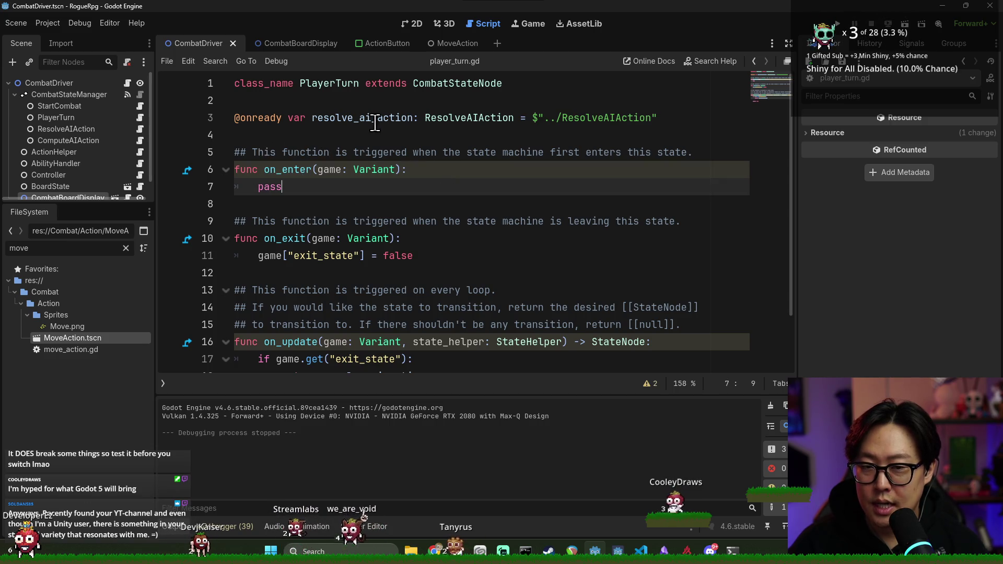
pyautogui.click(411, 169)
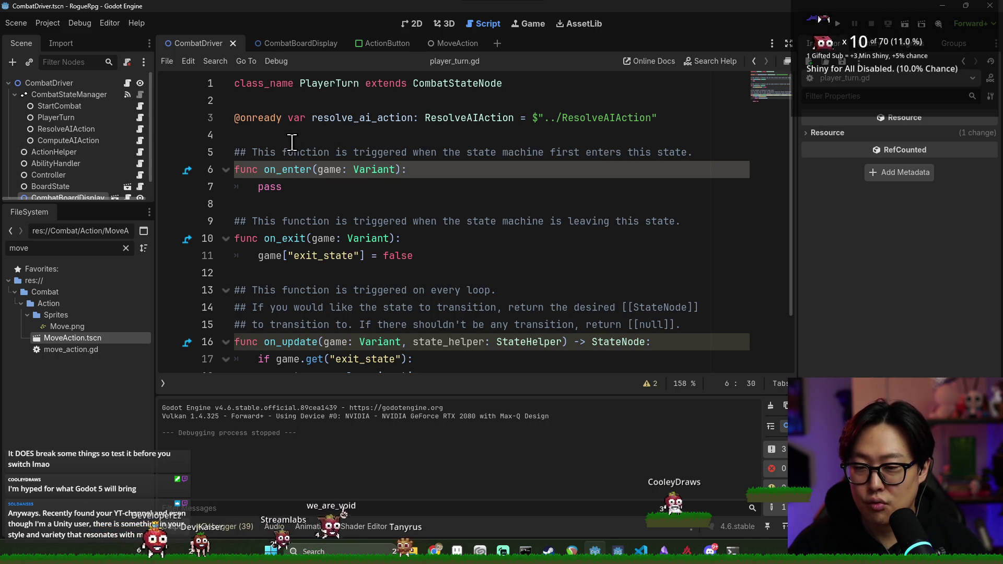
pyautogui.click(312, 133)
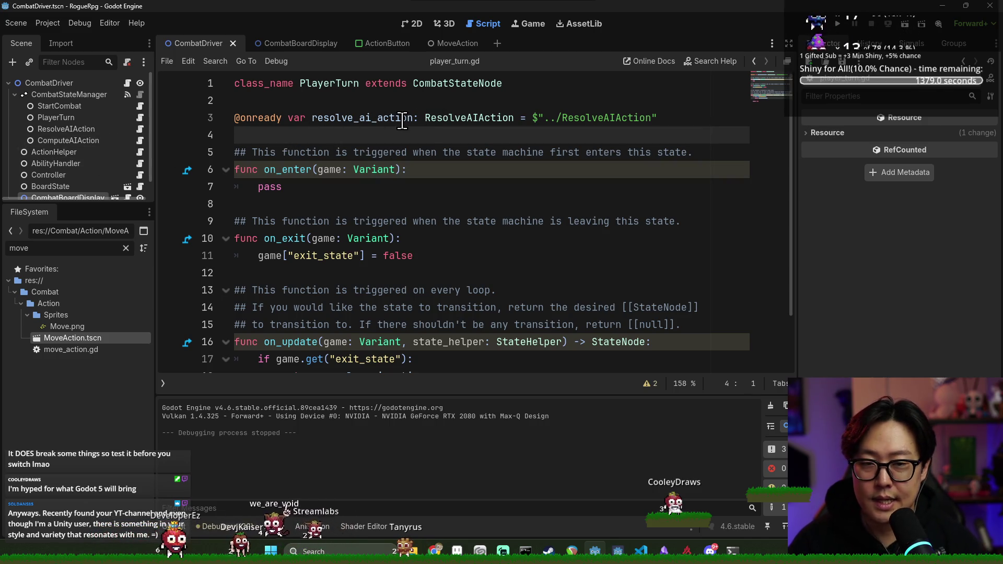
pyautogui.click(538, 83)
pyautogui.press('Return')
pyautogui.press('Return')
pyautogui.write('@export var ')
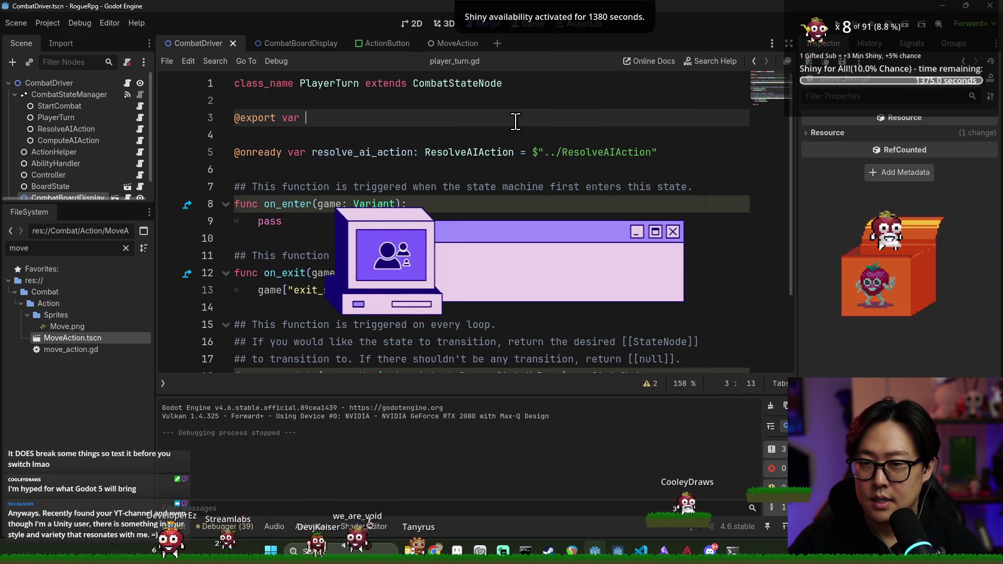
pyautogui.write('combat_control')
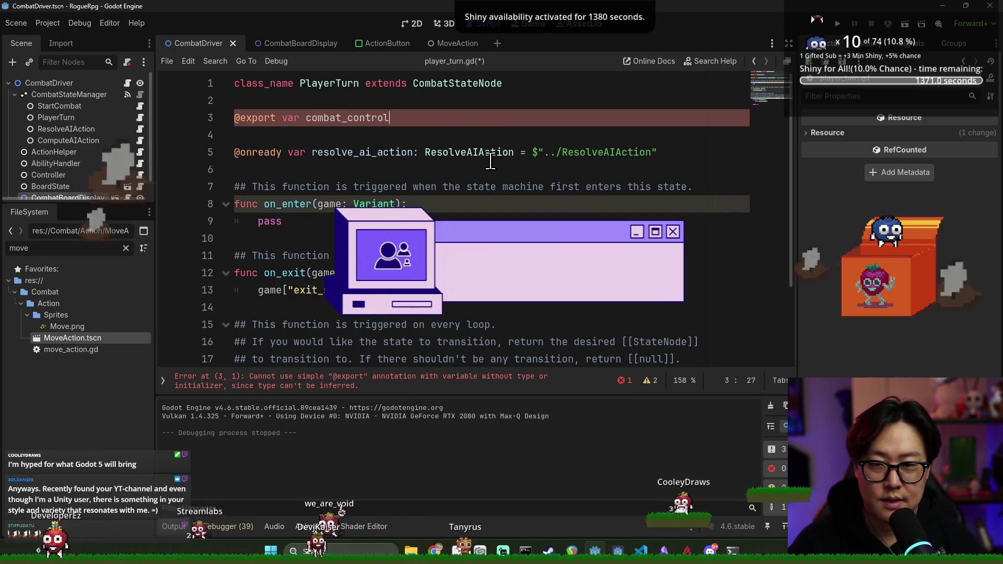
pyautogui.write(':')
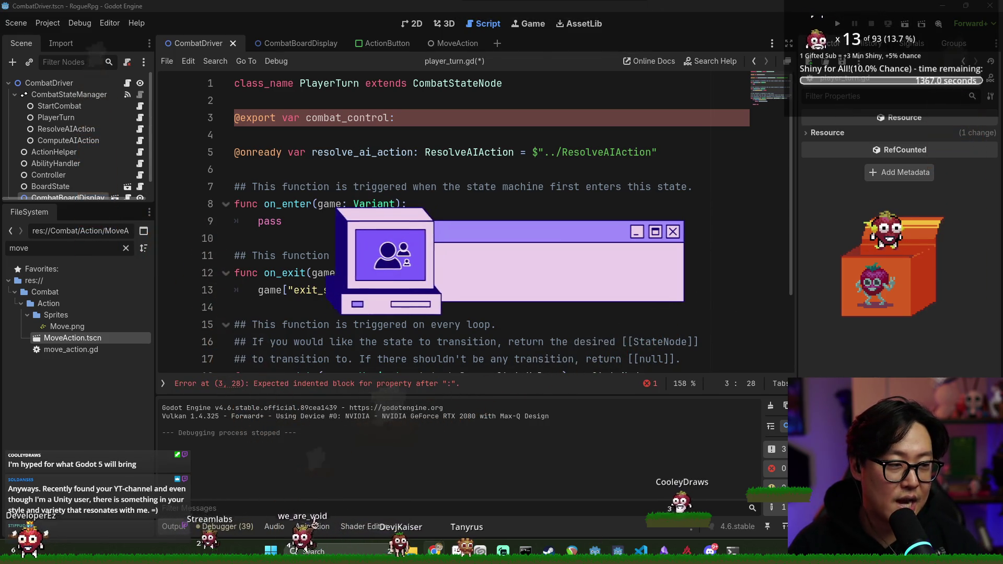
pyautogui.hotkey('alt', 'Tab')
pyautogui.click(589, 339)
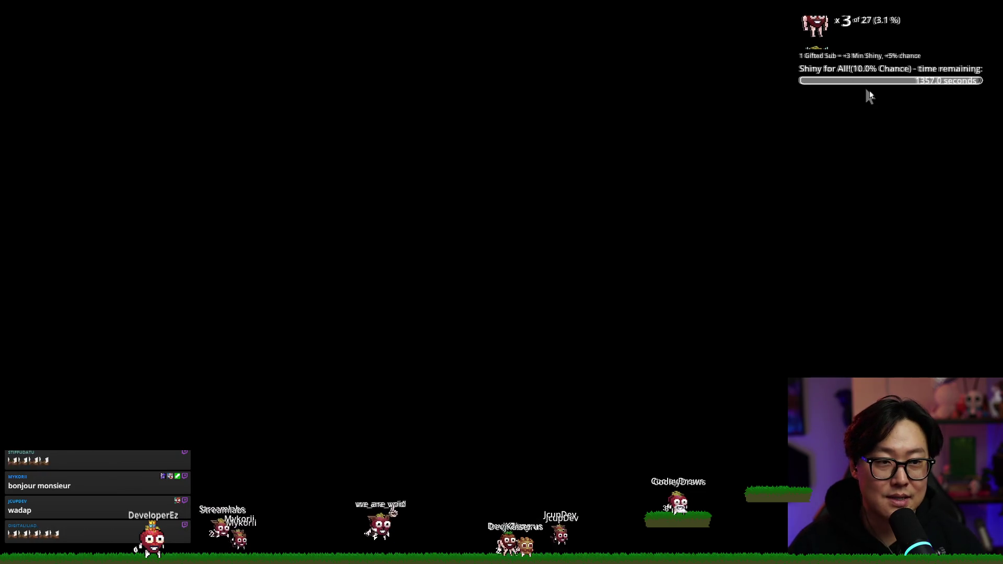
# Switch between the game window and Godot, finishing on the player_turn.gd editor
pyautogui.hotkey('alt', 'Tab')
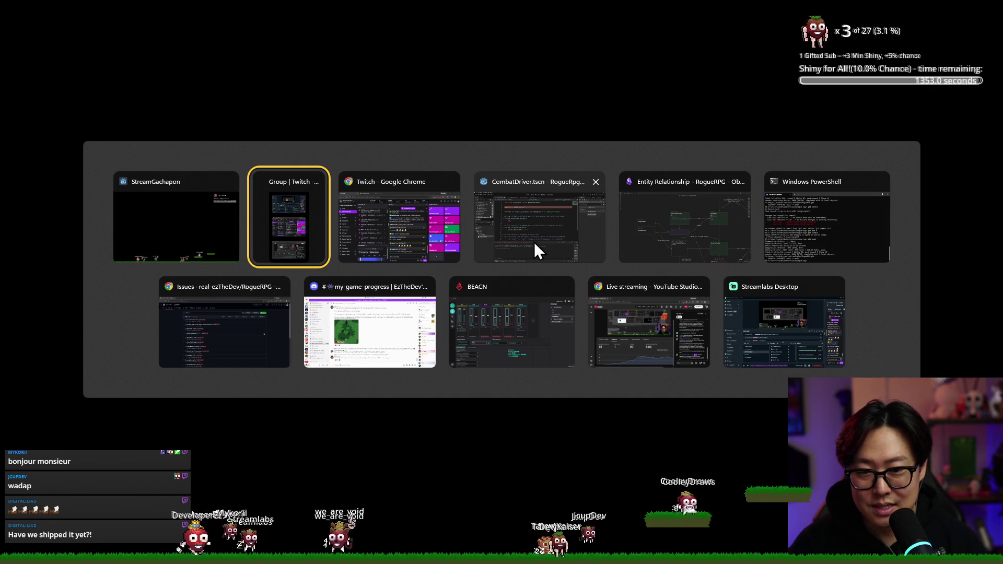
pyautogui.click(524, 241)
pyautogui.hotkey('alt', 'Tab')
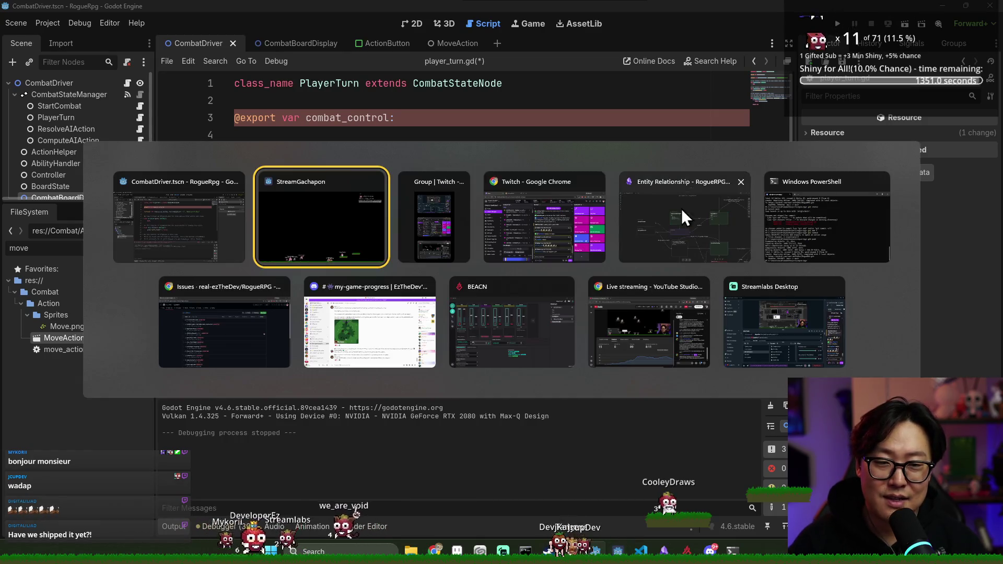
pyautogui.click(333, 240)
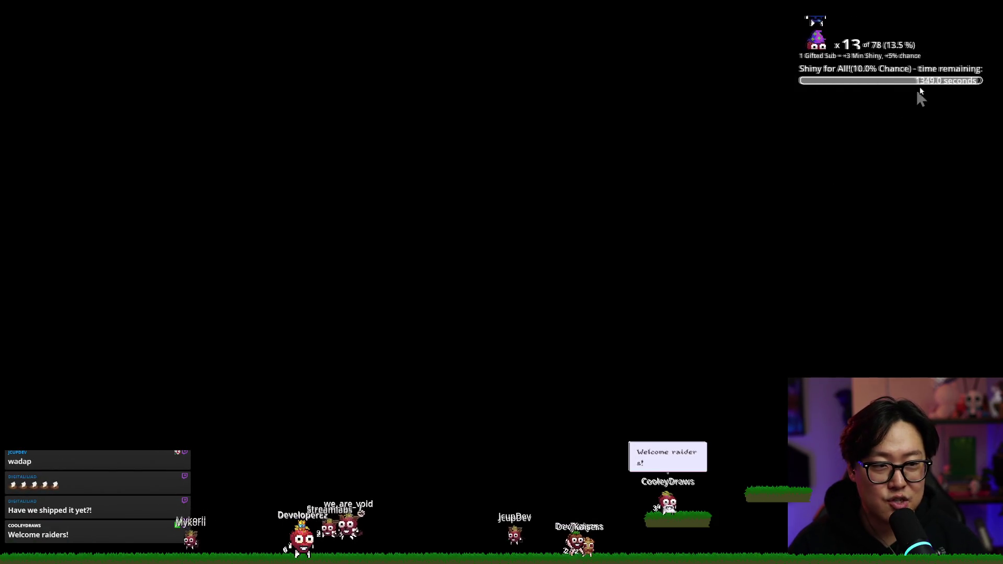
pyautogui.hotkey('alt', 'Tab')
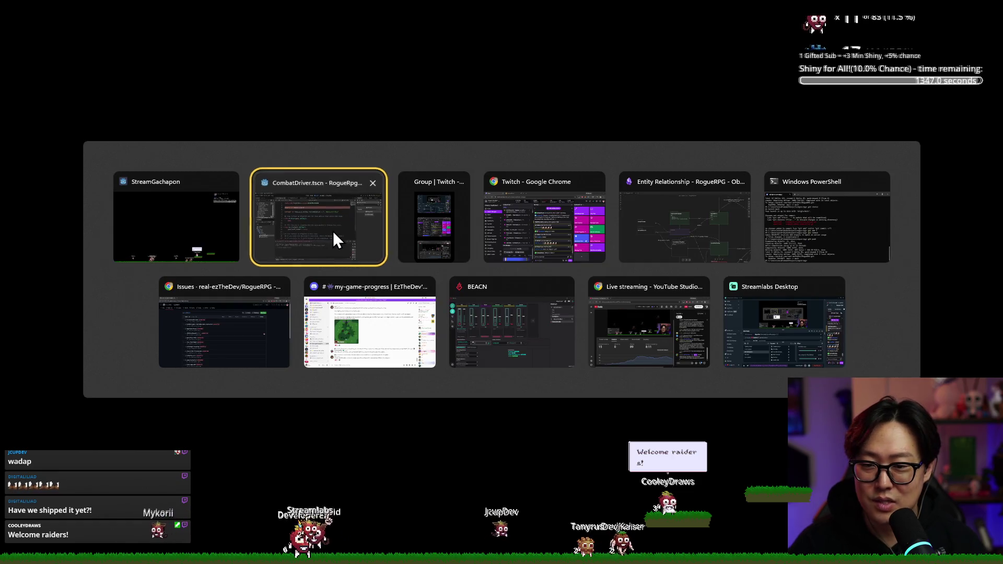
pyautogui.click(334, 234)
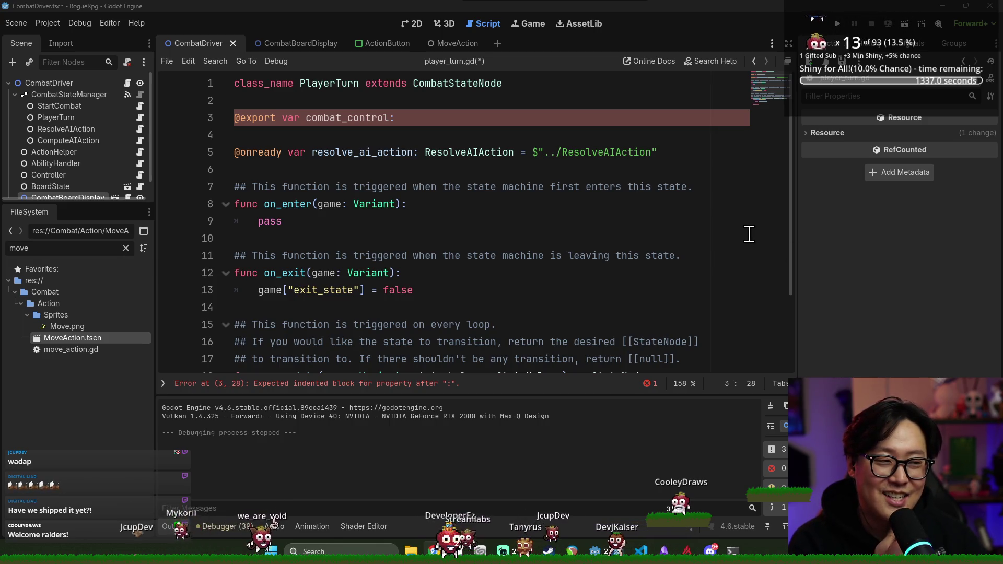
pyautogui.click(648, 209)
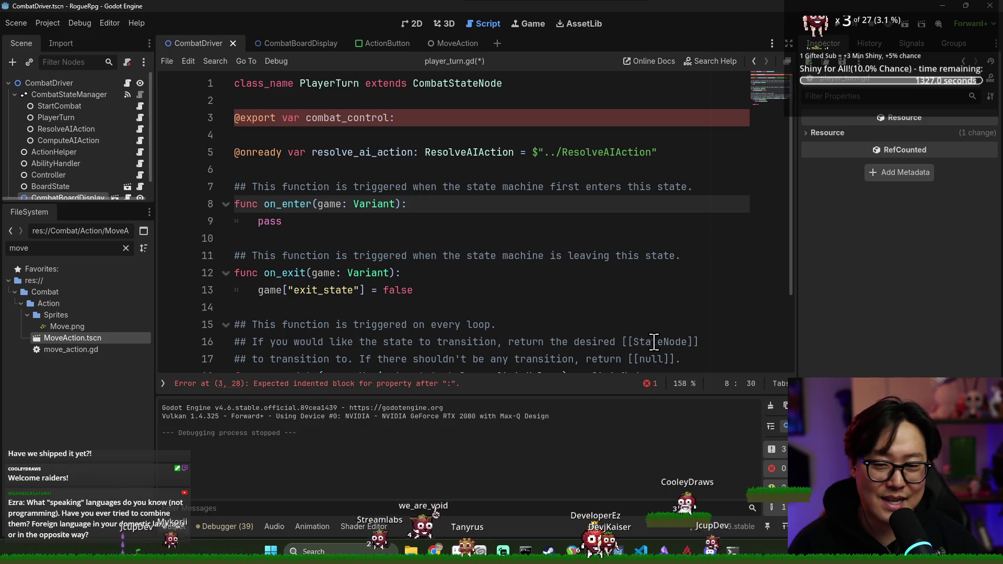
pyautogui.hotkey('alt', 'Tab')
pyautogui.click(177, 233)
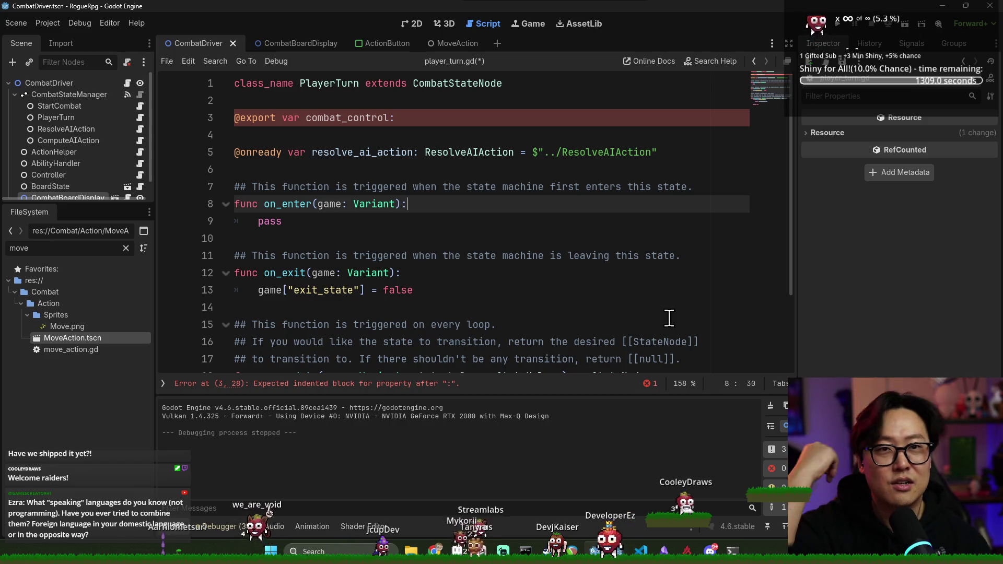
pyautogui.hotkey('alt', 'Tab')
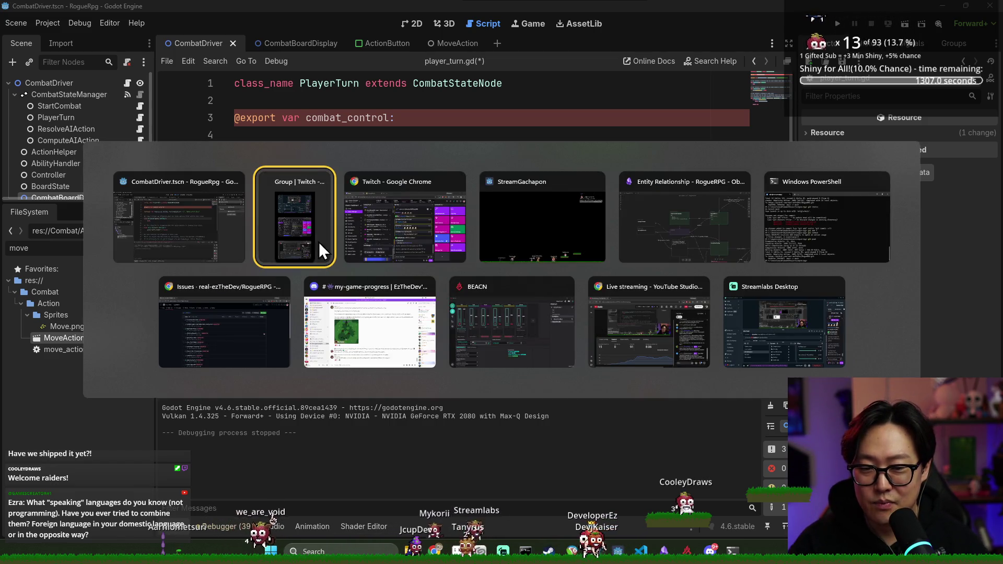
pyautogui.click(171, 241)
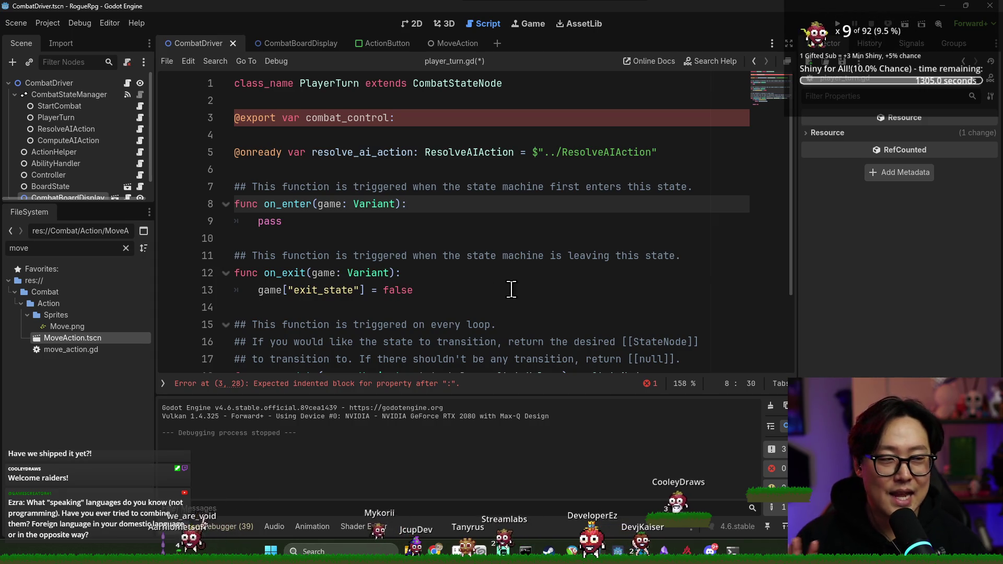
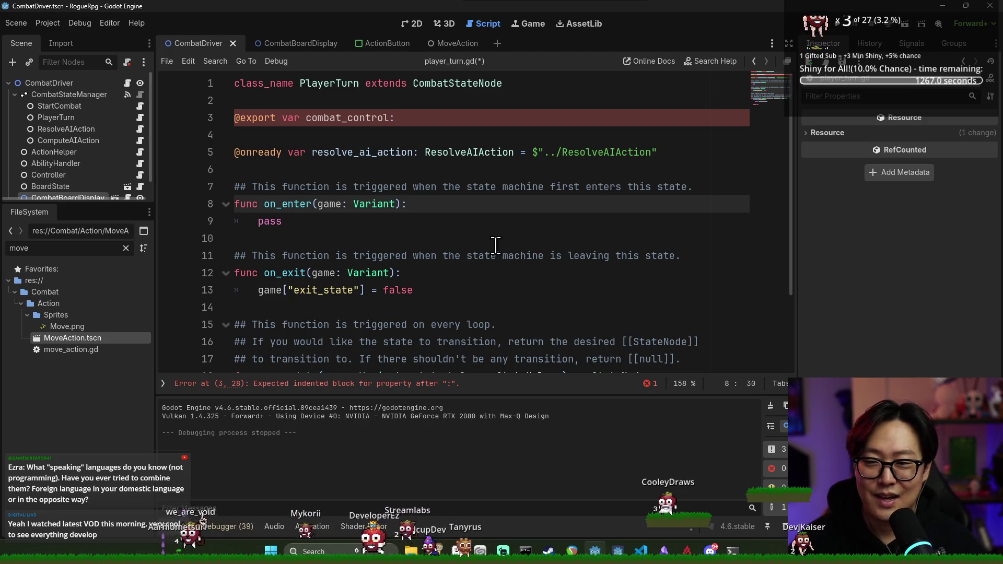
# Collapse CombatStateManager's child states in the Scene dock and switch to Obsidian
pyautogui.click(407, 120)
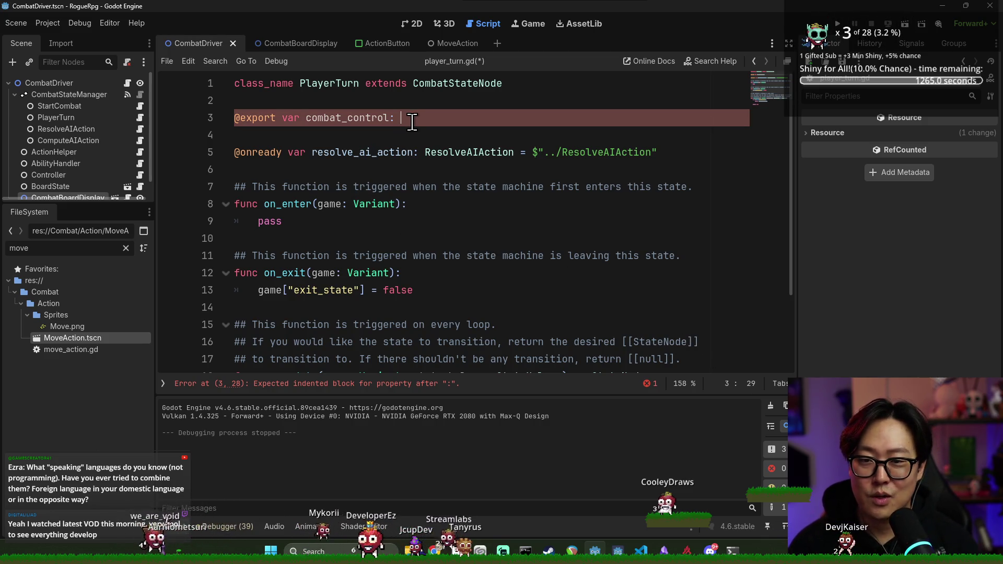
pyautogui.press('Escape')
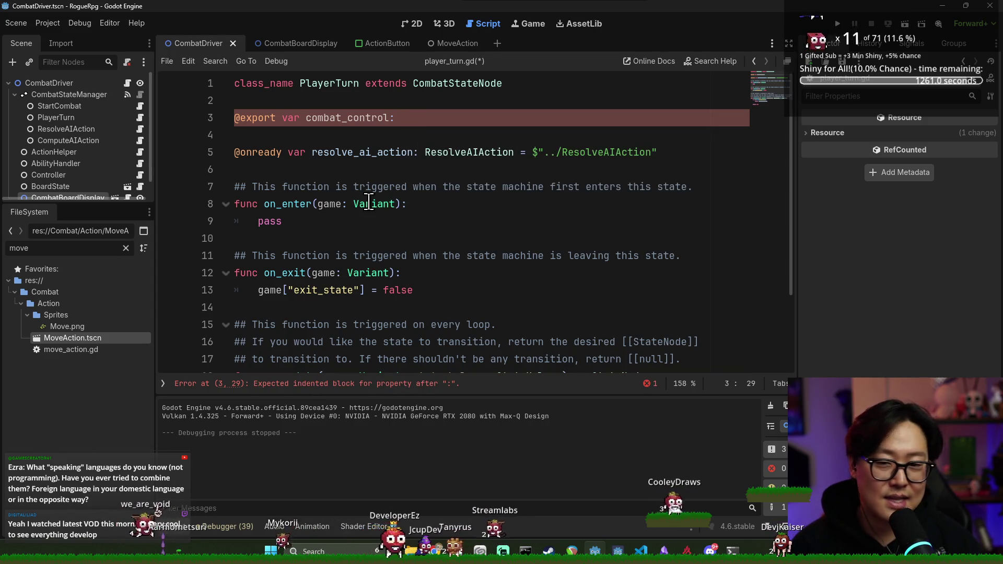
pyautogui.scroll(-1, 102, 181)
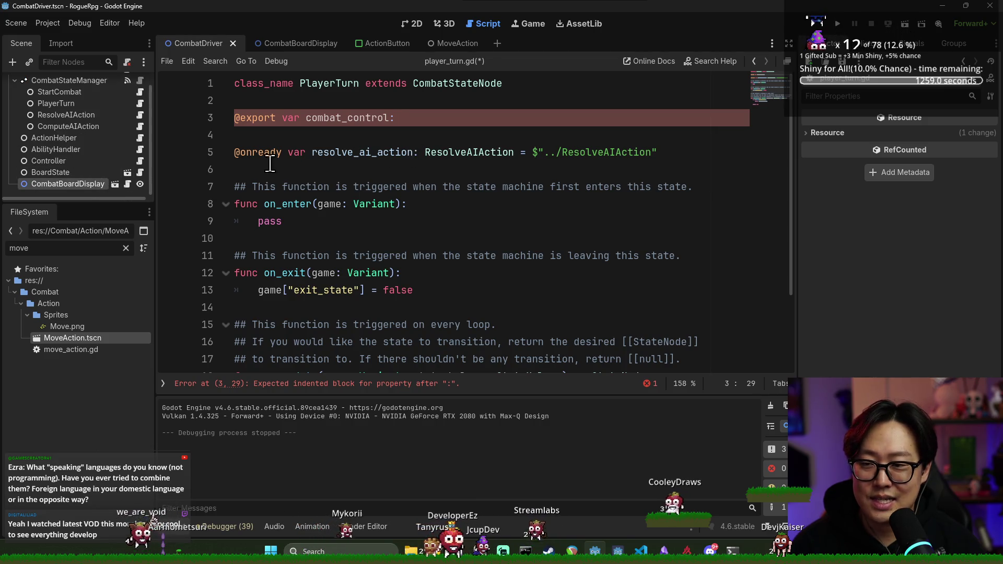
pyautogui.scroll(1, 122, 171)
pyautogui.click(15, 94)
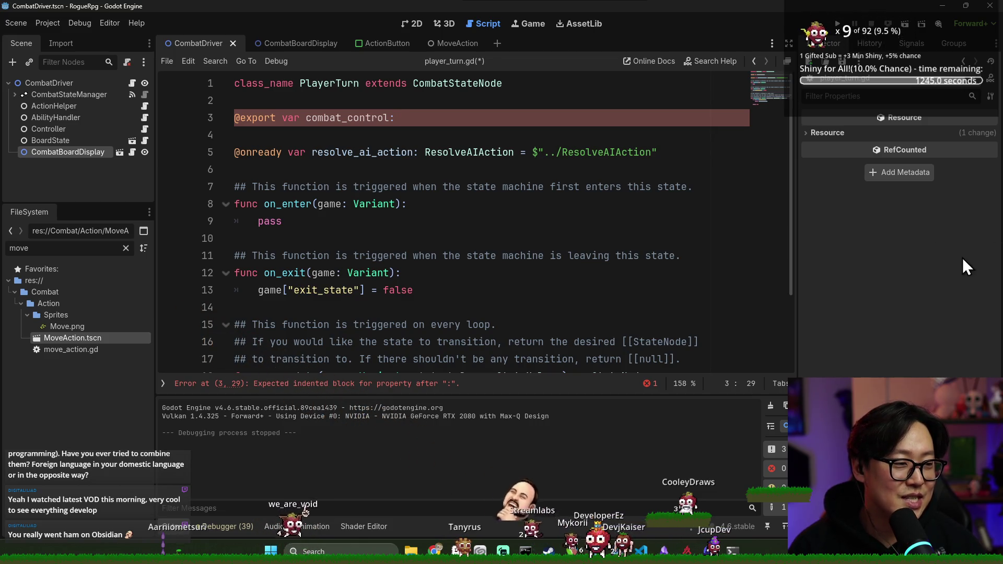
pyautogui.hotkey('alt', 'Tab')
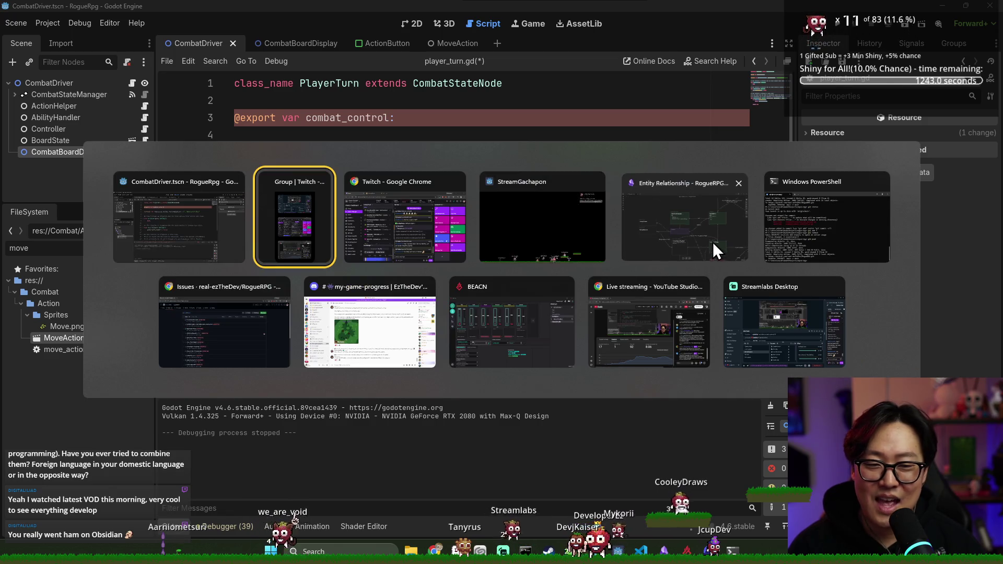
# Pan and zoom the Entity Relationship diagram to the Combat nodes, then return to Godot
pyautogui.scroll(-5, 672, 241)
pyautogui.keyDown('ctrl'); pyautogui.scroll(-6, 674, 241); pyautogui.keyUp('ctrl')
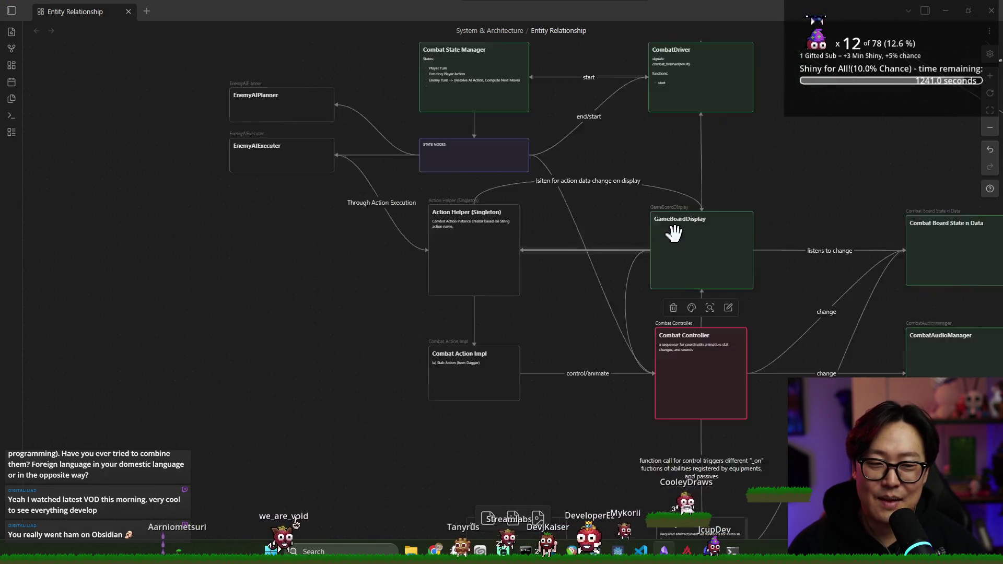
pyautogui.keyDown('ctrl'); pyautogui.scroll(4, 726, 243); pyautogui.keyUp('ctrl')
pyautogui.moveTo(559, 256)
pyautogui.mouseDown()
pyautogui.moveTo(600, 217)
pyautogui.moveTo(657, 230)
pyautogui.mouseUp()
pyautogui.keyDown('ctrl'); pyautogui.scroll(3, 559, 228); pyautogui.keyUp('ctrl')
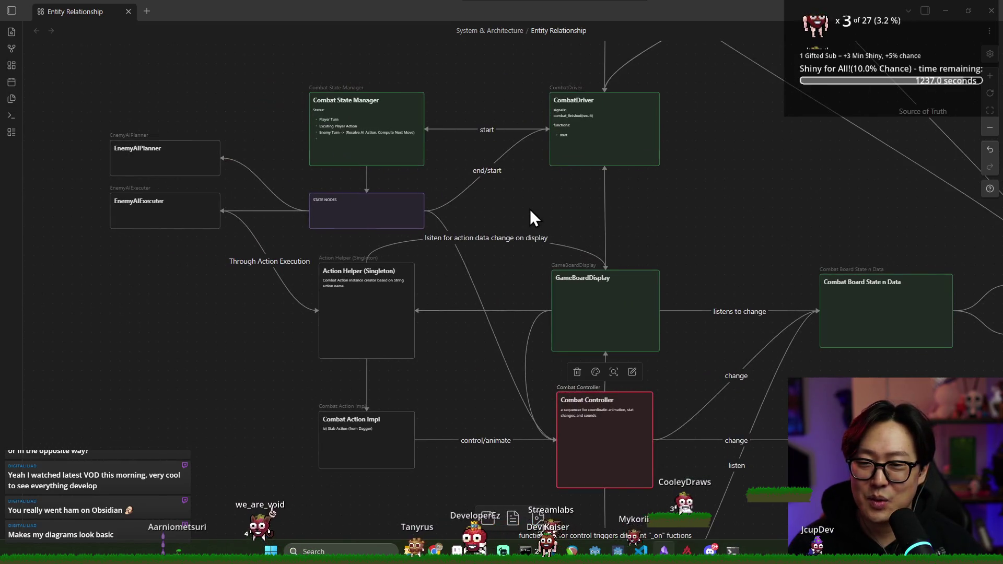
pyautogui.keyDown('ctrl'); pyautogui.scroll(-2, 530, 209); pyautogui.keyUp('ctrl')
pyautogui.hotkey('alt', 'Tab')
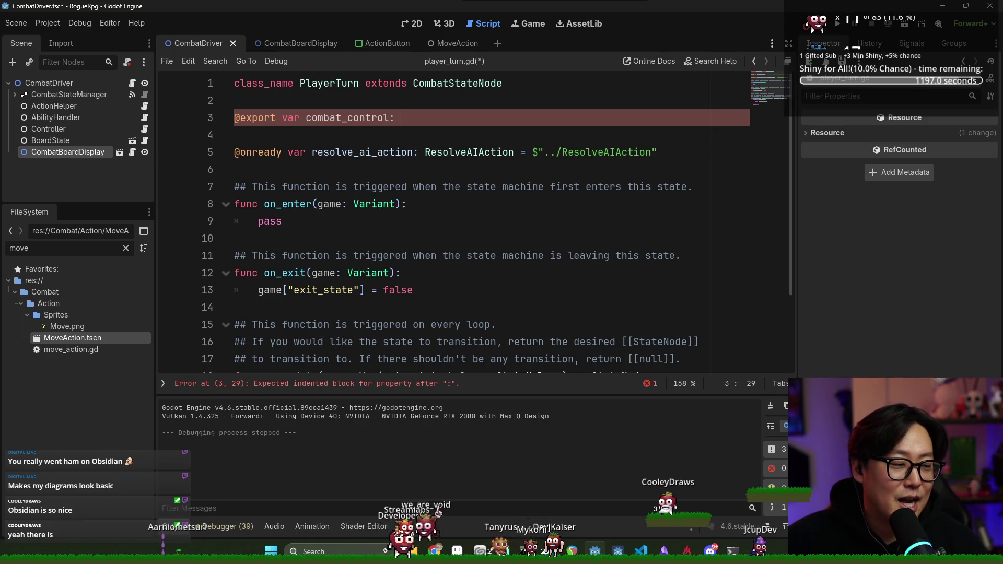
# Clear the output log and return the caret to the player_turn.gd script
pyautogui.scroll(-2, 662, 324)
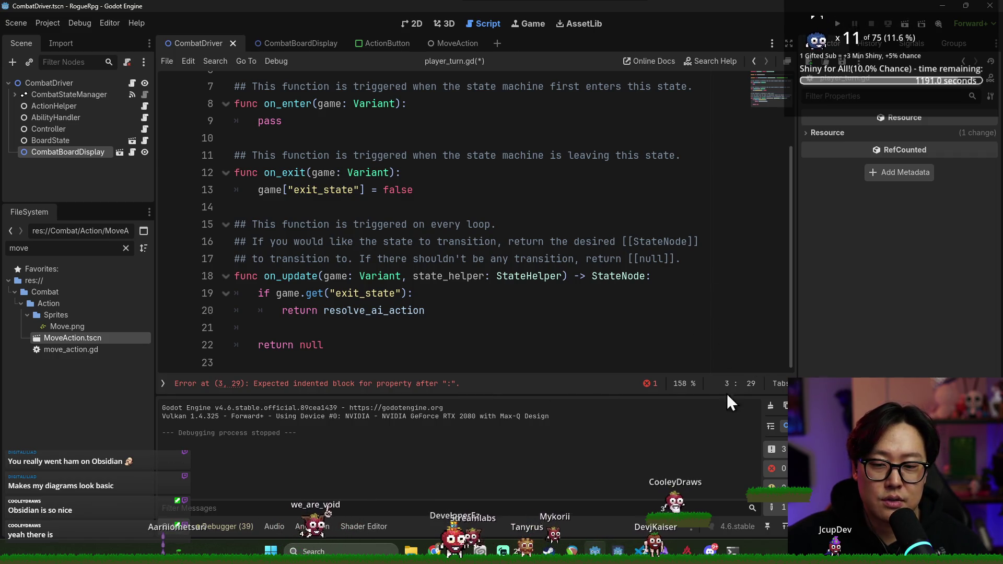
pyautogui.click(770, 406)
pyautogui.click(546, 344)
pyautogui.scroll(2, 546, 345)
pyautogui.scroll(-2, 546, 345)
pyautogui.scroll(2, 546, 345)
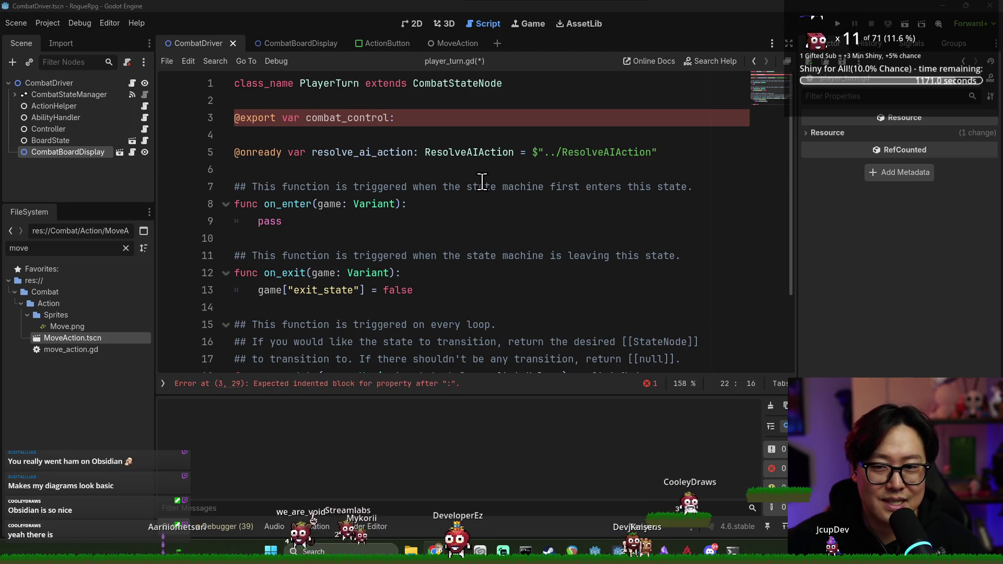
# Type line 3's combat_control as CombatDriver and save player_turn.gd
pyautogui.click(466, 113)
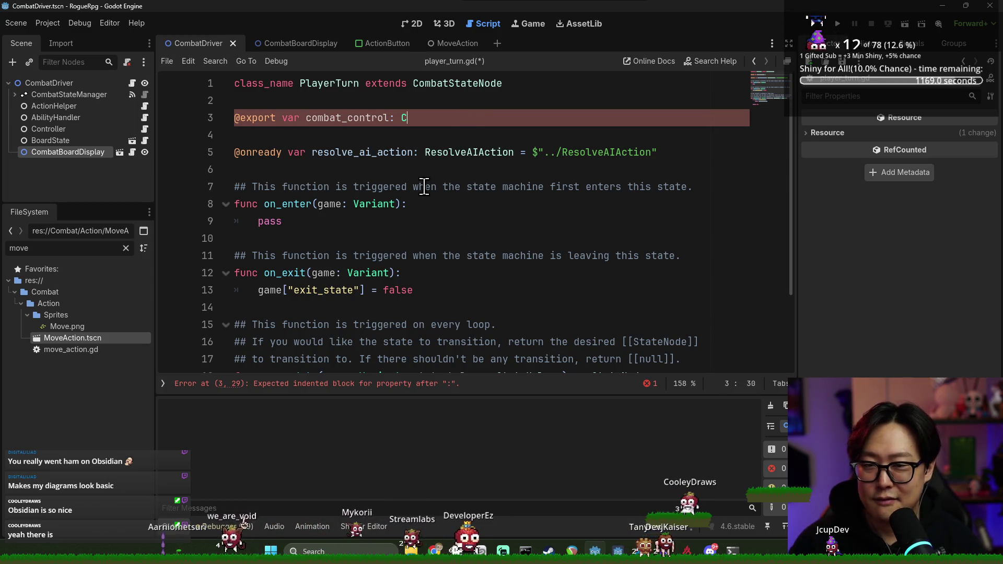
pyautogui.write('CombatDr')
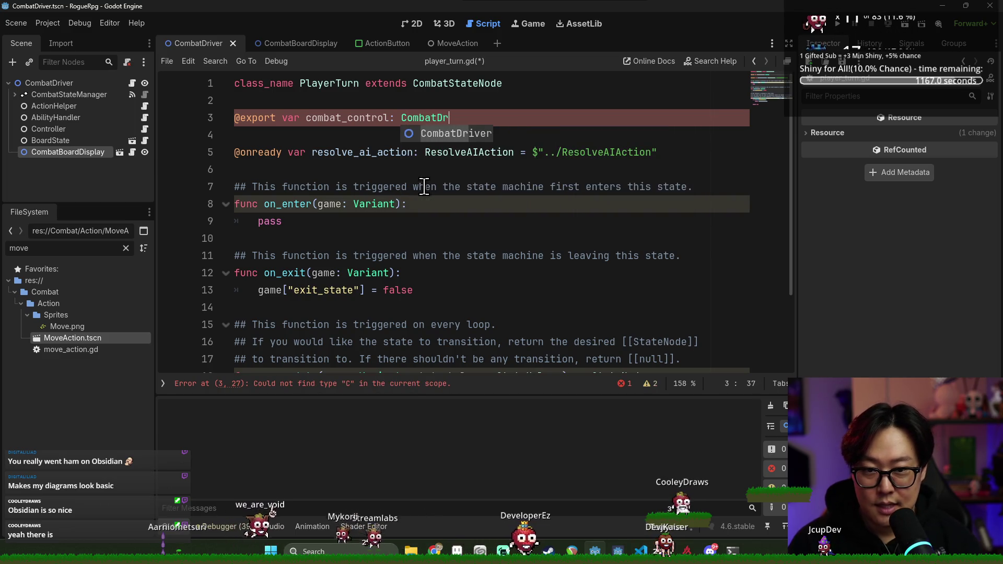
pyautogui.press('Return')
pyautogui.hotkey('ctrl', 's')
pyautogui.press('Down')
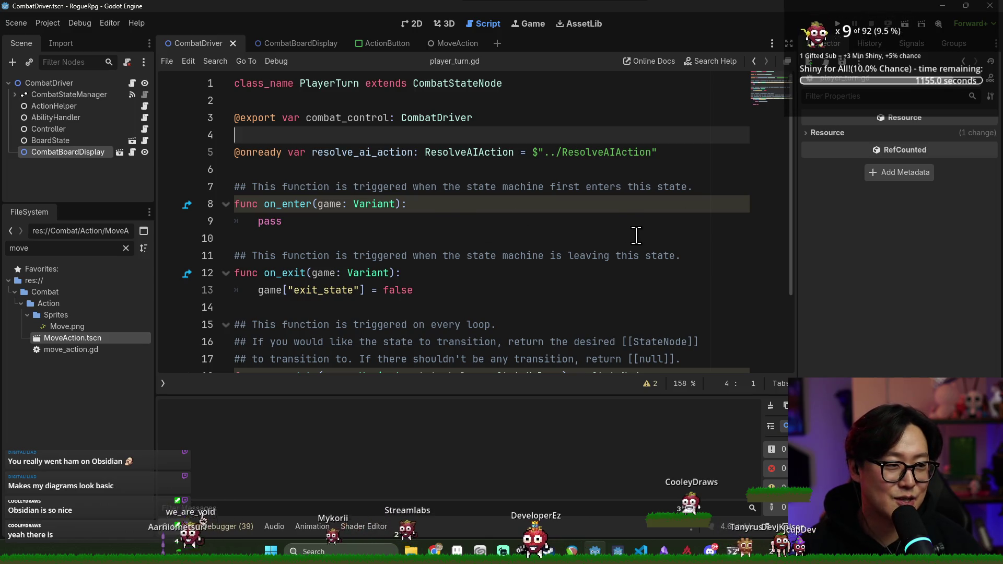
pyautogui.click(495, 220)
pyautogui.hotkey('alt', 'Tab')
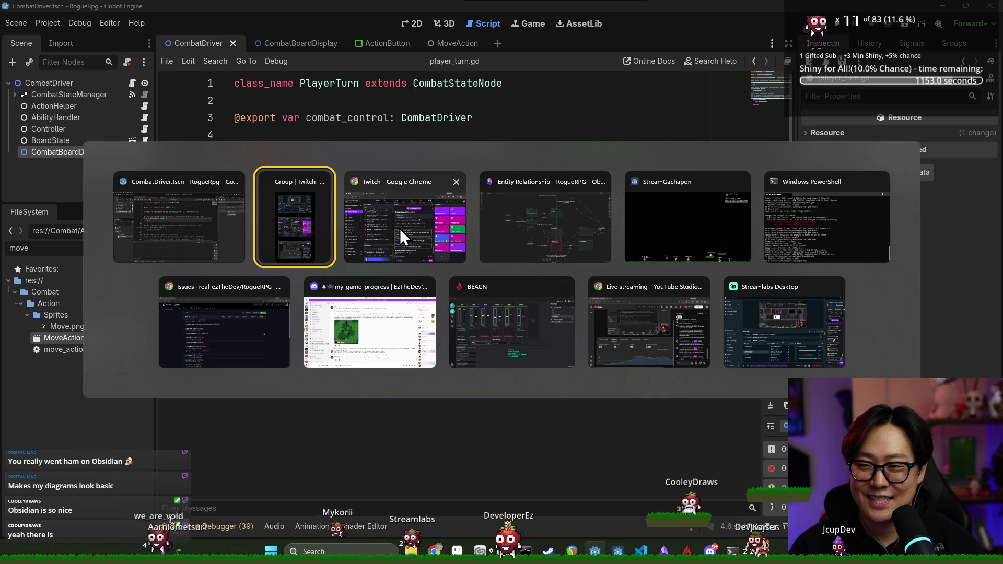
# Inspect the Action Helper and Combat Action Impl cards on the Obsidian canvas
pyautogui.hscroll(2, 651, 259)
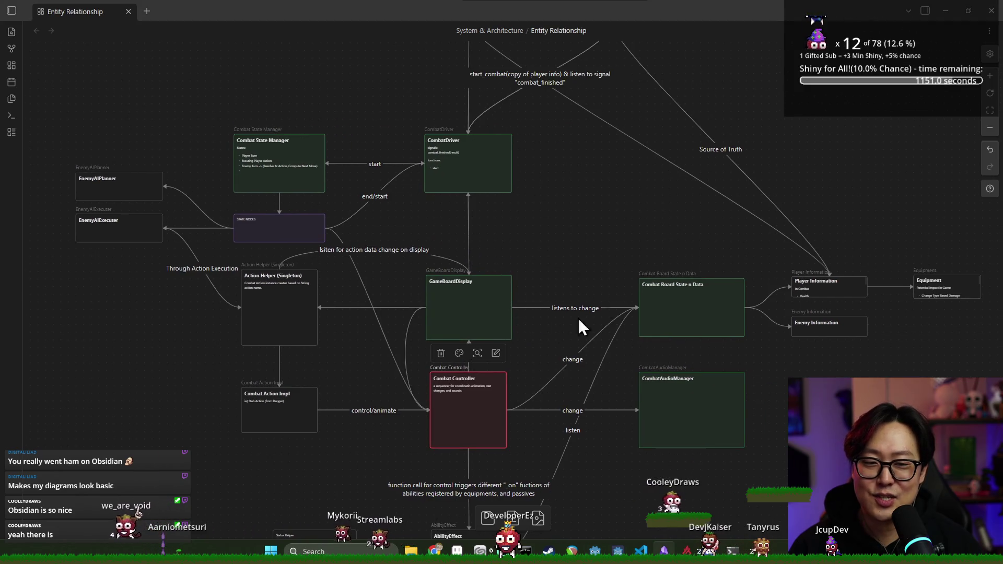
pyautogui.hscroll(-1, 530, 298)
pyautogui.hscroll(-1, 419, 228)
pyautogui.hscroll(-2, 427, 282)
pyautogui.scroll(-1, 427, 283)
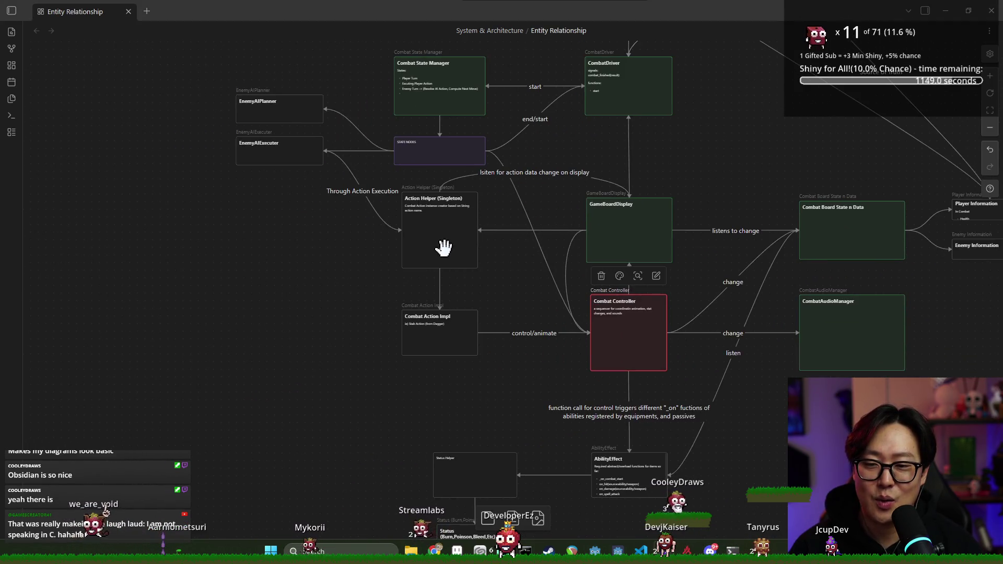
pyautogui.click(448, 253)
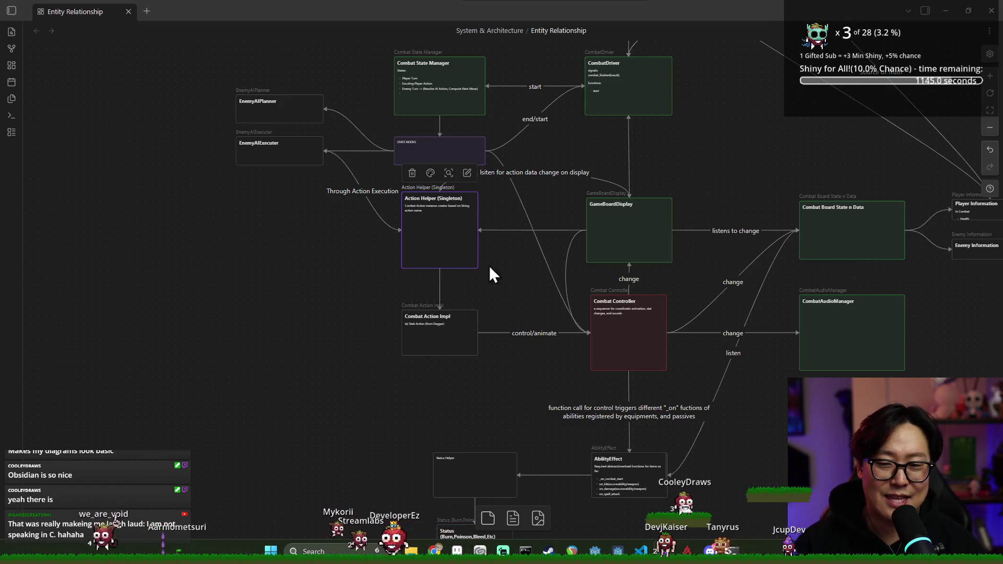
pyautogui.click(419, 324)
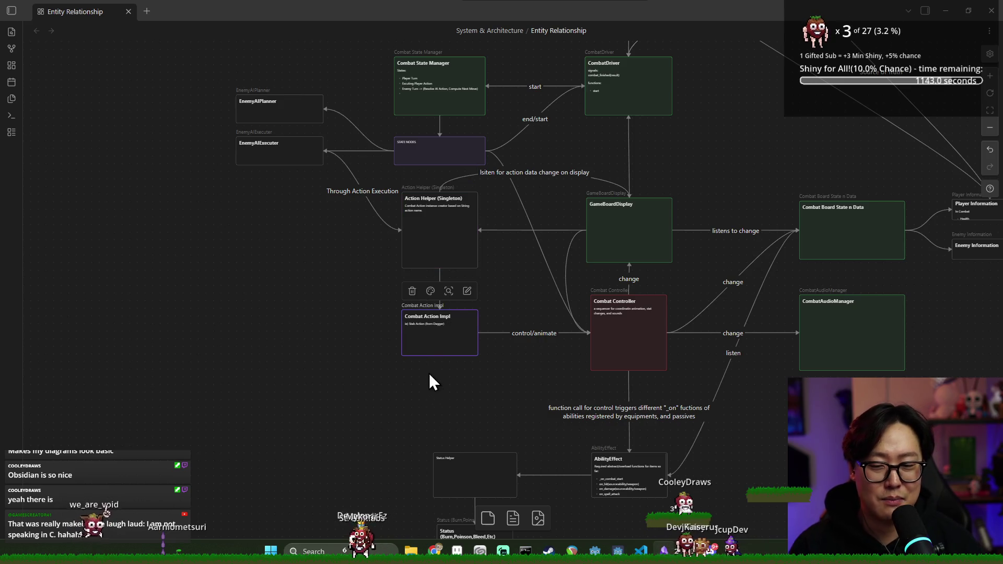
pyautogui.scroll(-1, 431, 377)
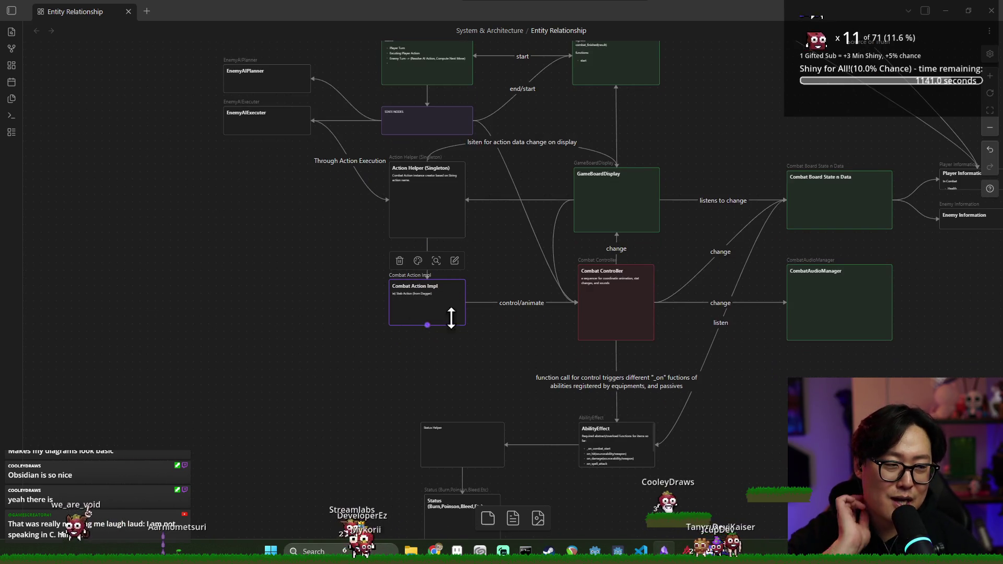
pyautogui.click(502, 241)
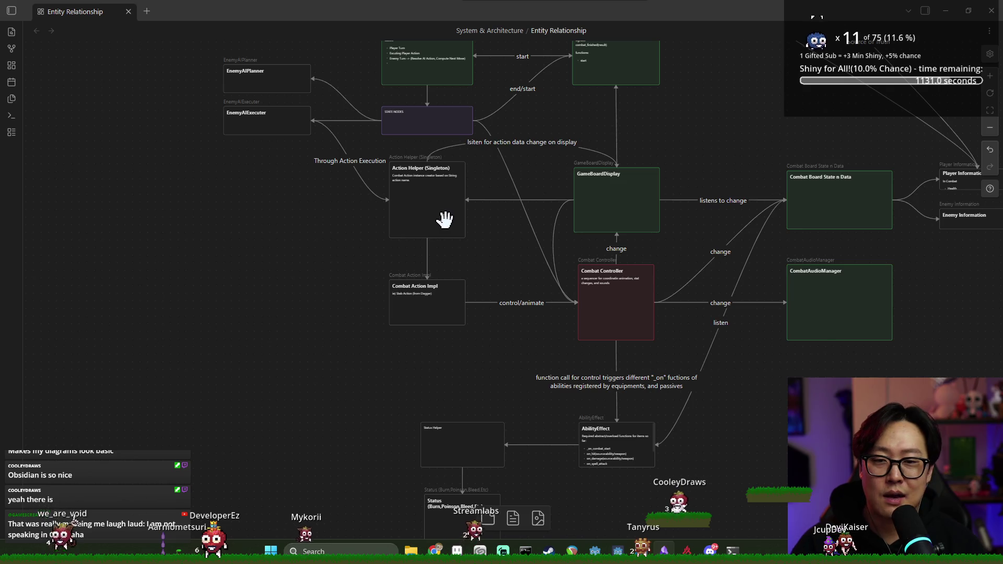
# Glance back at the Godot script, then open the Discord server window
pyautogui.hotkey('alt', 'Tab')
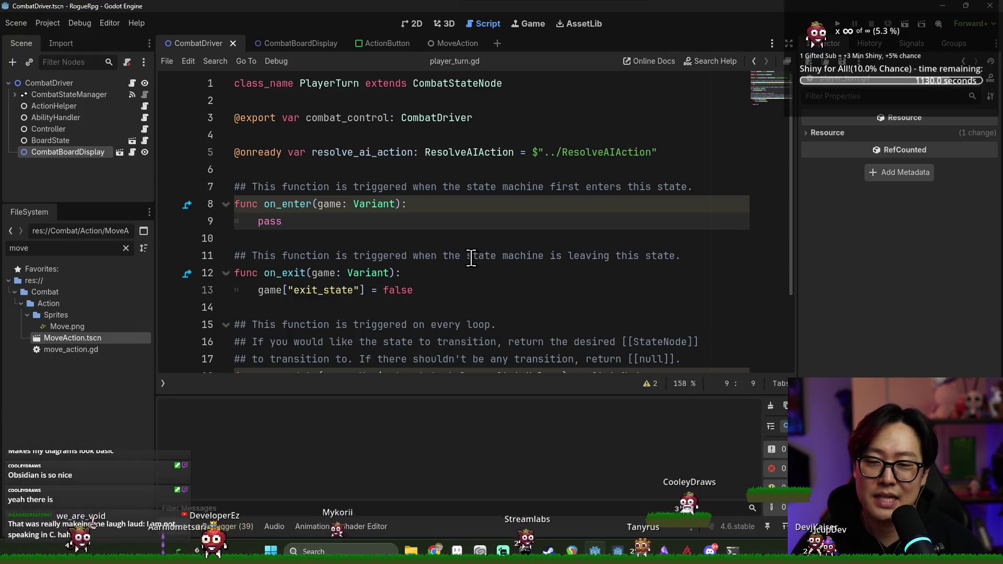
pyautogui.click(470, 256)
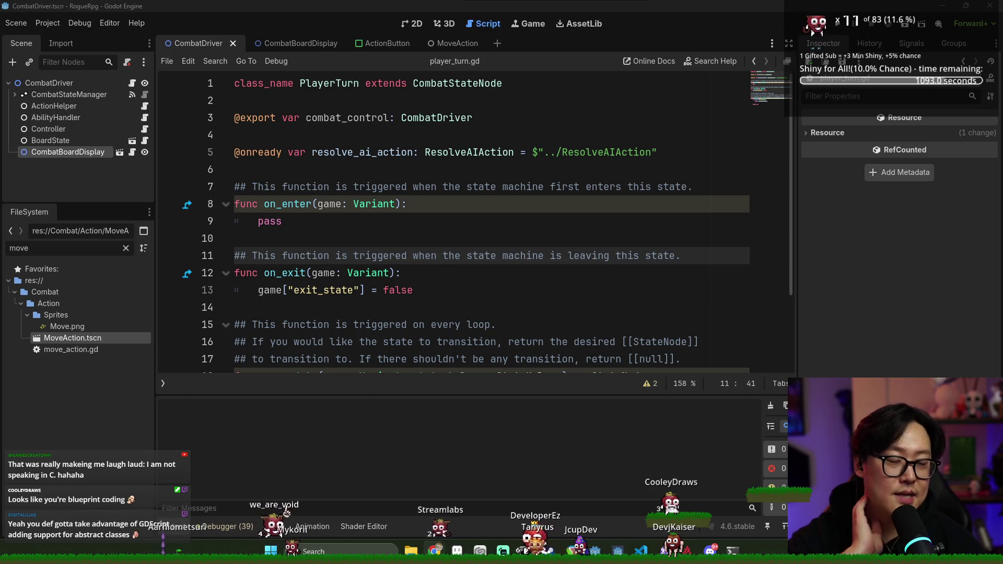
pyautogui.hotkey('alt', 'Tab')
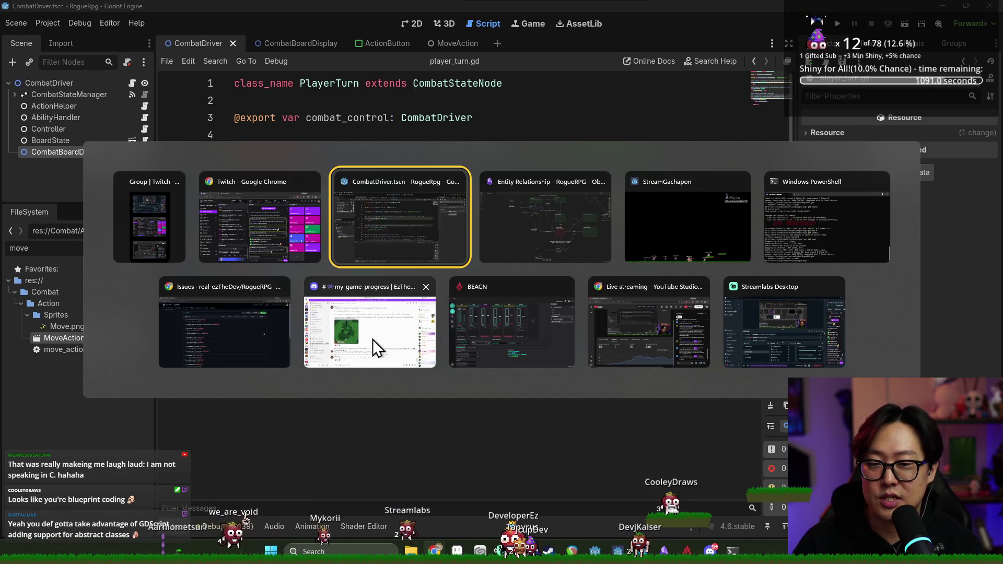
pyautogui.click(340, 345)
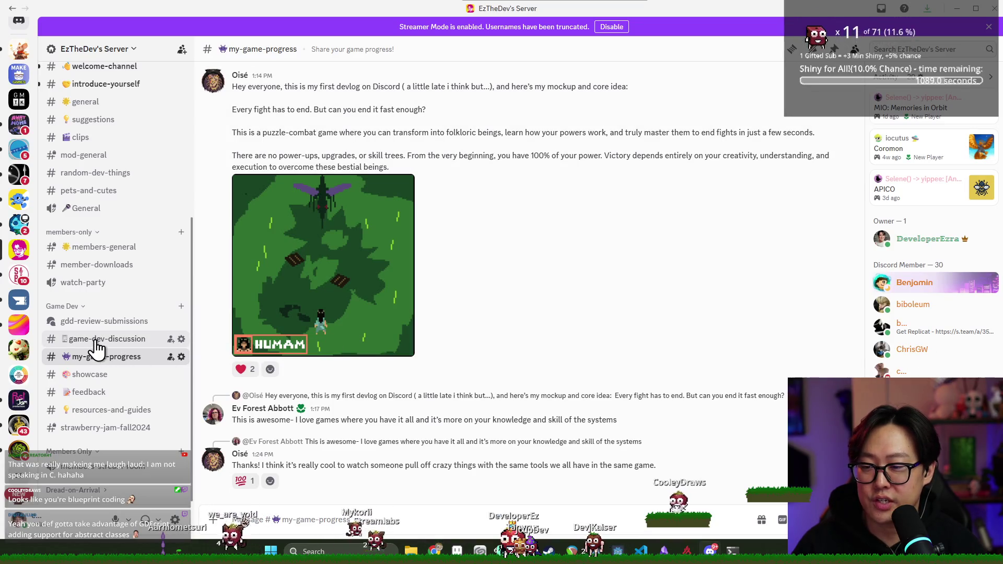
# Open and scroll through Discord's resources-and-guides channel
pyautogui.click(108, 410)
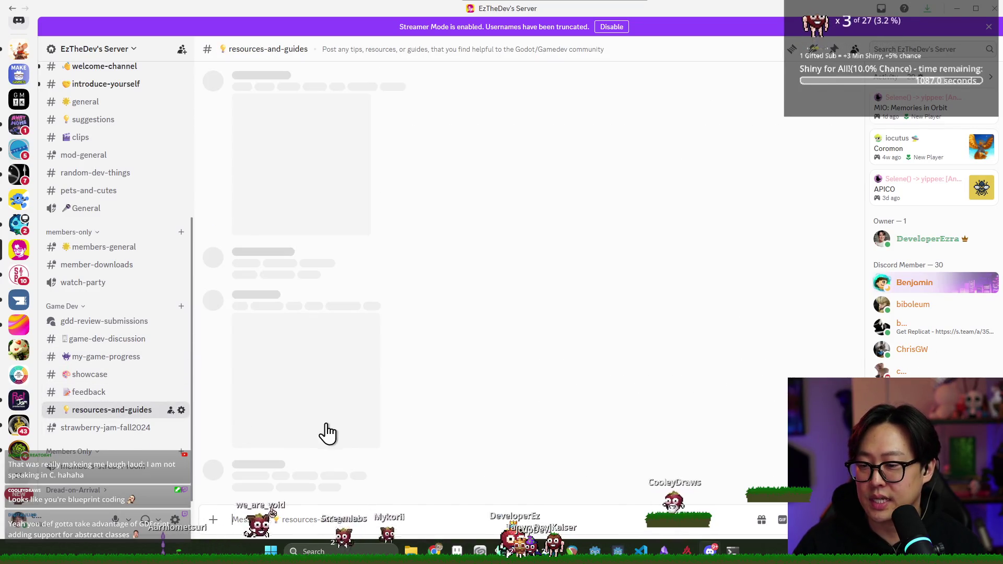
pyautogui.scroll(3, 62, 376)
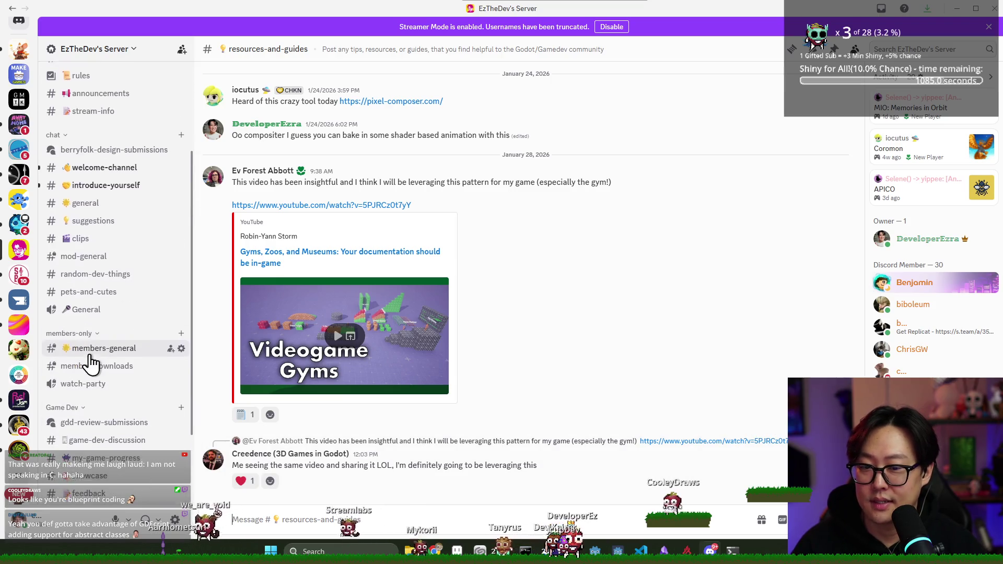
pyautogui.scroll(-3, 63, 376)
pyautogui.hotkey('alt', 'Tab')
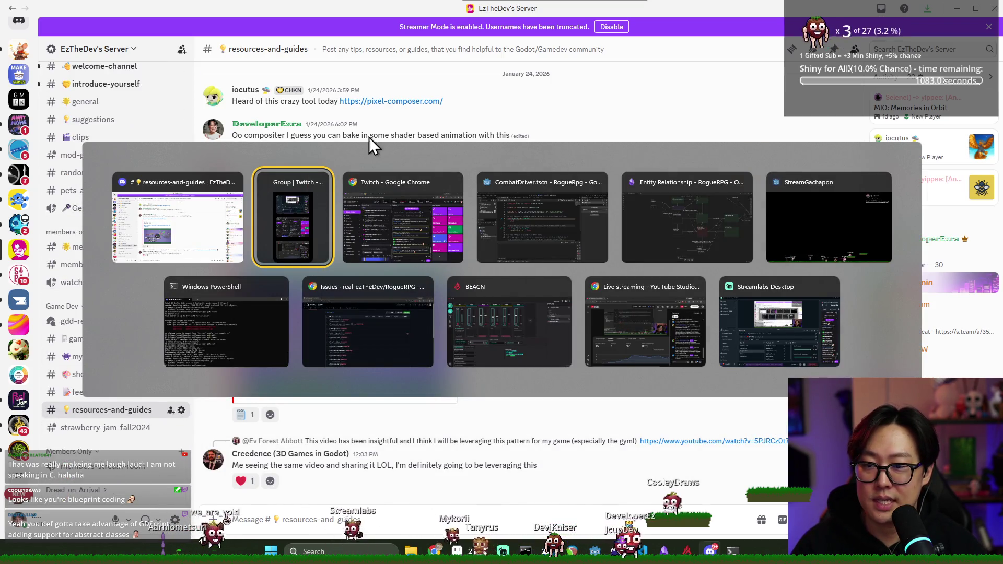
pyautogui.press('Escape')
pyautogui.scroll(7, 359, 448)
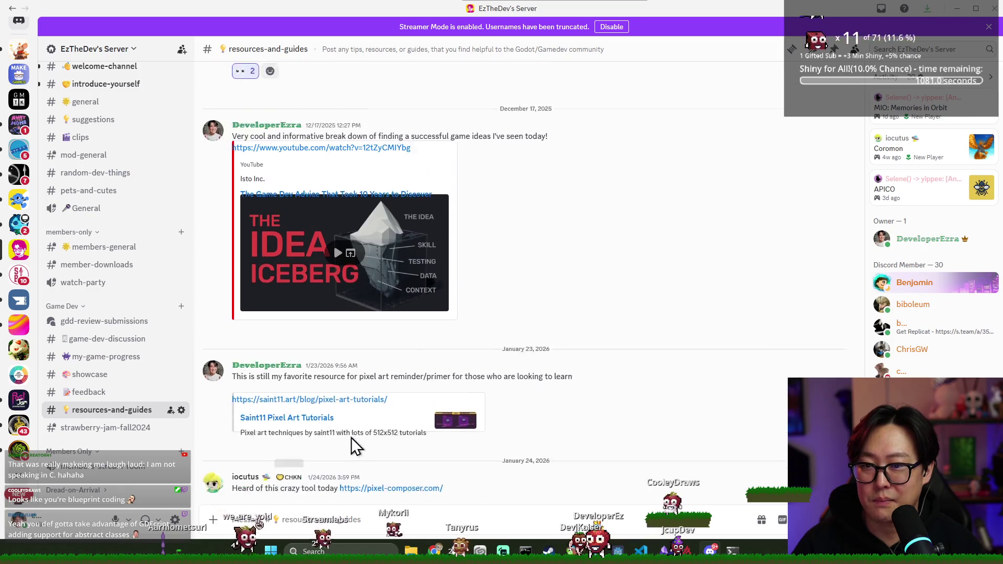
pyautogui.scroll(-5, 369, 346)
# Return to the Godot CombatDriver project with the caret on empty line 10
pyautogui.hotkey('alt', 'Tab')
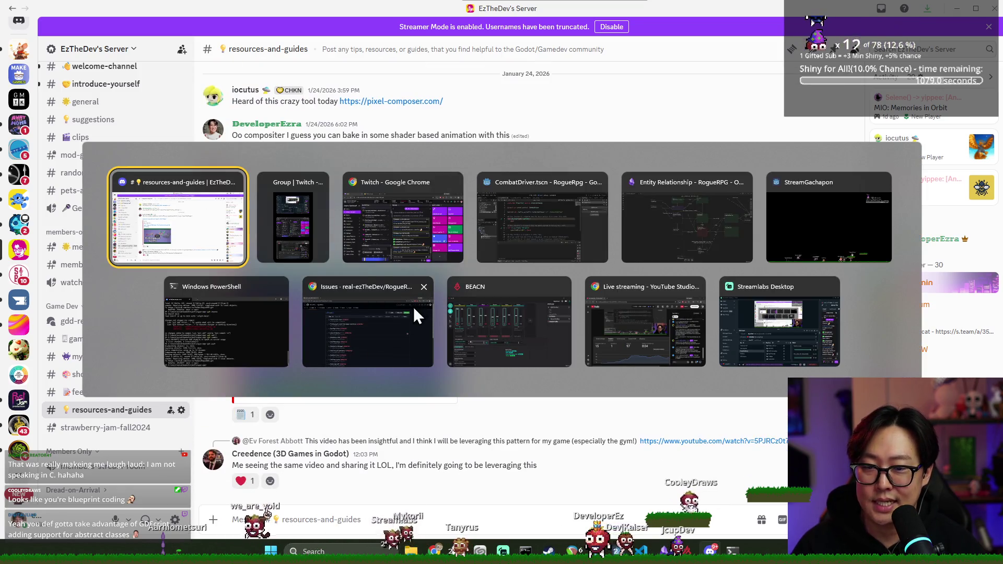
pyautogui.keyDown('alt'); pyautogui.click(547, 241); pyautogui.keyUp('alt')
pyautogui.click(347, 238)
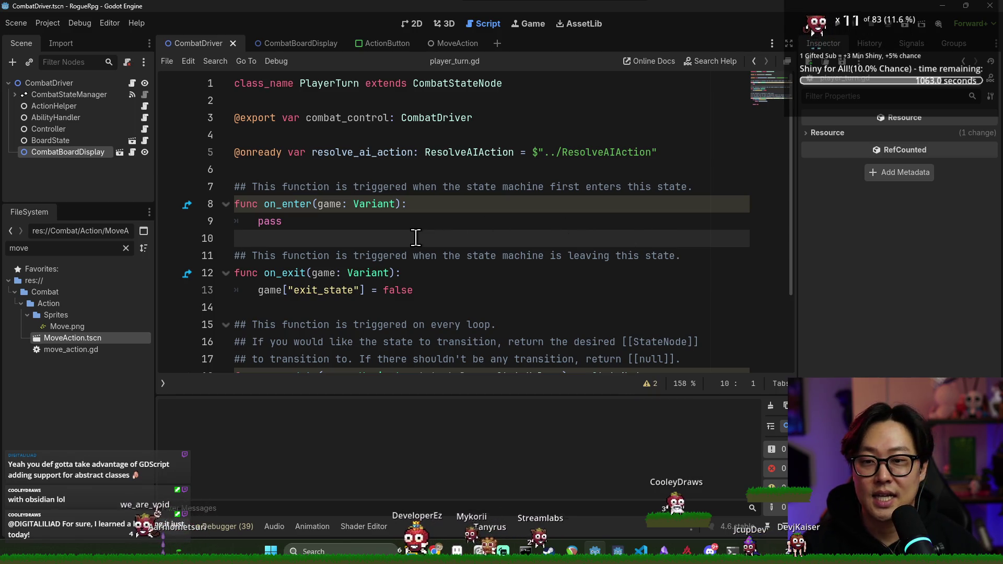
# Look over the on_enter and exit_state functions in player_turn.gd
pyautogui.click(390, 221)
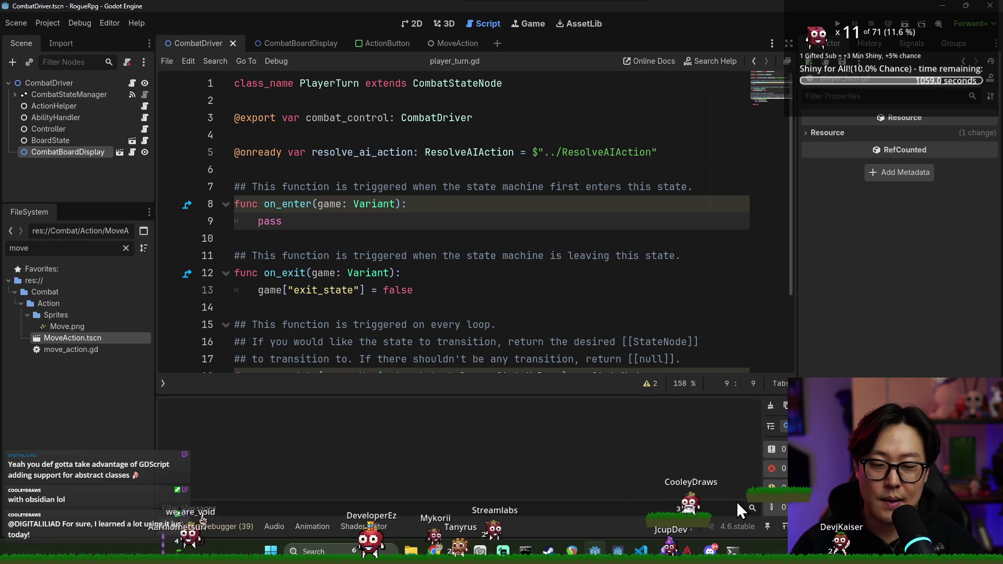
pyautogui.click(378, 290)
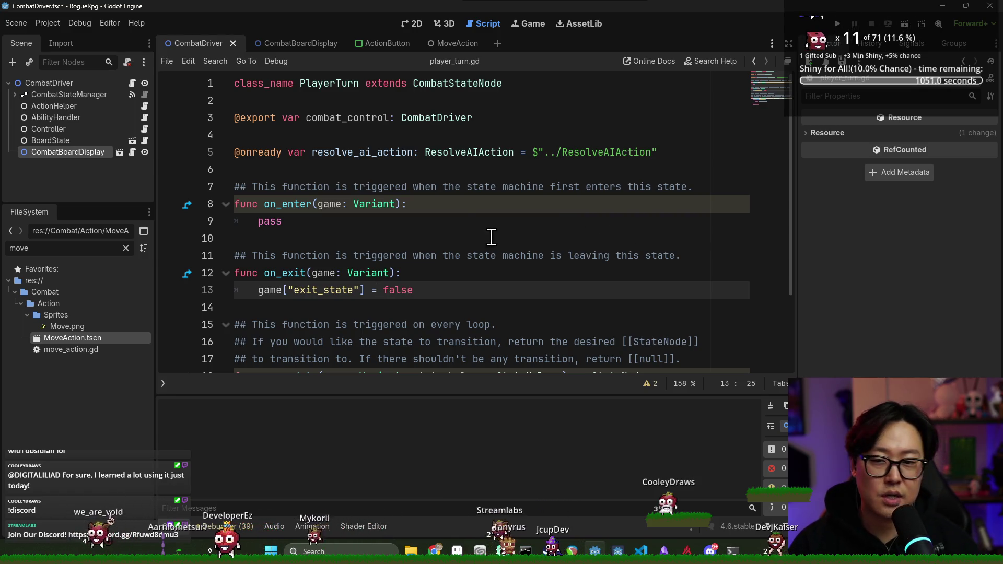
pyautogui.click(432, 225)
pyautogui.scroll(-2, 484, 204)
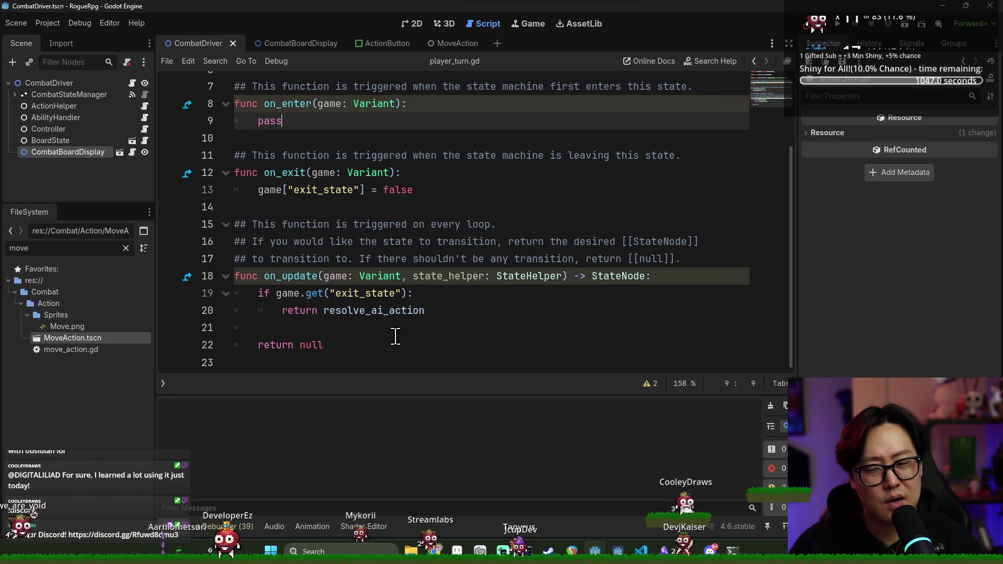
pyautogui.scroll(2, 351, 228)
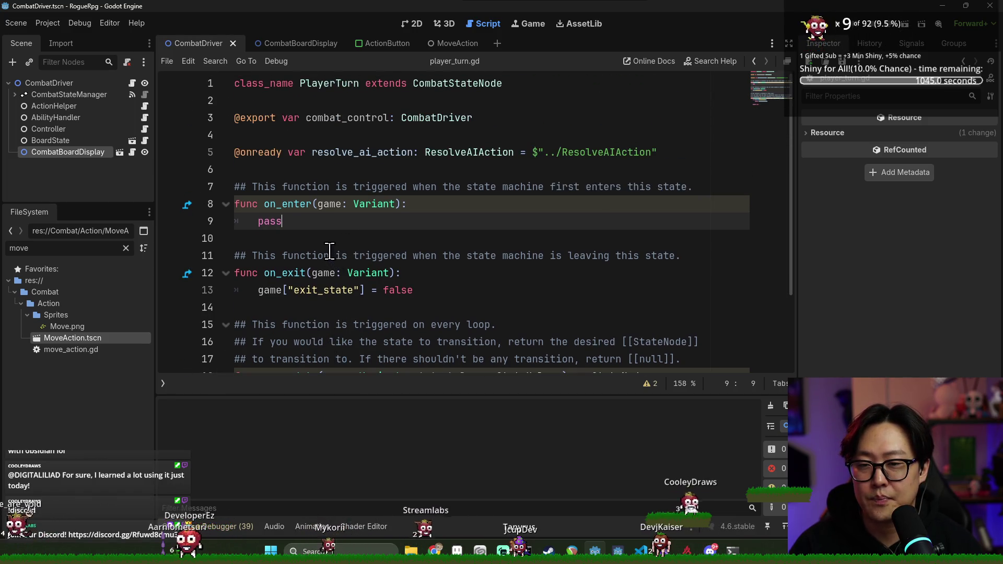
# Copy combat_control from line 3 into a new 'combat_control.' line in on_enter
pyautogui.doubleClick(346, 117)
pyautogui.hotkey('ctrl', 'c')
pyautogui.click(429, 205)
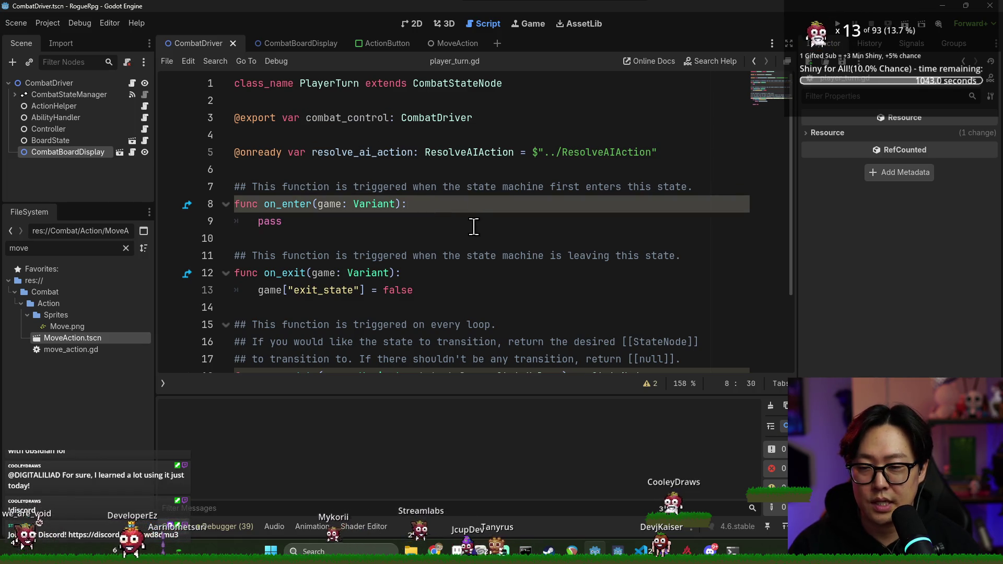
pyautogui.press('Return')
pyautogui.hotkey('ctrl', 'v')
pyautogui.write('.')
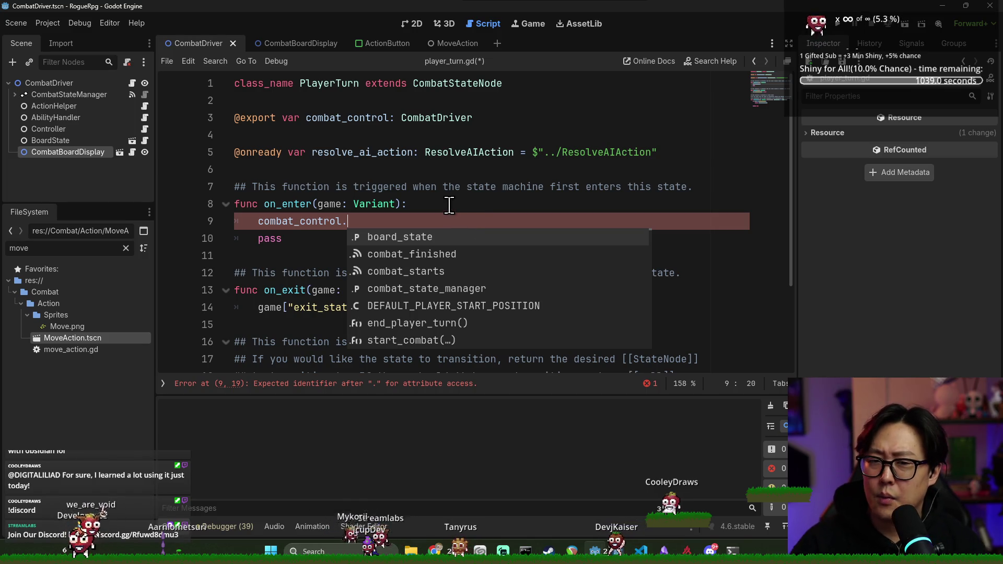
pyautogui.hotkey('alt', 'Tab')
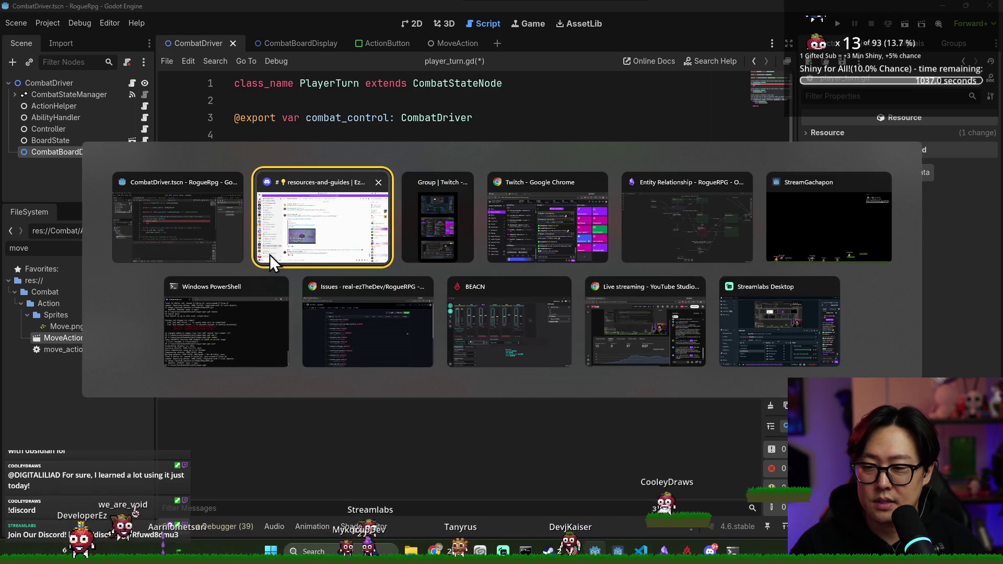
pyautogui.click(647, 251)
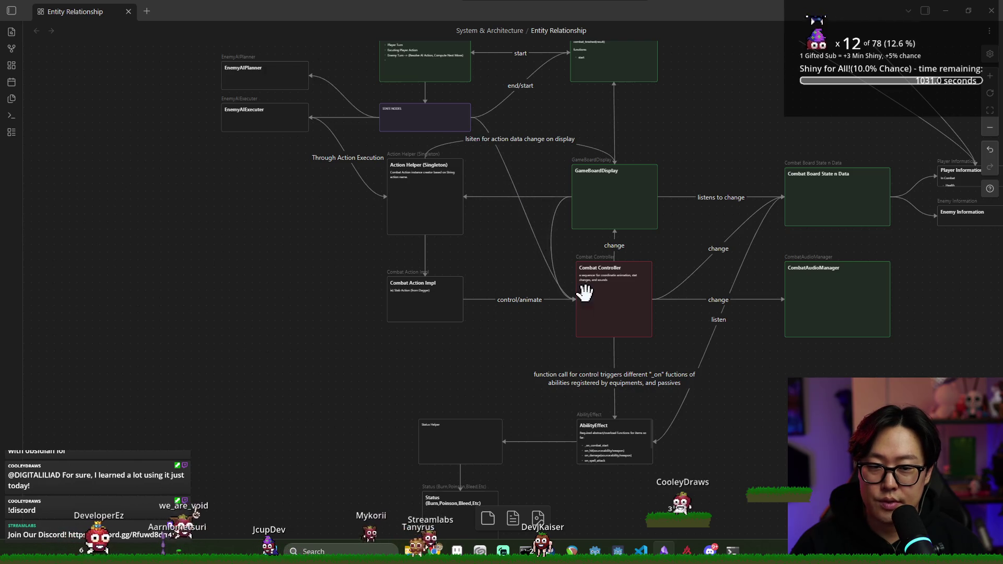
# Scroll the Entity Relationship diagram near Action Helper, then return to Godot
pyautogui.scroll(1, 299, 225)
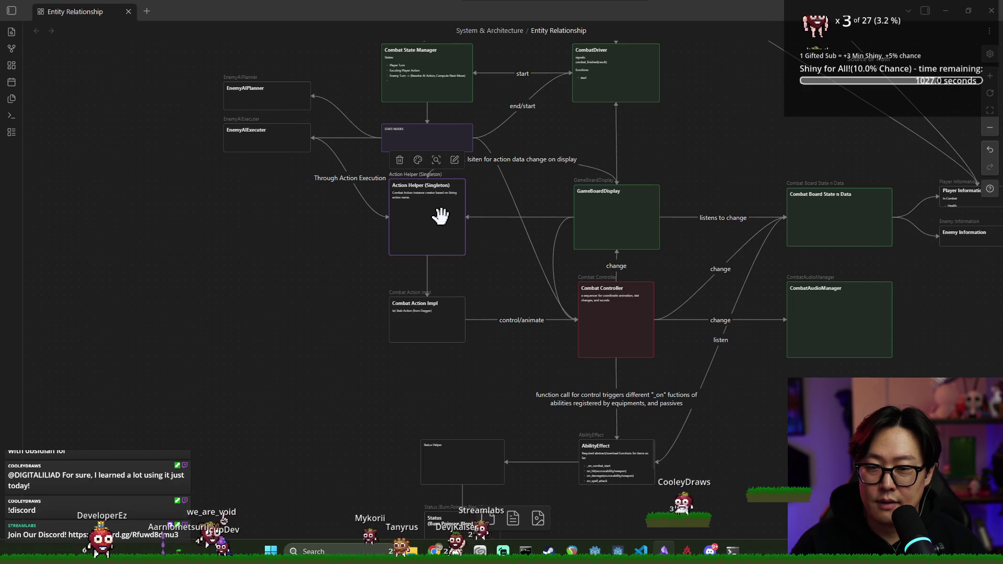
pyautogui.hotkey('alt', 'Tab')
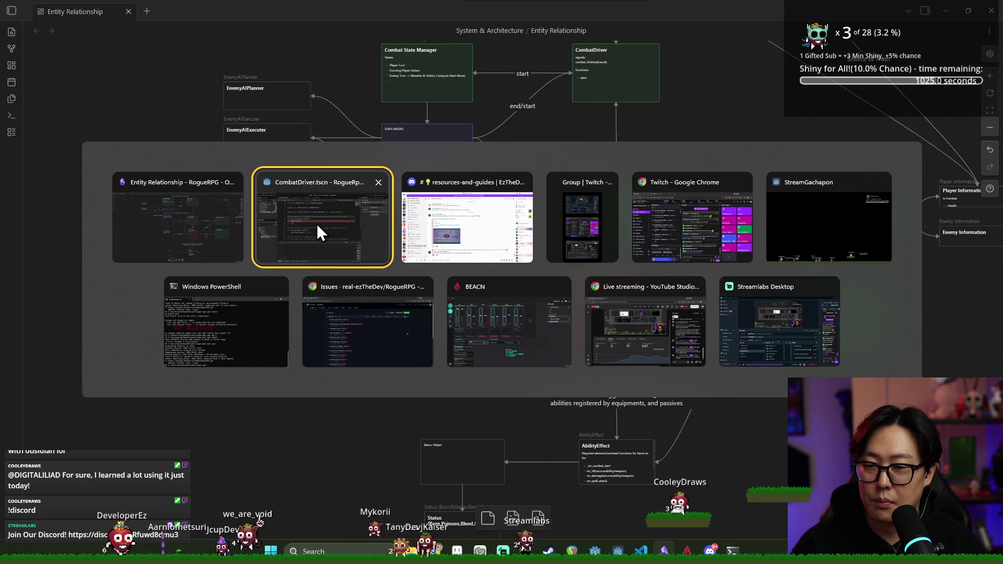
pyautogui.click(317, 224)
# Change line 3's export to action_helper with type ActionHelper
pyautogui.tripleClick(342, 123)
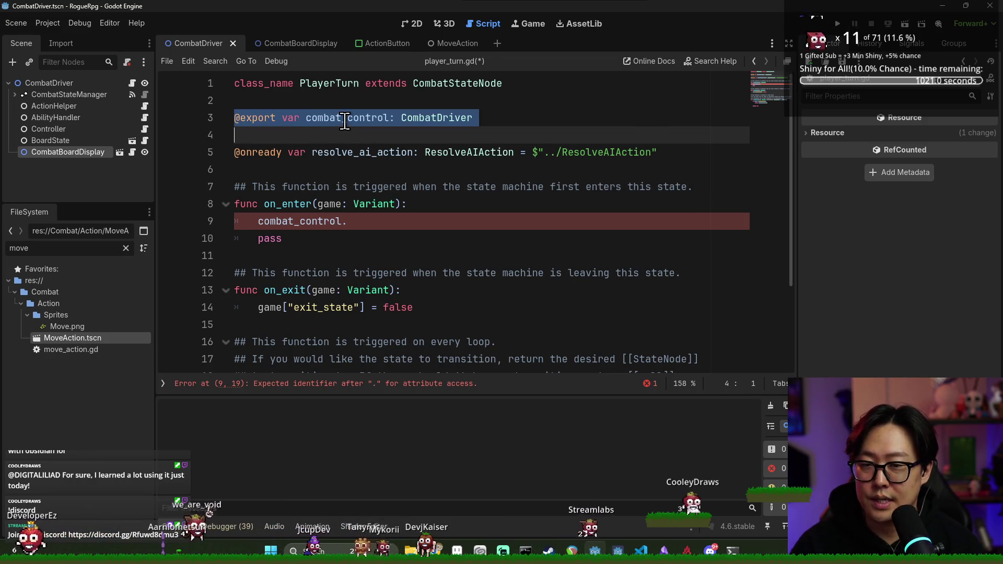
pyautogui.doubleClick(352, 123)
pyautogui.write('a')
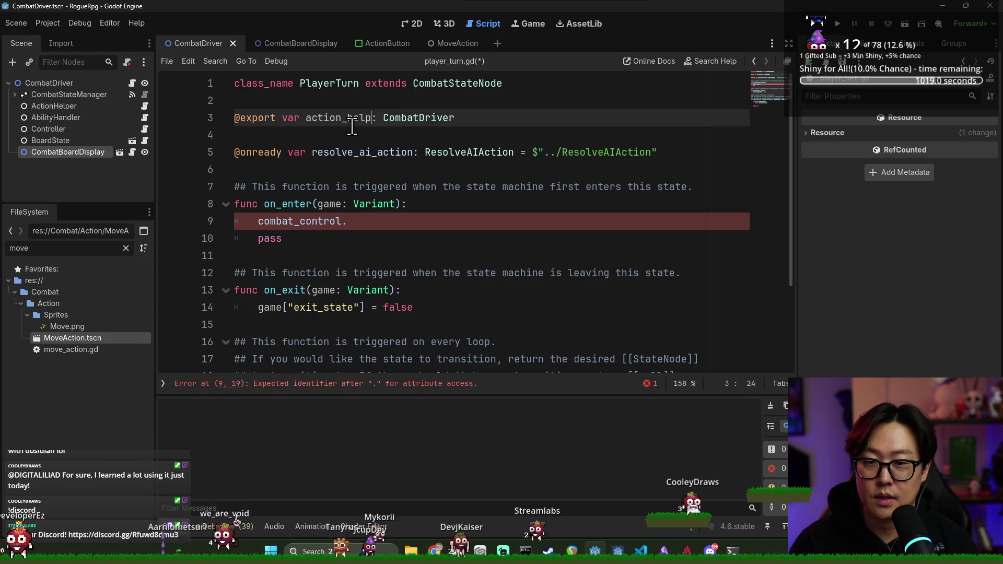
pyautogui.write('ctio')
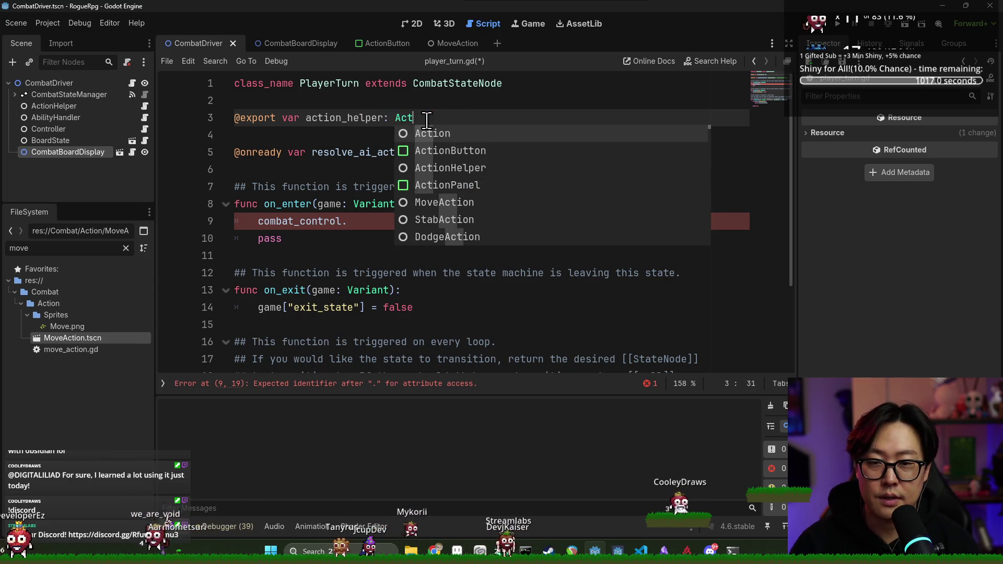
pyautogui.press('Down')
pyautogui.press('Down')
pyautogui.press('Return')
# Make on_enter call action_helper.countdown_cooldown() and save player_turn.gd
pyautogui.doubleClick(354, 119)
pyautogui.hotkey('ctrl', 'c')
pyautogui.doubleClick(320, 221)
pyautogui.hotkey('ctrl', 'v')
pyautogui.hotkey('alt', 'Tab')
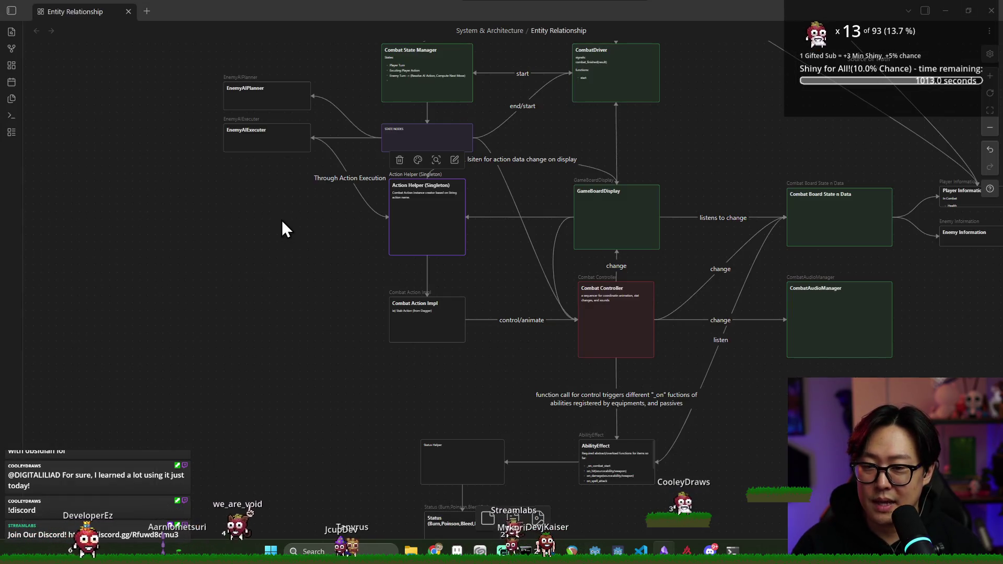
pyautogui.hotkey('alt', 'Tab')
pyautogui.write('.')
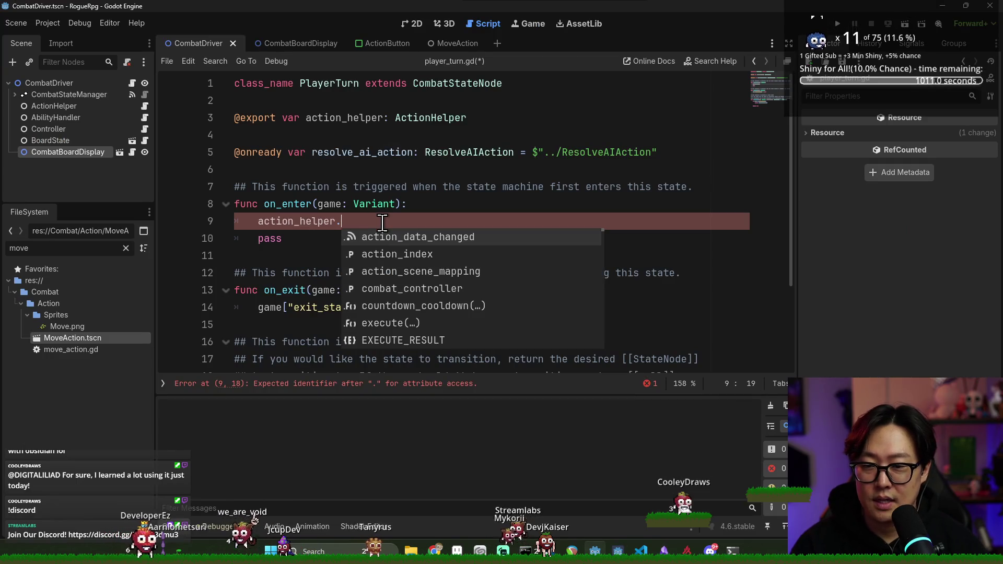
pyautogui.write('cou')
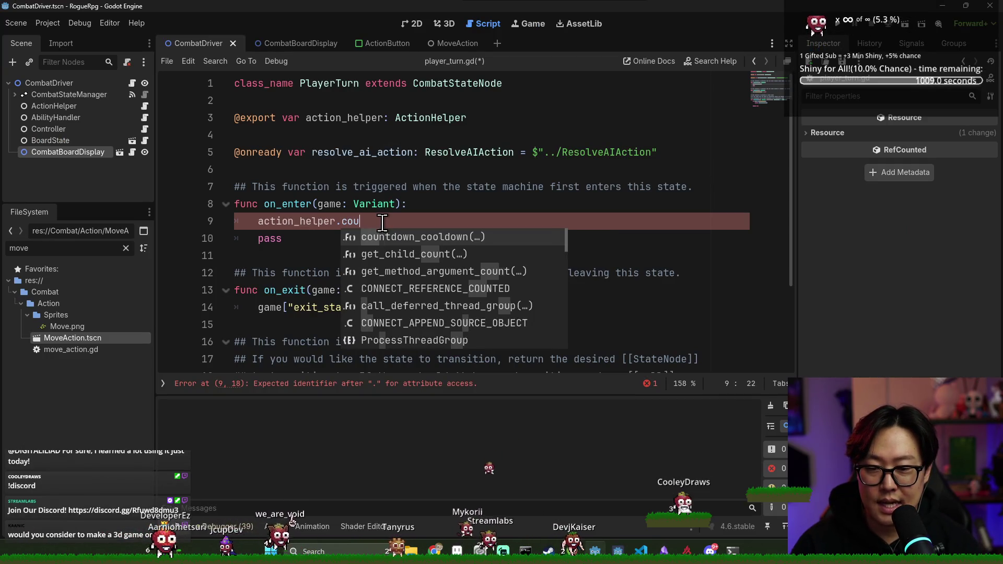
pyautogui.press('Return')
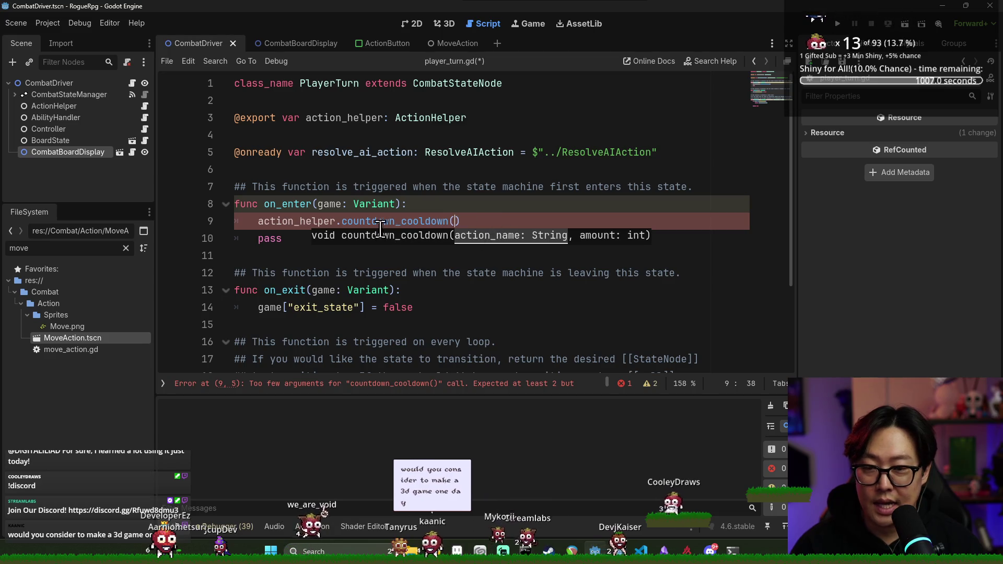
pyautogui.hotkey('ctrl', 's')
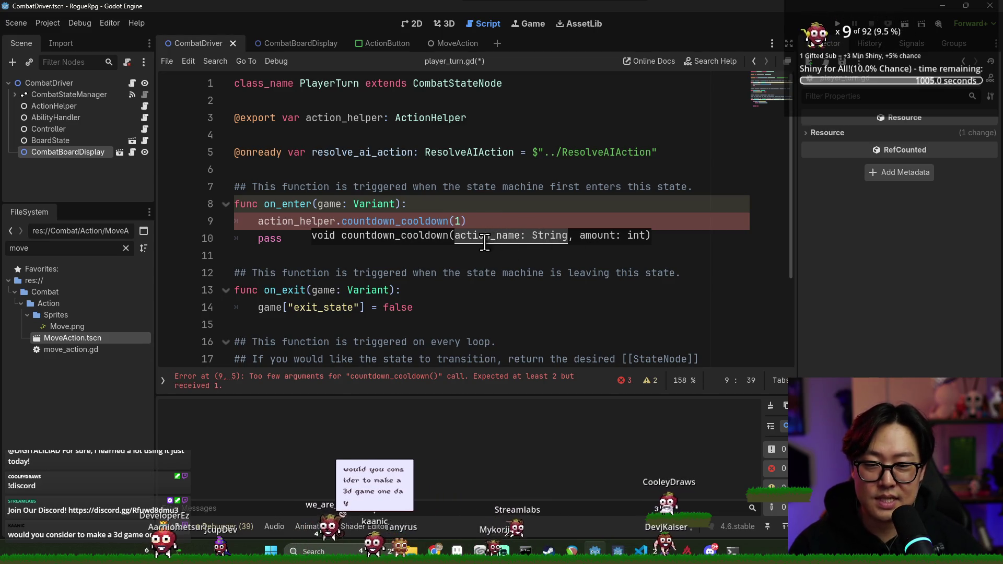
pyautogui.click(450, 206)
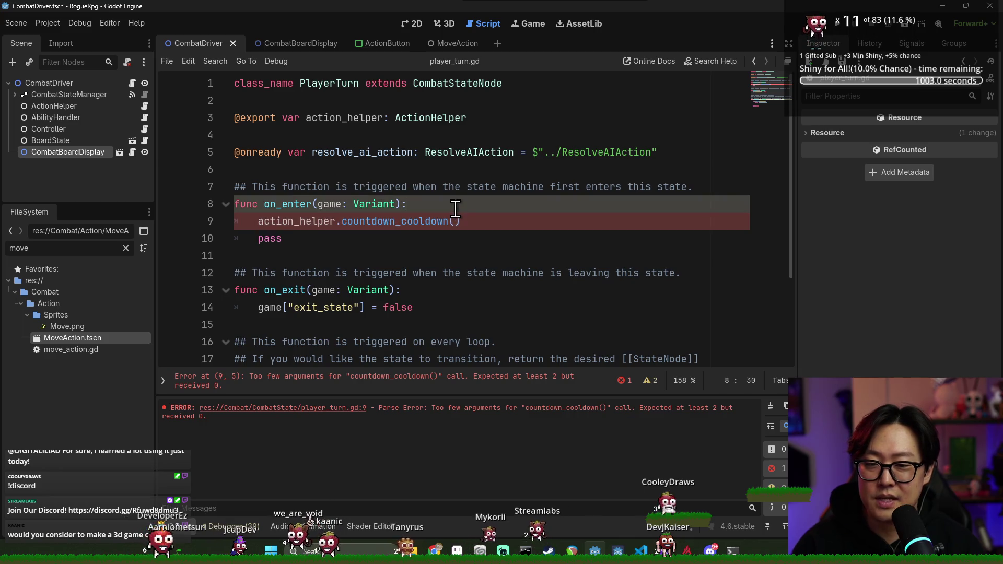
pyautogui.press('Return')
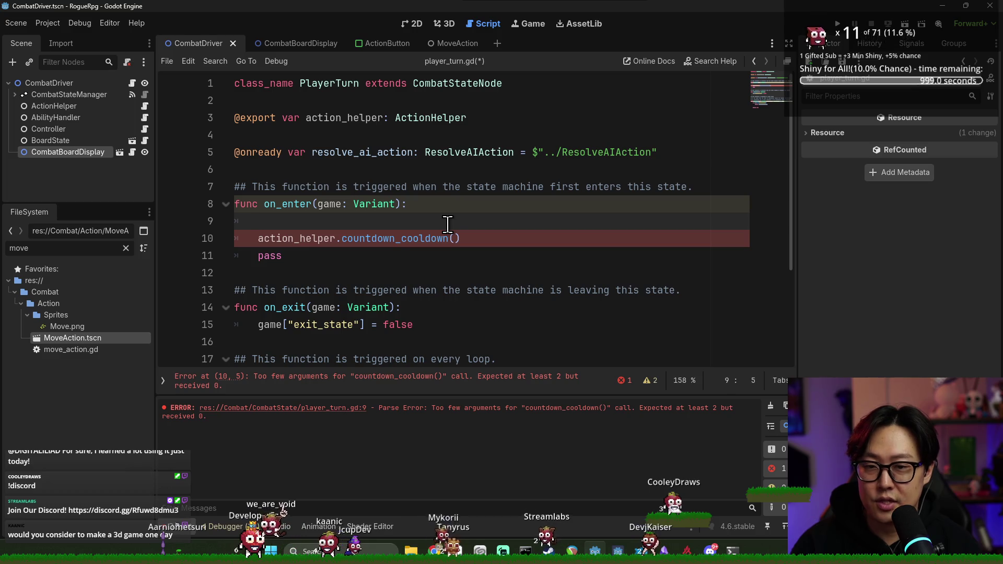
pyautogui.click(305, 140)
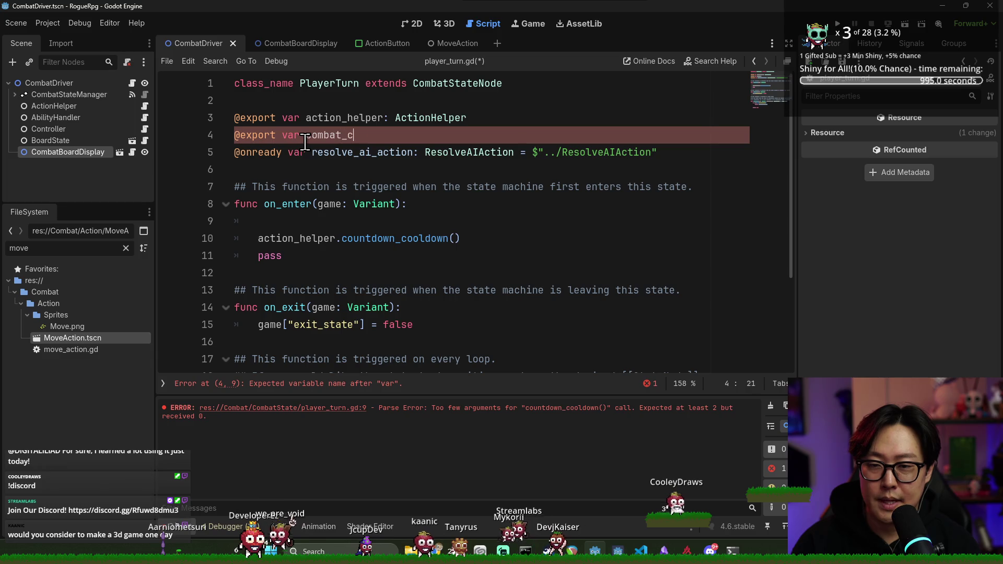
pyautogui.write('ller: comba')
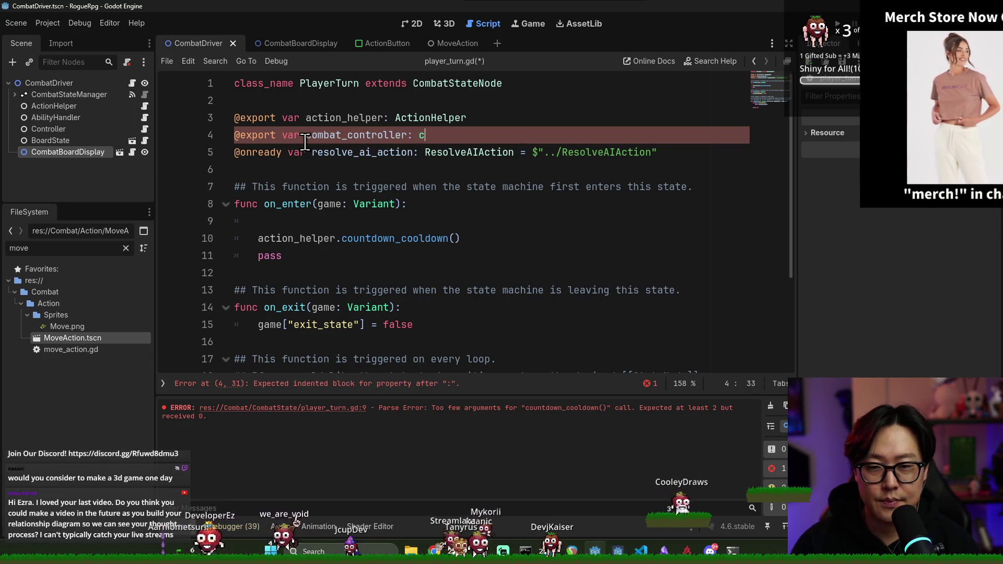
pyautogui.press('Return')
pyautogui.doubleClick(334, 137)
pyautogui.click(328, 226)
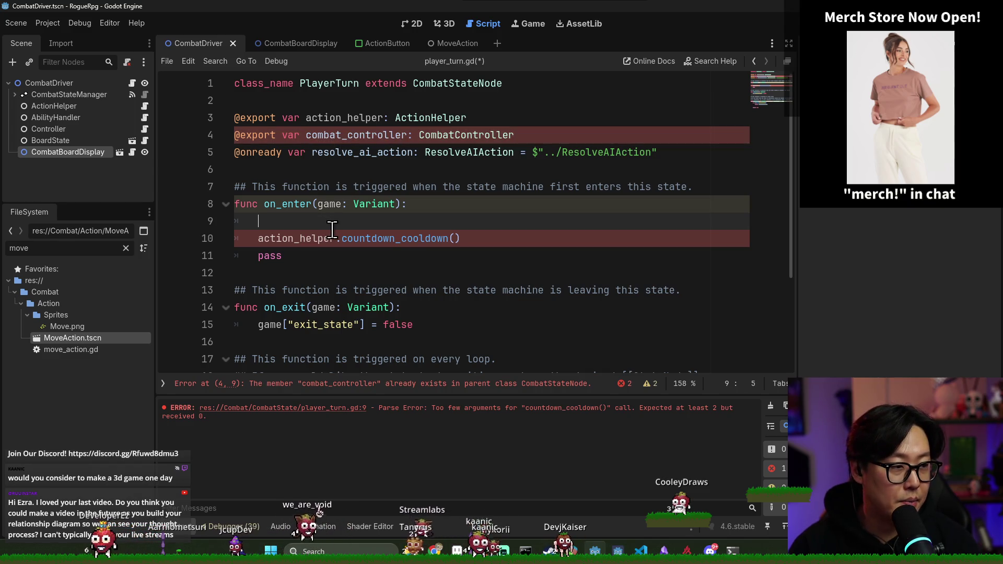